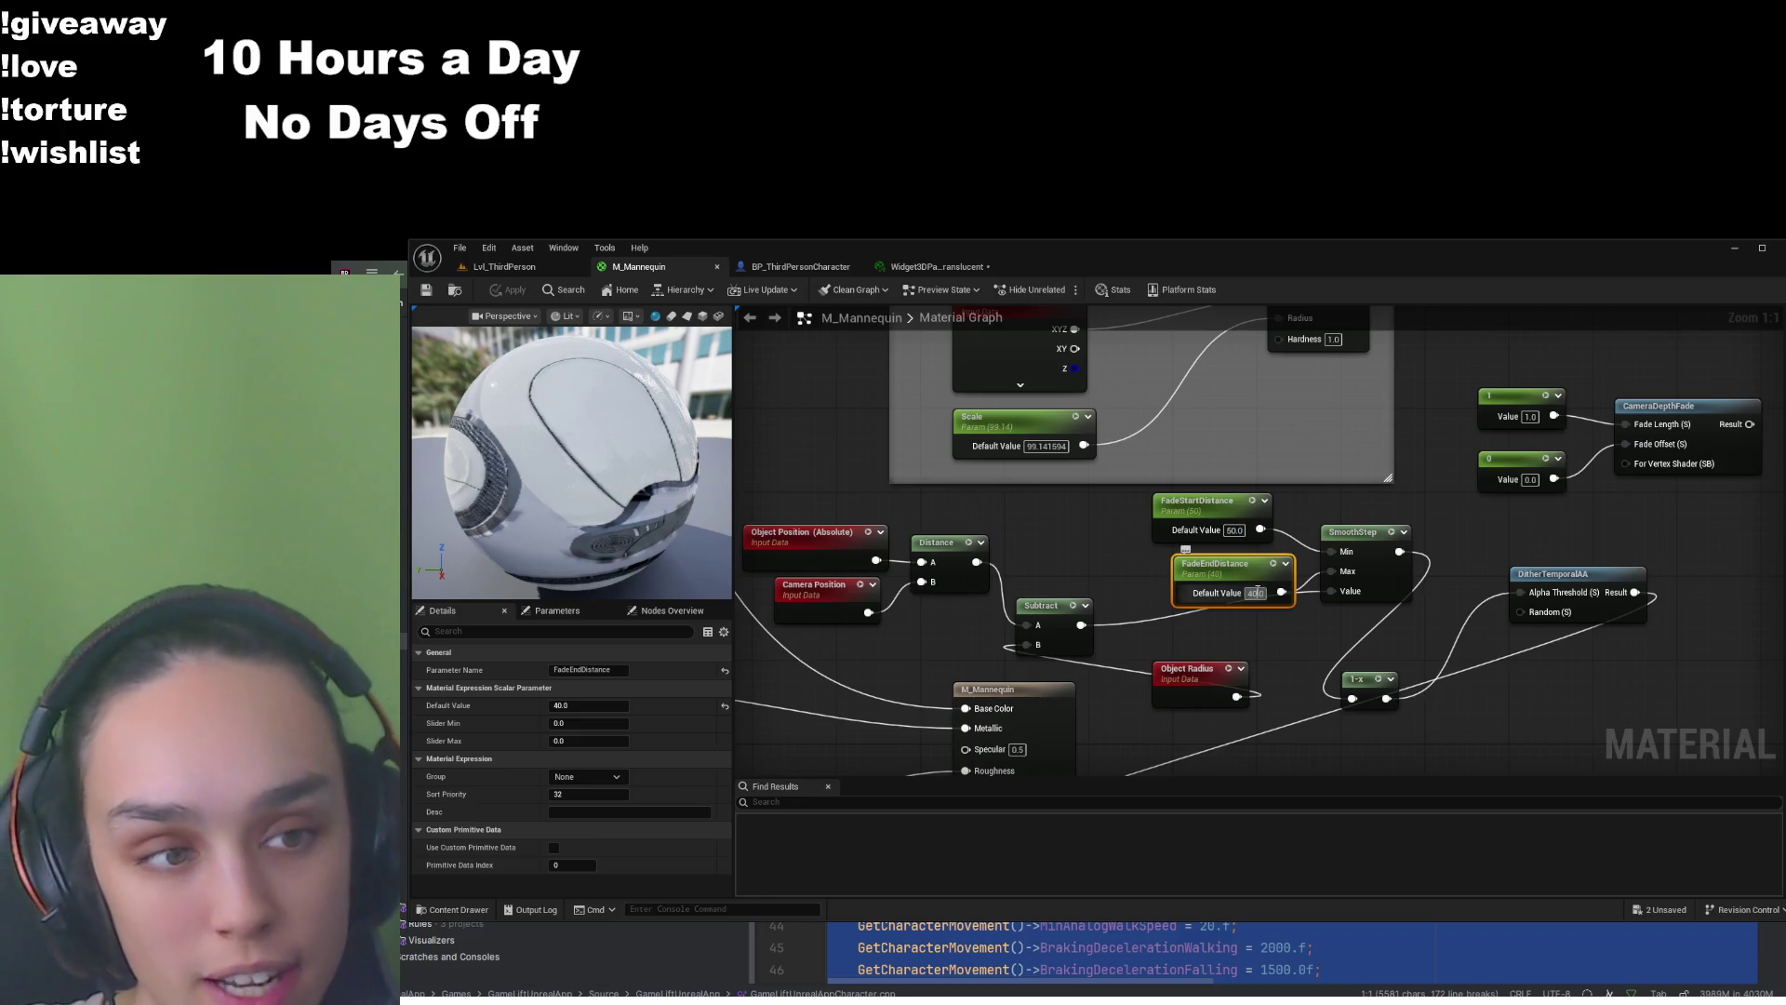
Set FadeEndDistance to 50, apply the material, and check the fade in the running level
{"action": "type", "text": "50"}
{"action": "left_click", "coordinate": [1257, 646]}
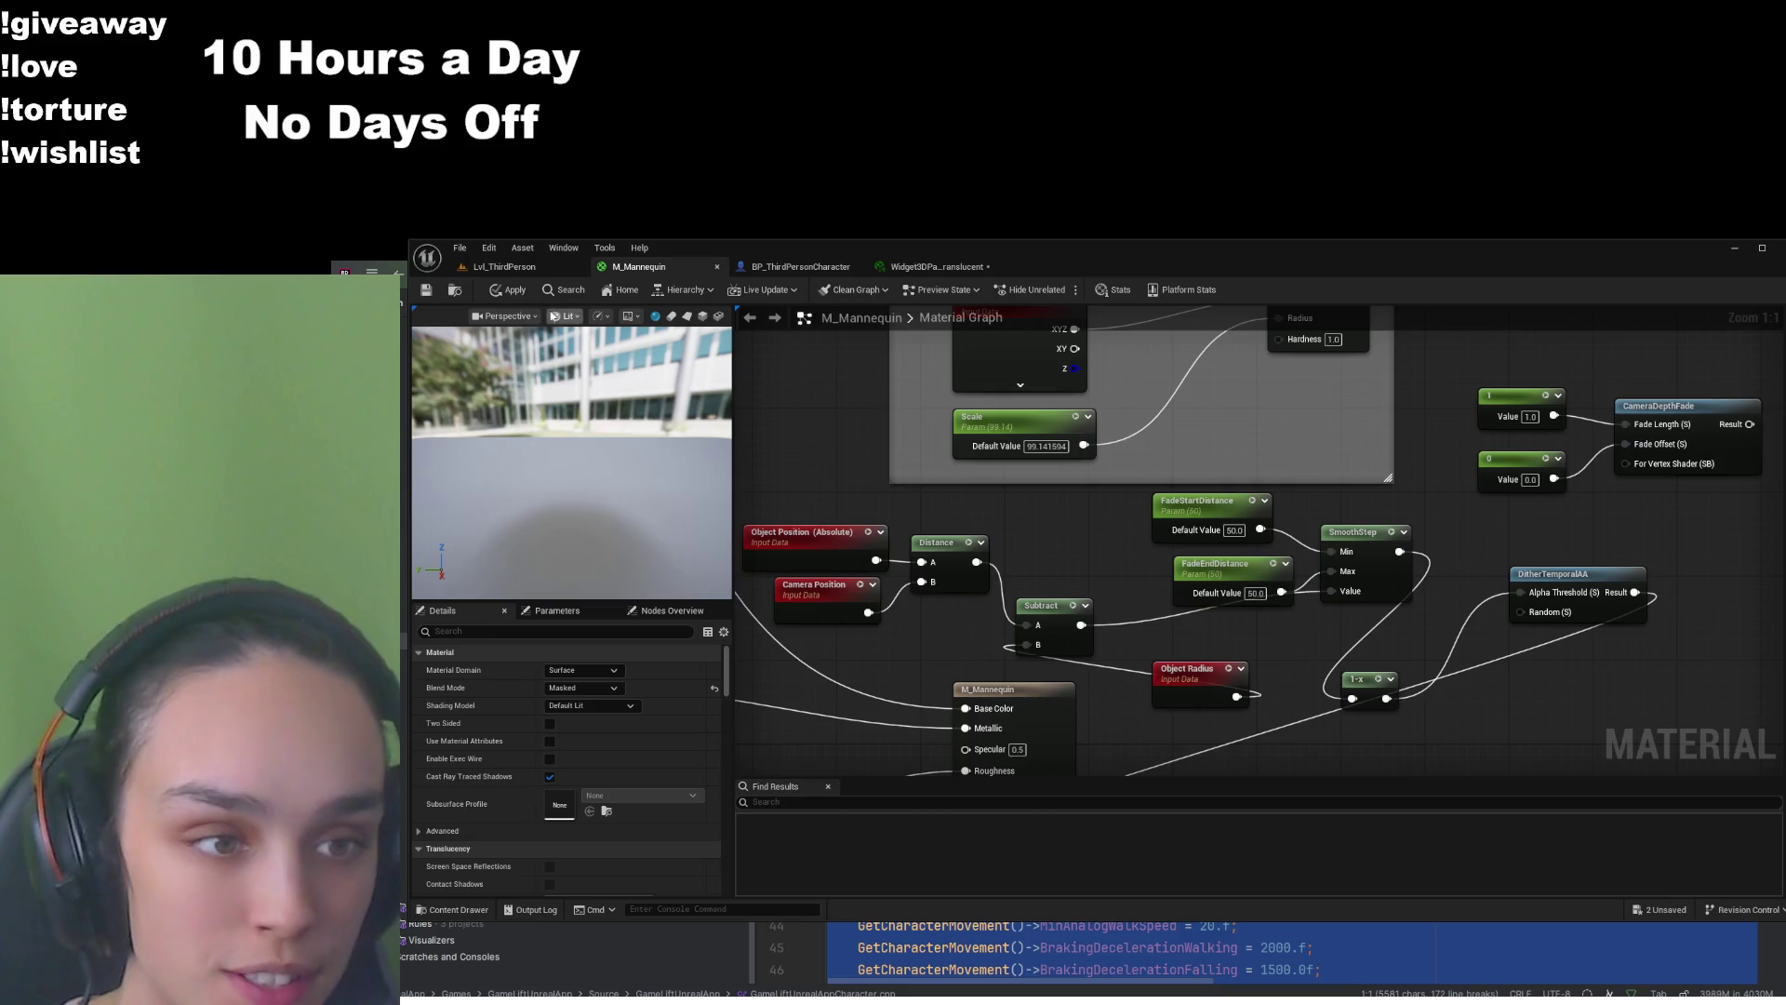
{"action": "left_click", "coordinate": [419, 291]}
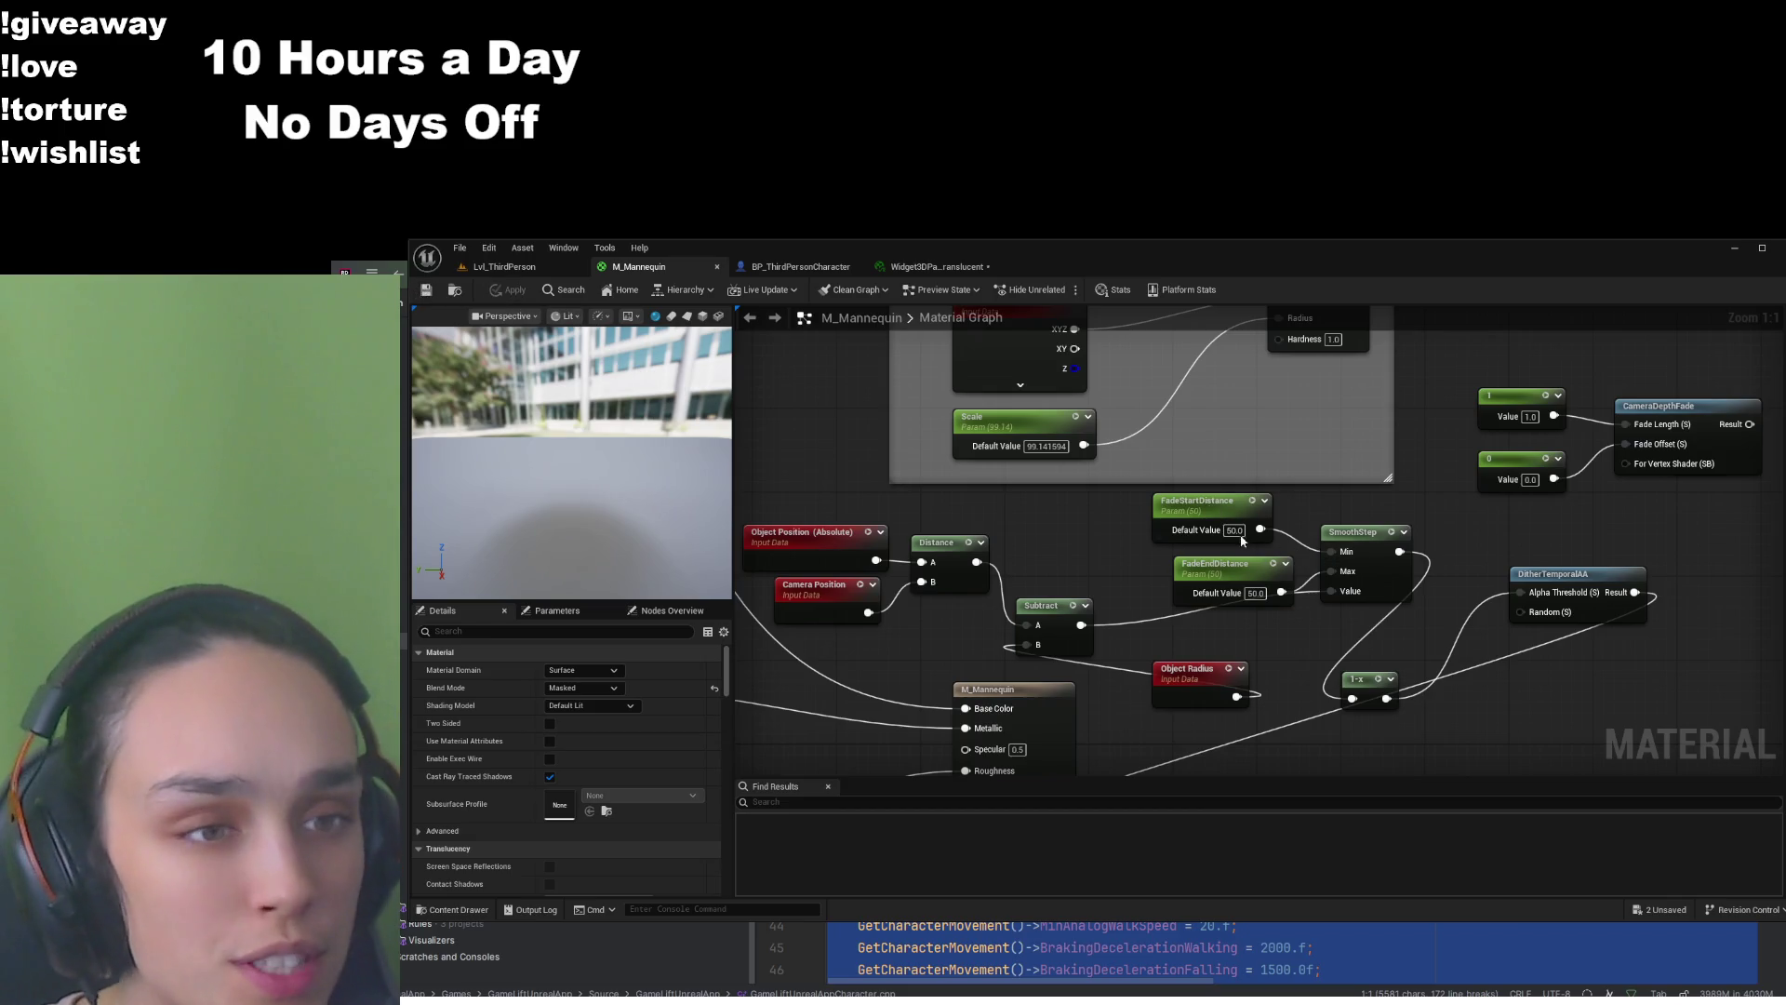
{"action": "left_click", "coordinate": [502, 266]}
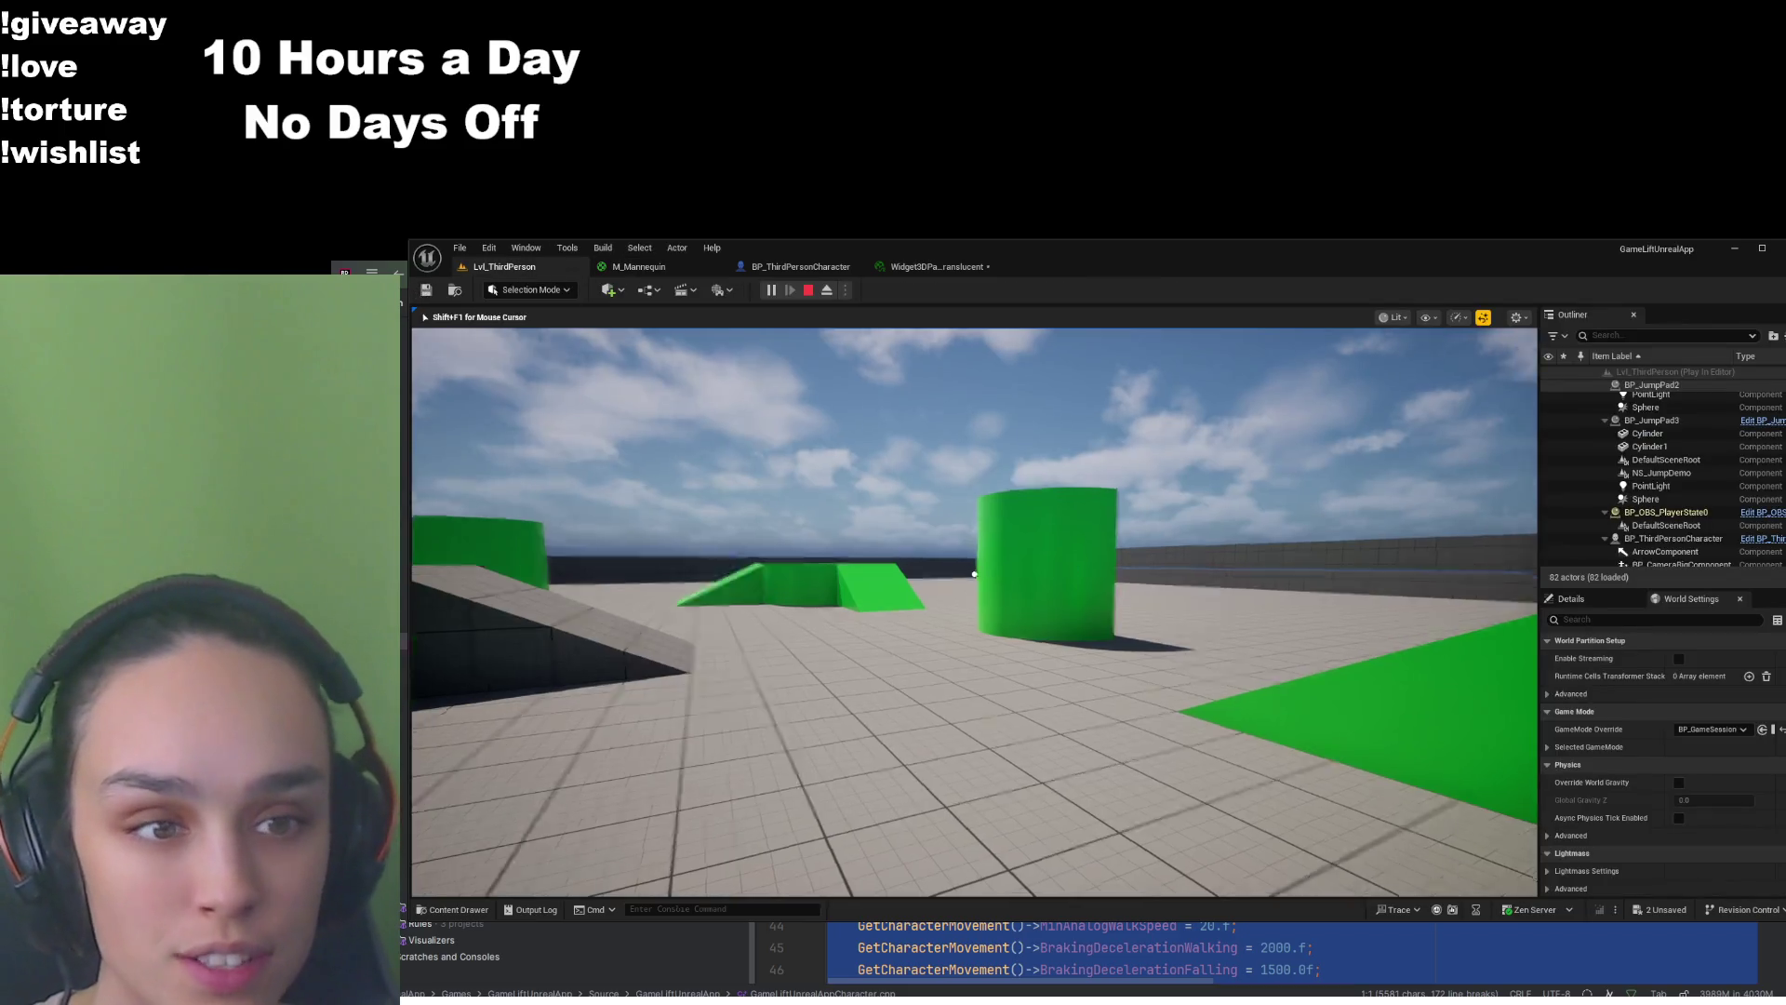
{"action": "key", "text": "w"}
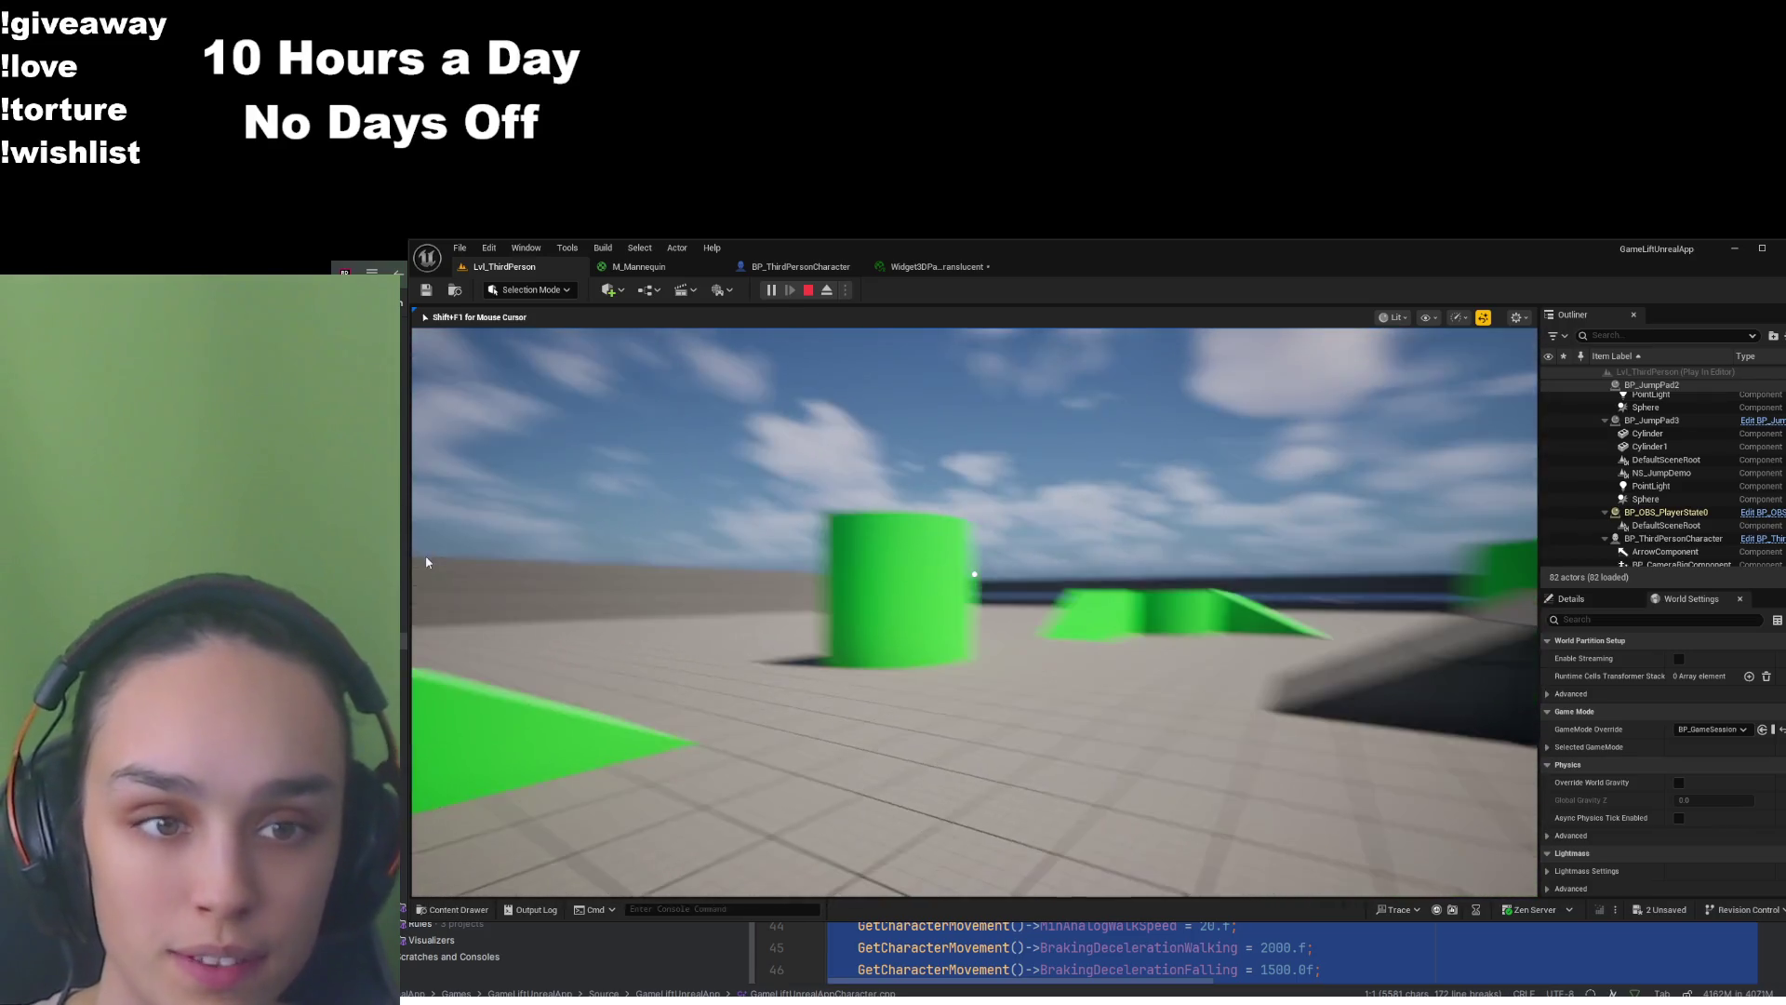
{"action": "left_click", "coordinate": [426, 561]}
{"action": "left_click", "coordinate": [639, 266]}
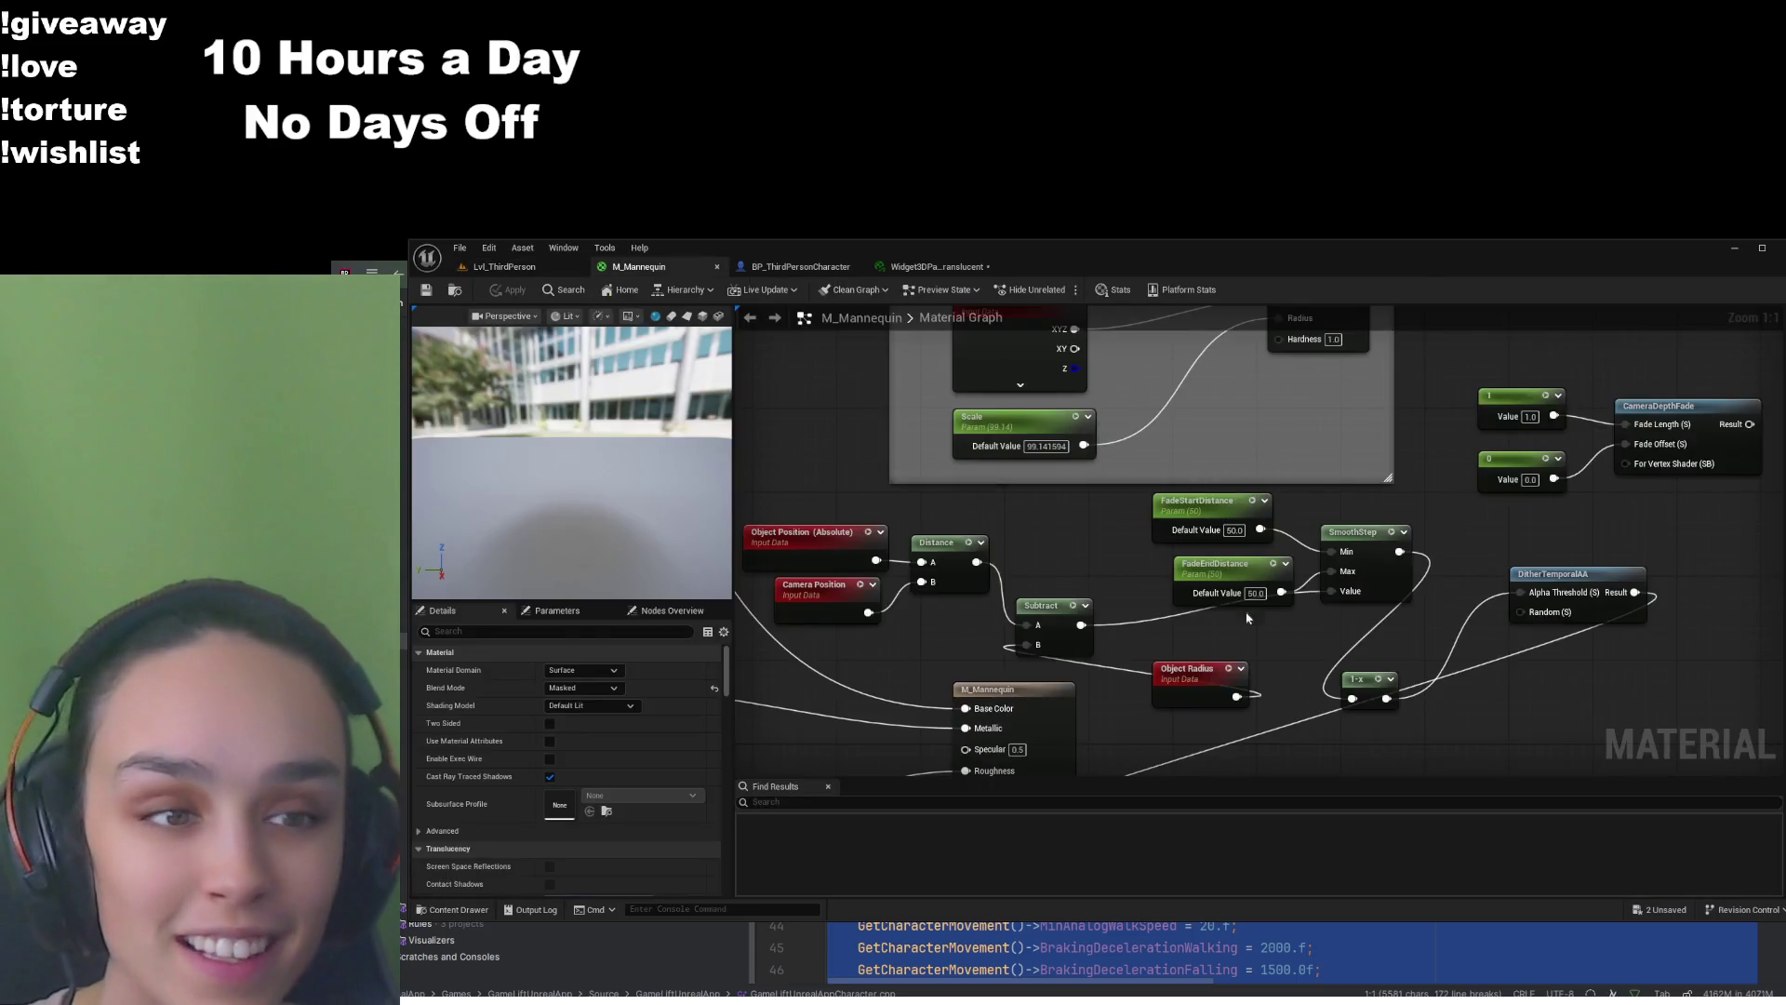
Set FadeStartDistance and FadeEndDistance to 40, check the fade in game, then stop play
{"action": "type", "text": "40"}
{"action": "key", "text": "Return"}
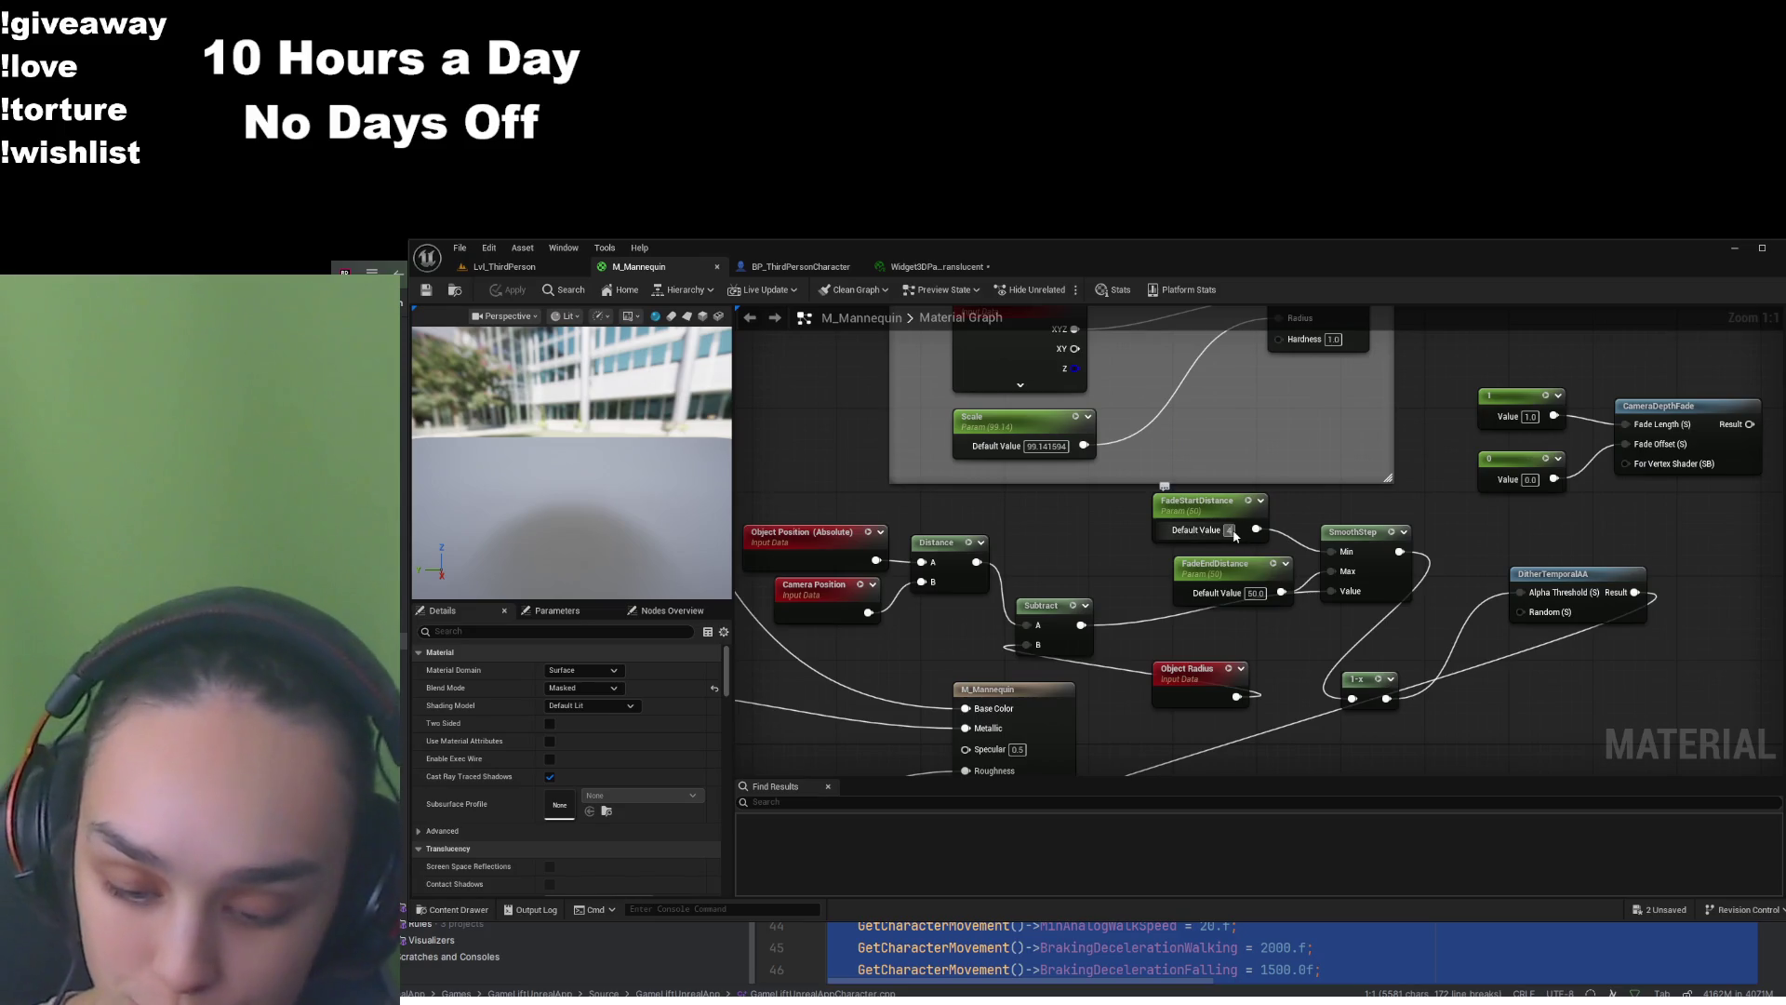
{"action": "left_click", "coordinate": [1255, 593]}
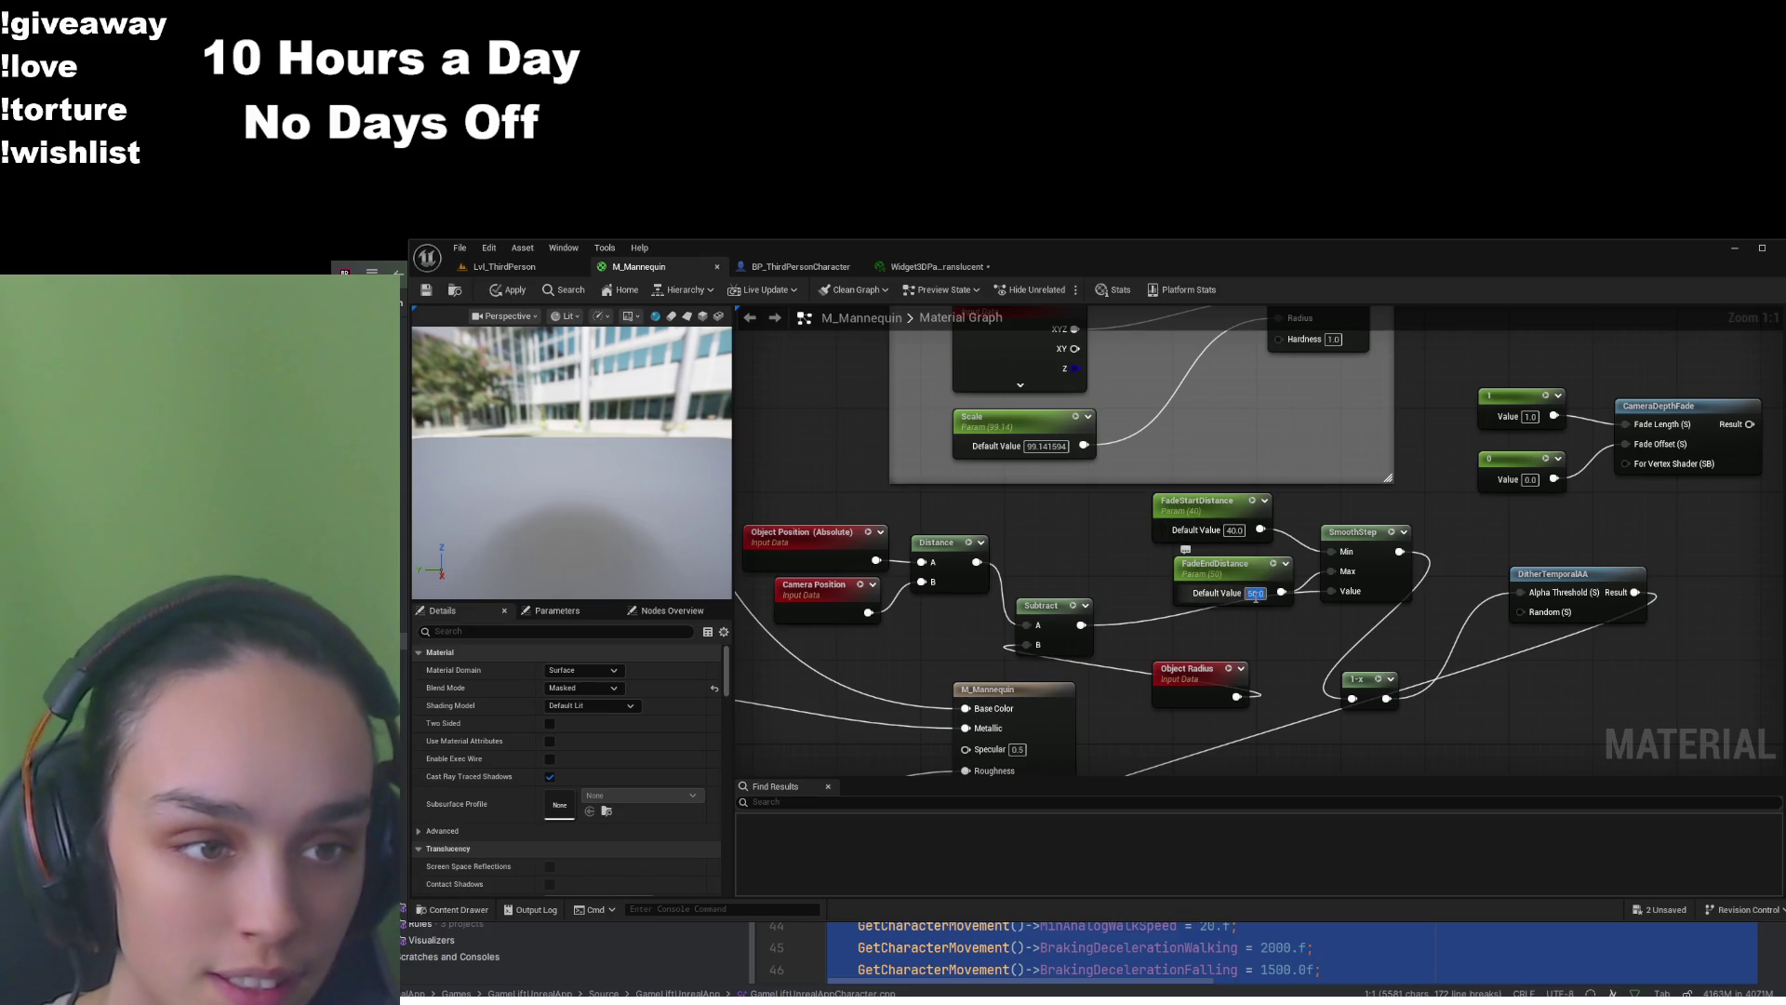
{"action": "type", "text": "40"}
{"action": "key", "text": "Return"}
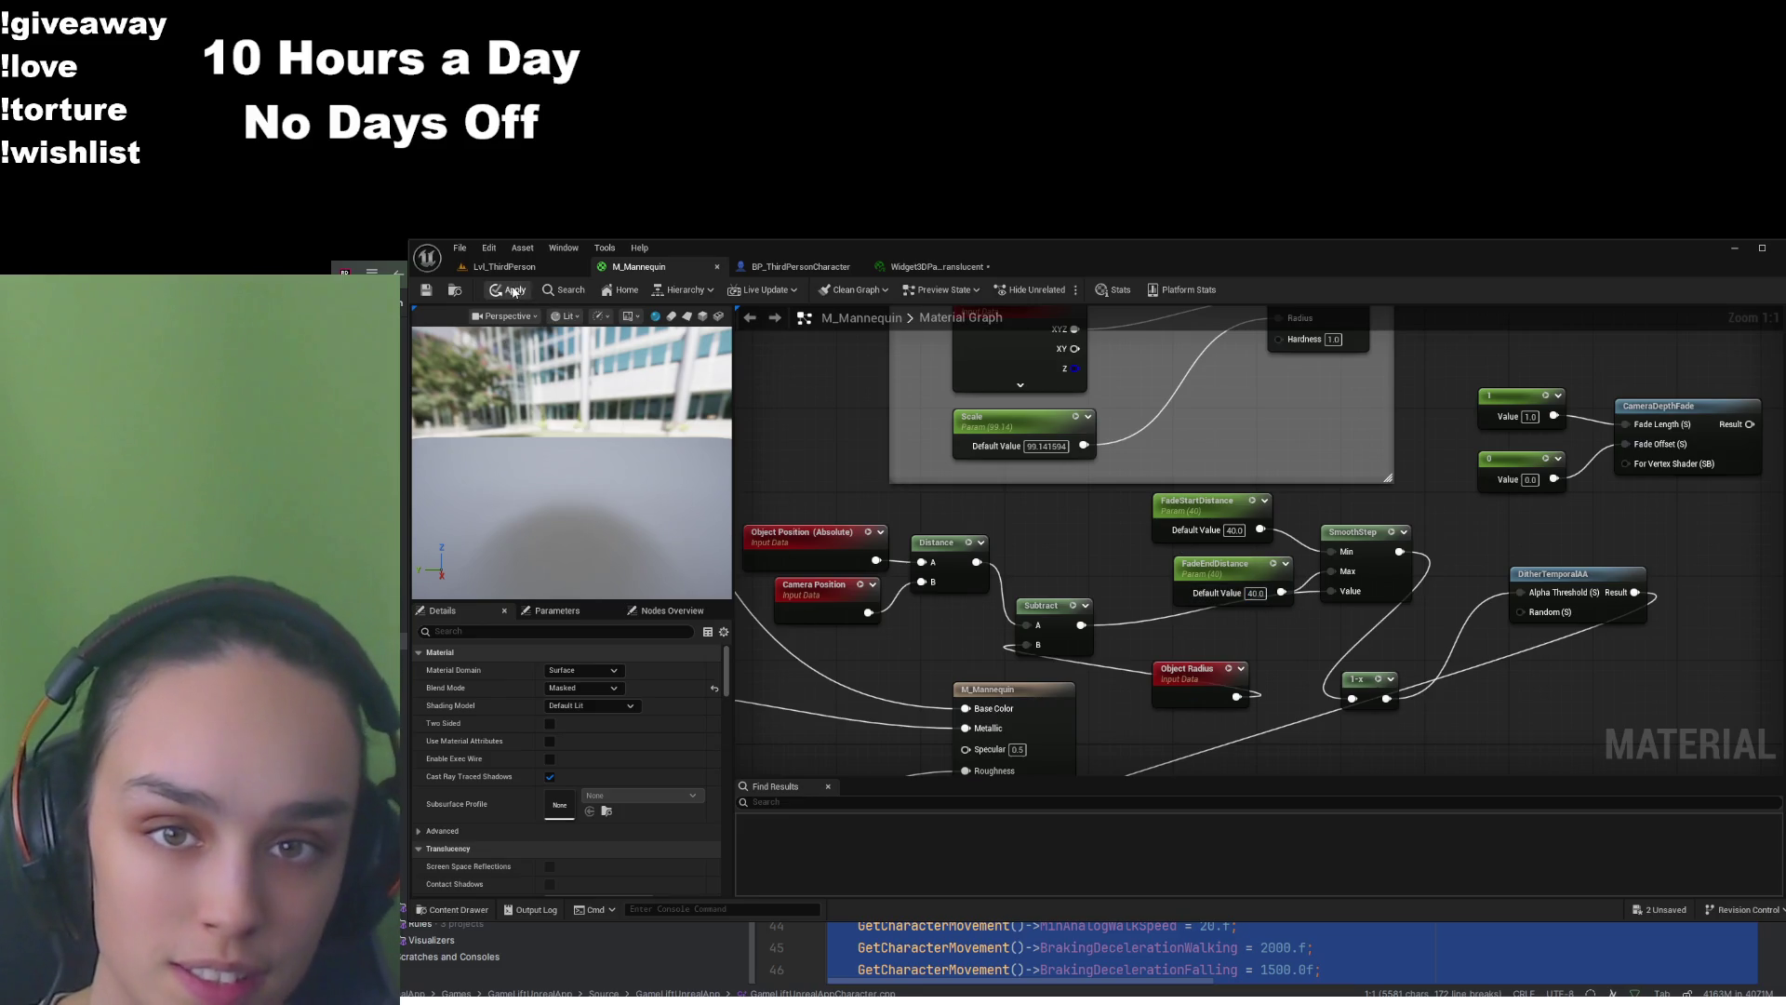
{"action": "left_click", "coordinate": [513, 272]}
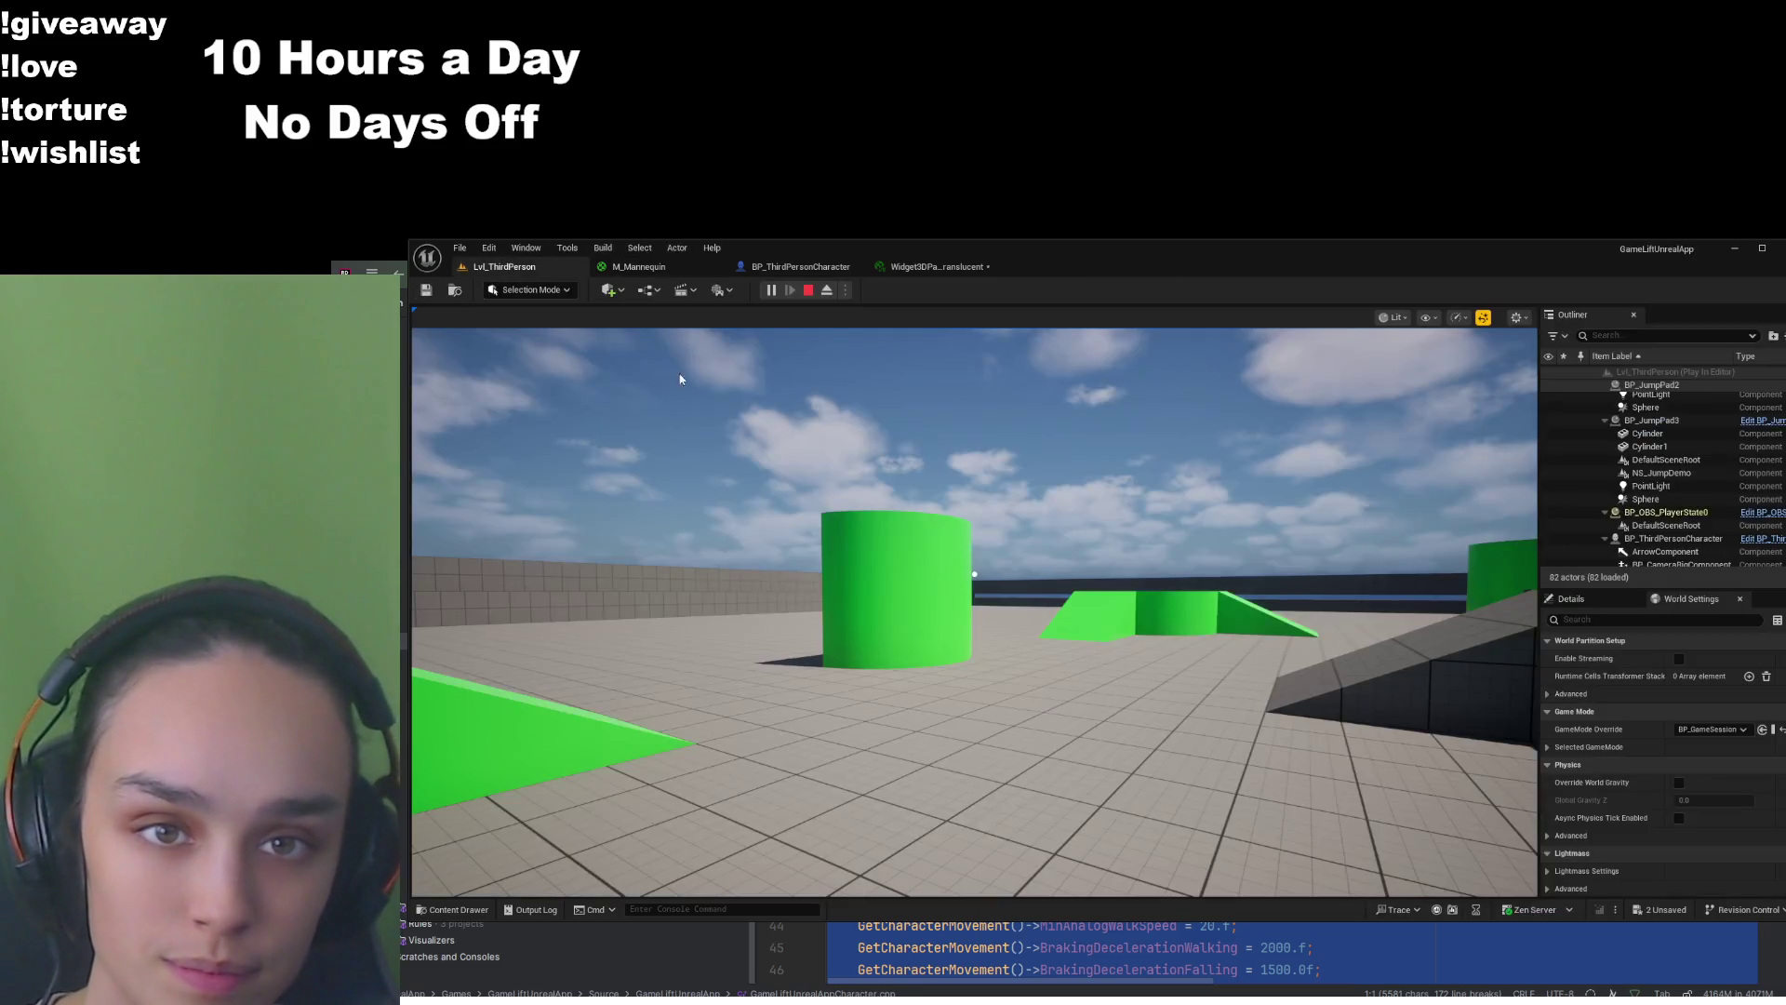
{"action": "mouse_move", "coordinate": [974, 574]}
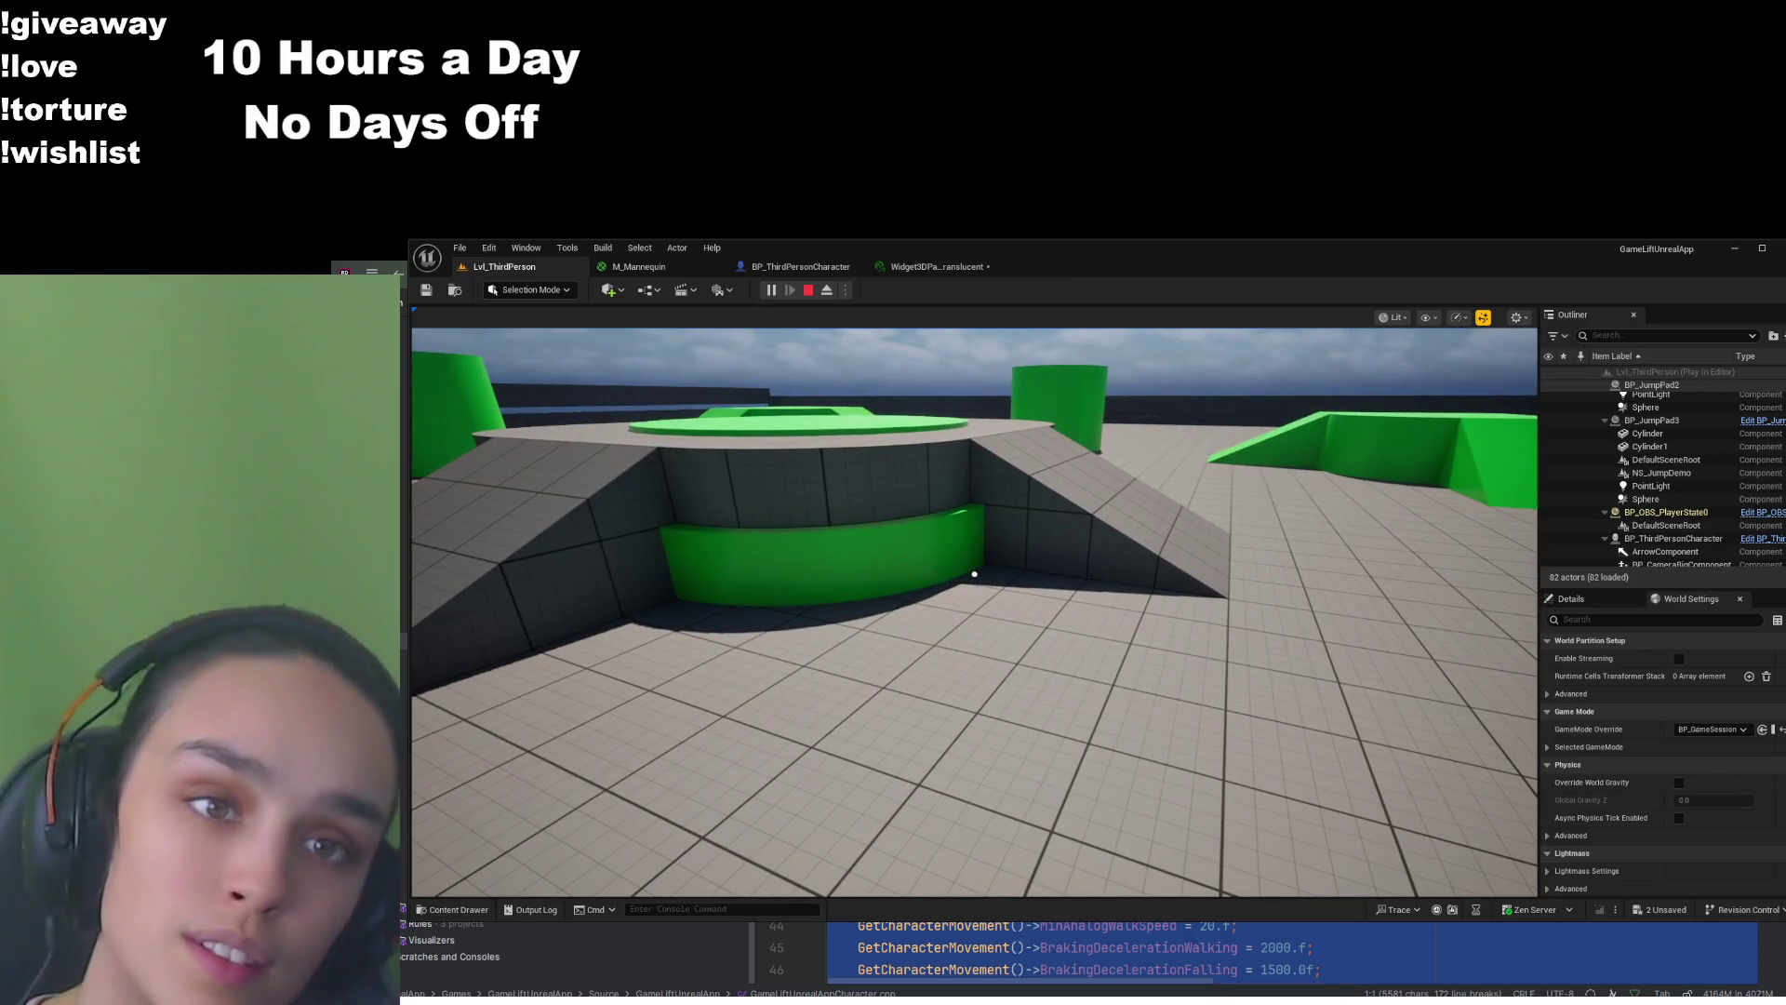
{"action": "left_click", "coordinate": [809, 290]}
{"action": "left_click", "coordinate": [700, 270]}
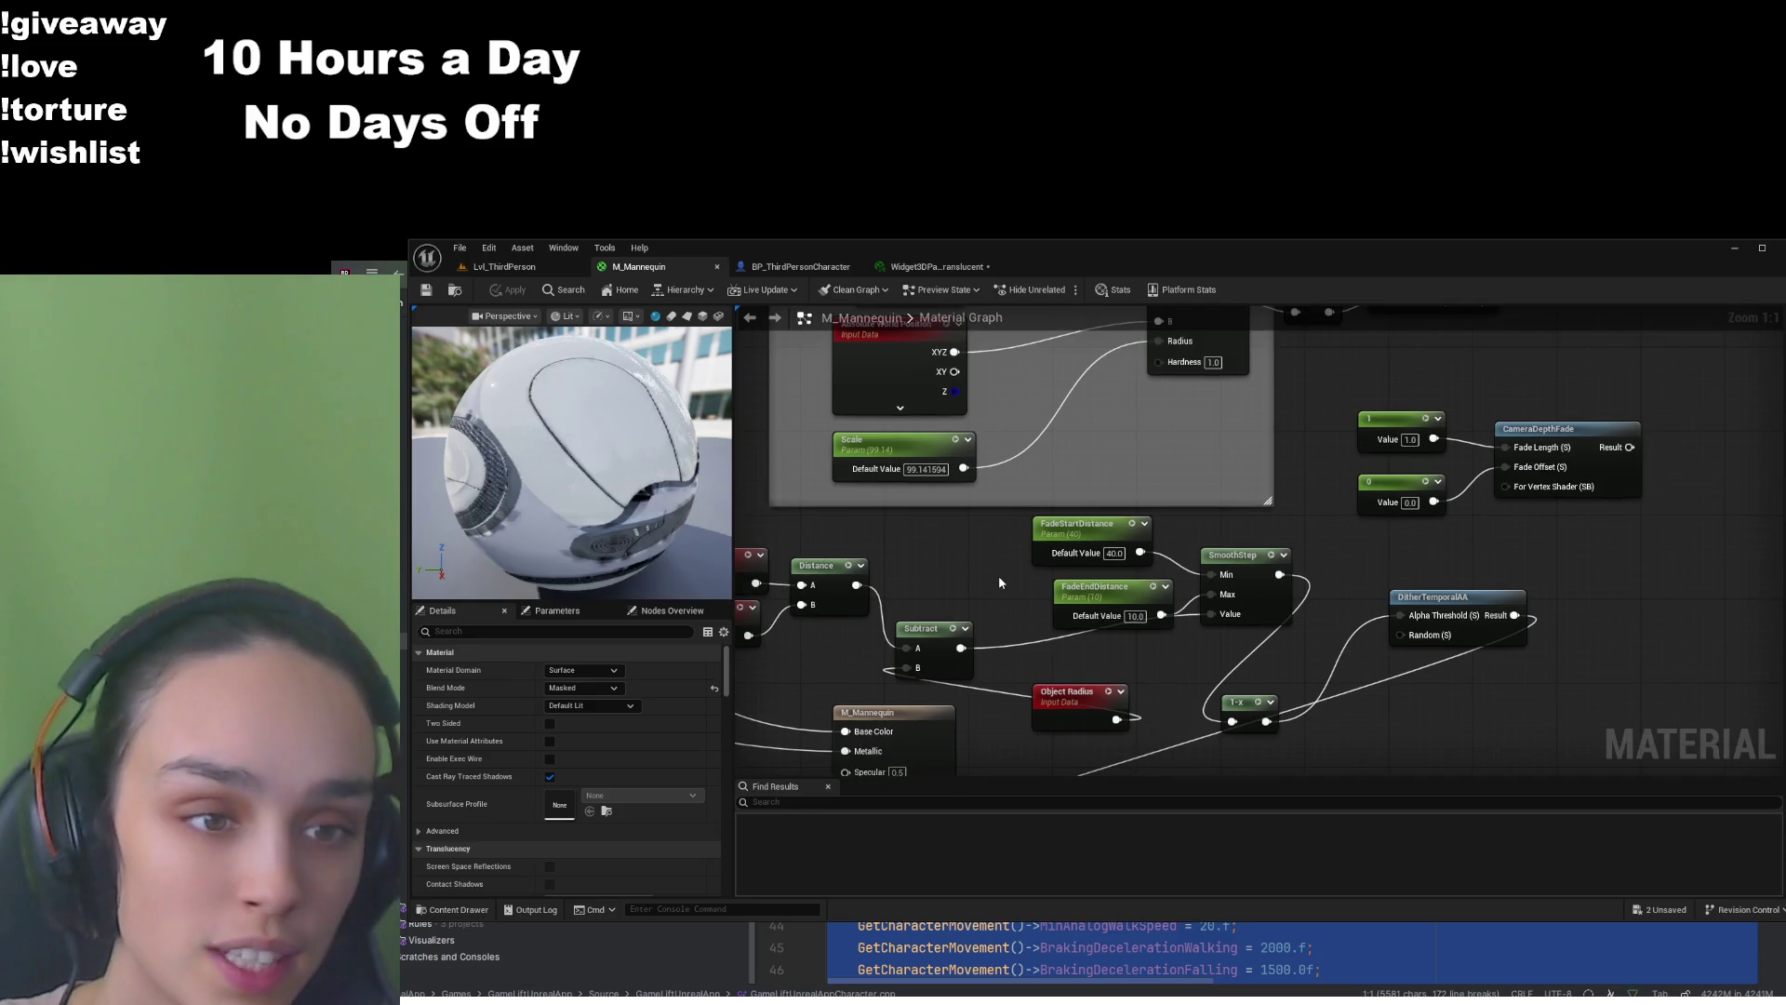
Set the FadeEndDistance node's default to 0, save M_Mannequin, and view the running Lvl_ThirdPerson level
{"action": "left_click", "coordinate": [1103, 610]}
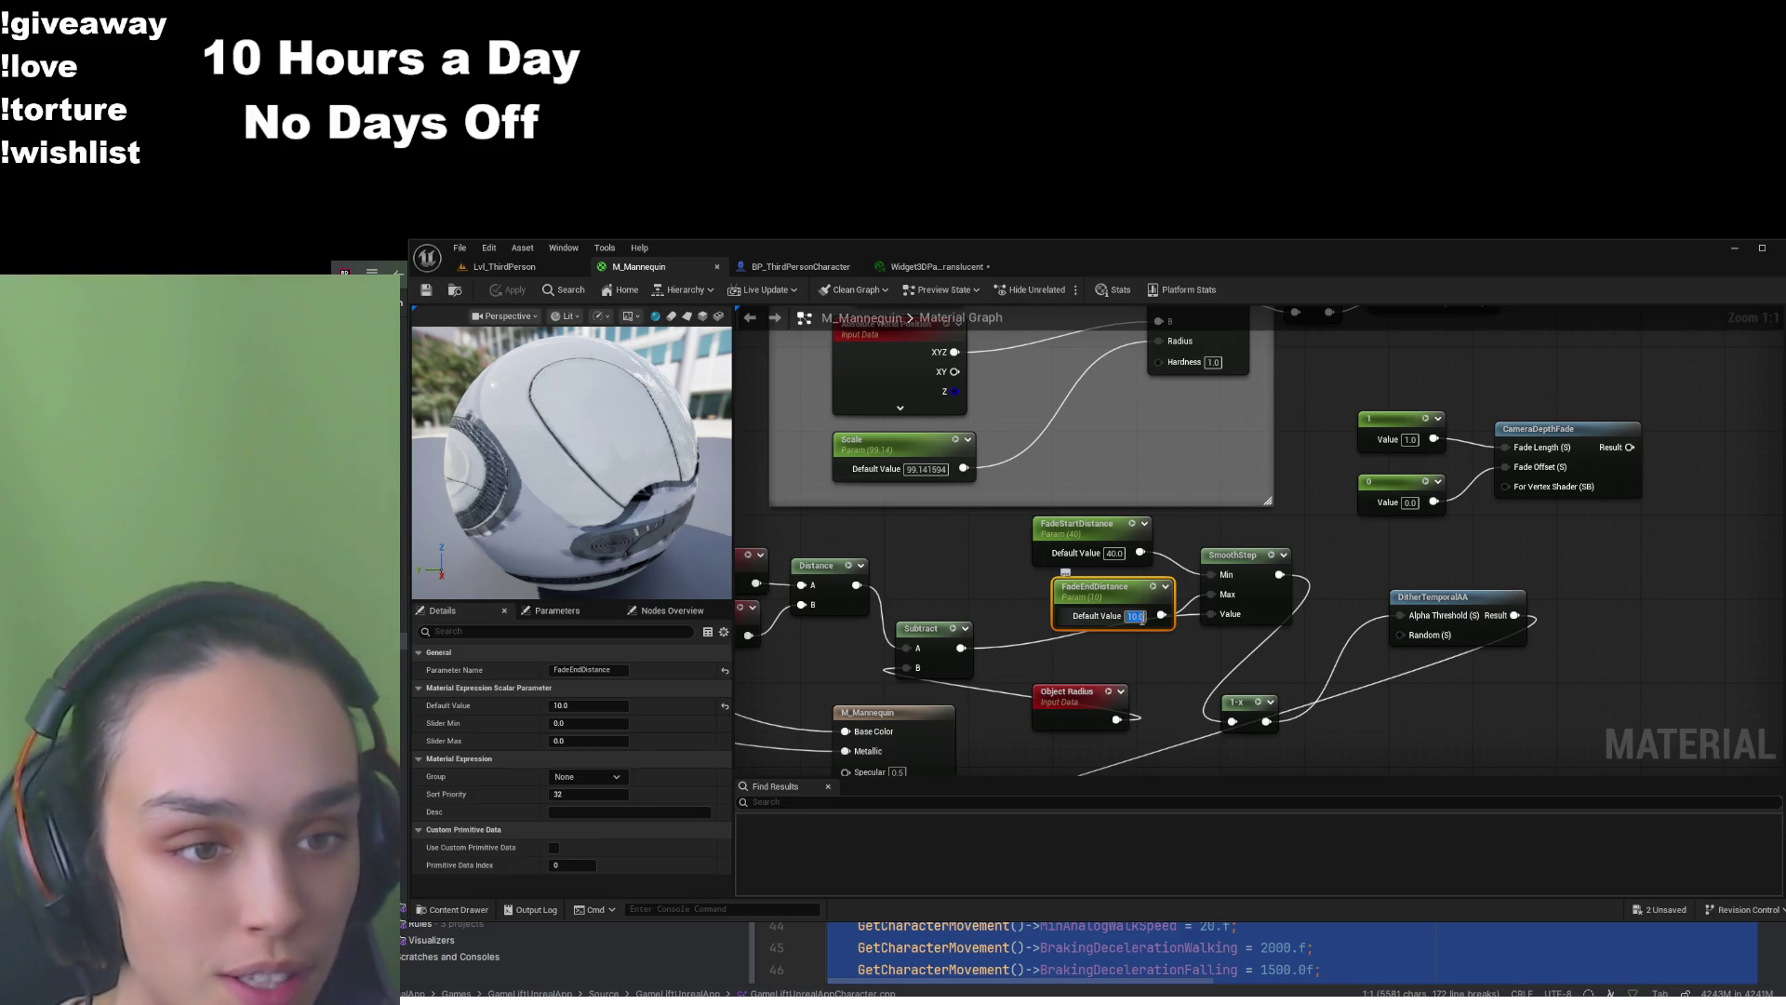
{"action": "type", "text": "0"}
{"action": "key", "text": "Return"}
{"action": "left_click", "coordinate": [1148, 649]}
{"action": "left_click", "coordinate": [426, 293]}
{"action": "left_click", "coordinate": [502, 267]}
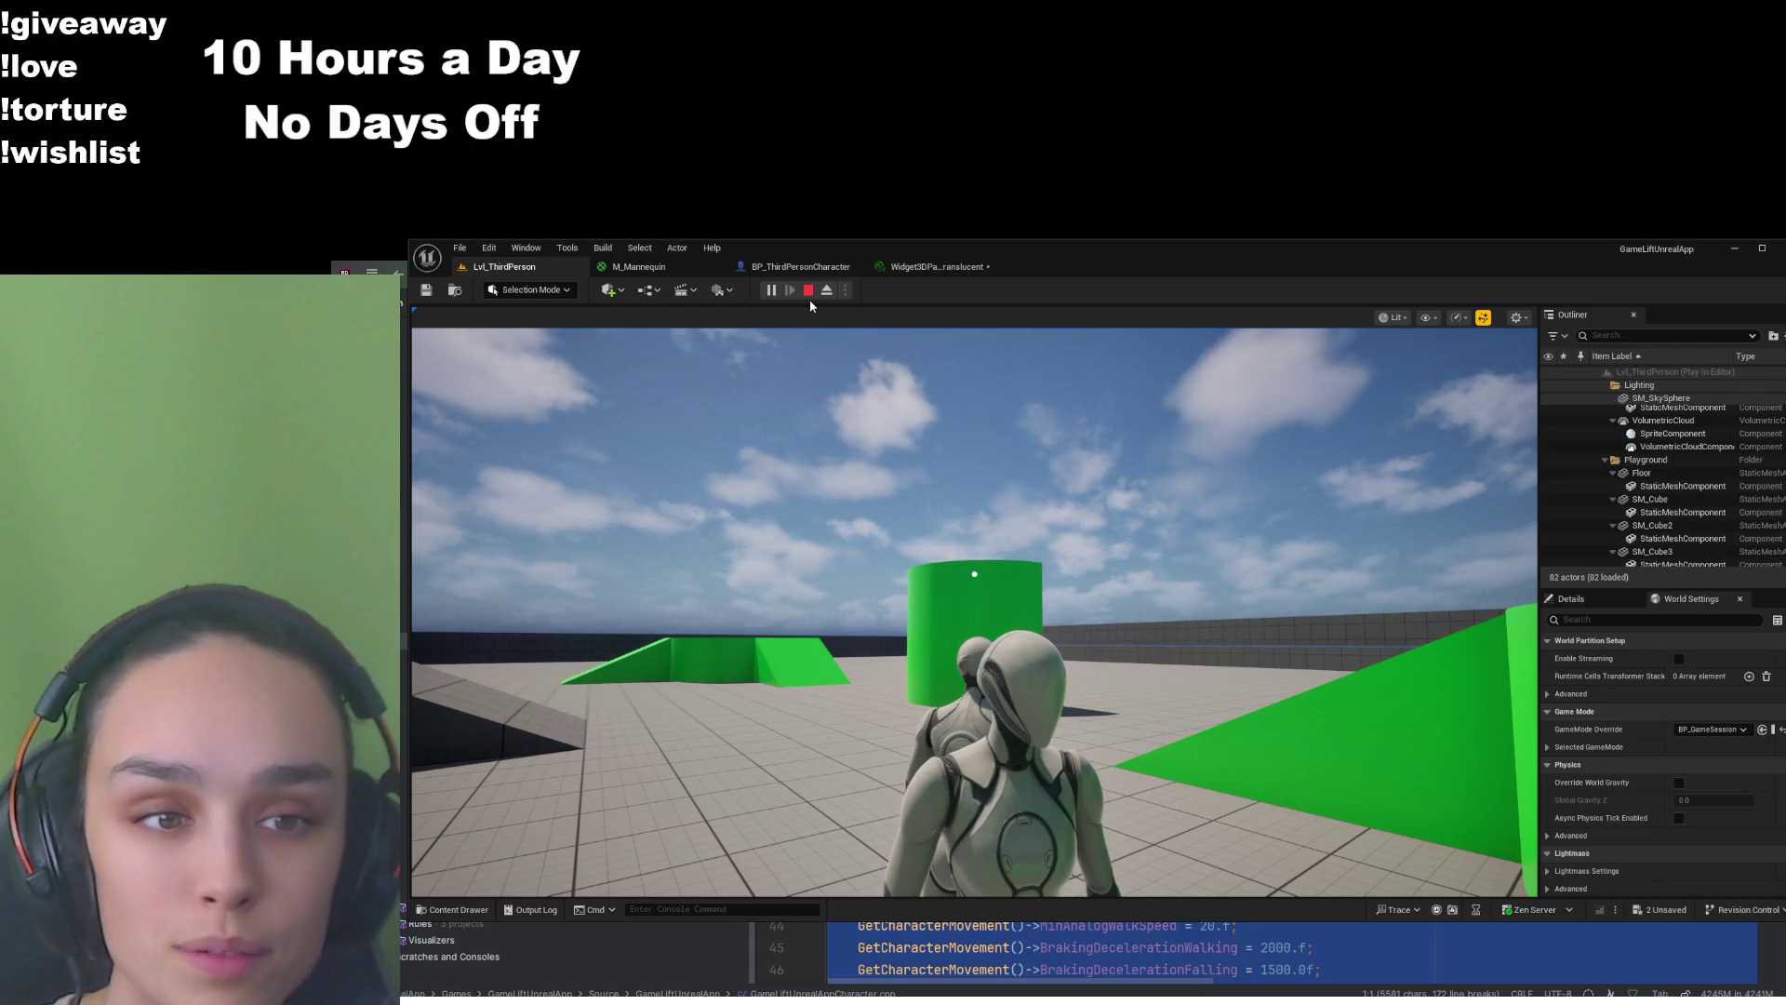
Restart Play In Editor and run and jump the mannequin toward the ramp with W and Space
{"action": "left_click", "coordinate": [814, 391]}
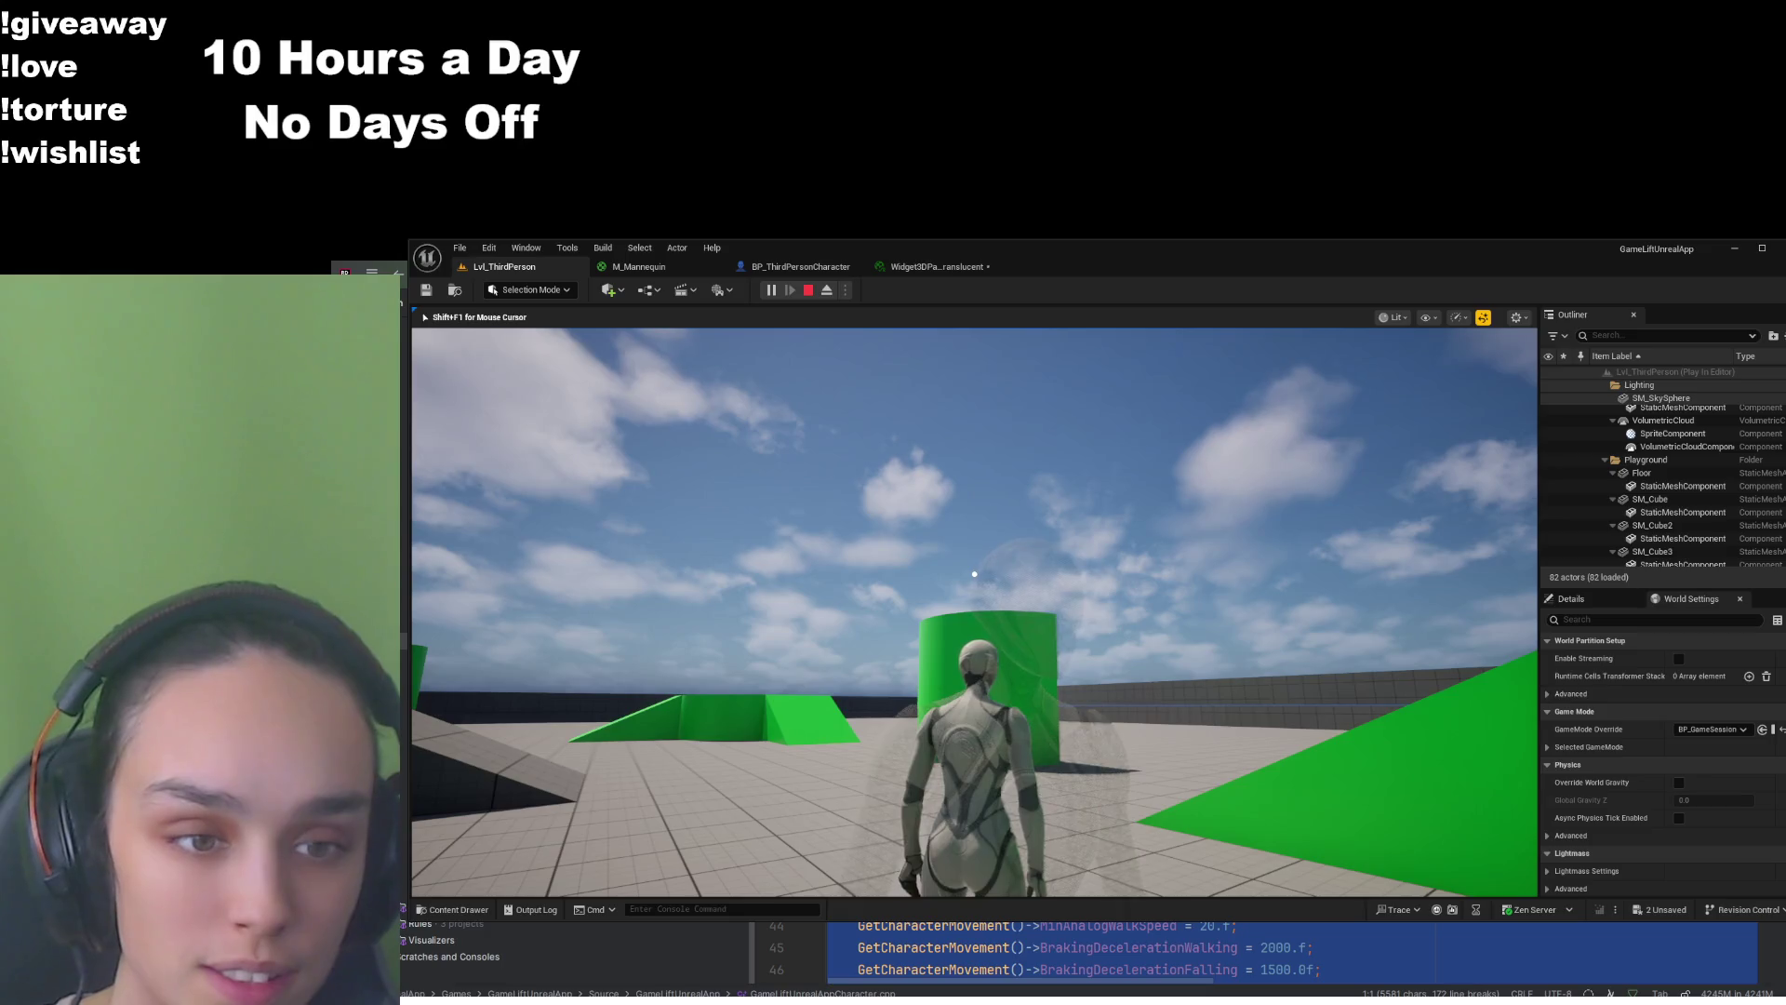
{"action": "key", "text": "shift+F1"}
{"action": "left_click", "coordinate": [808, 291]}
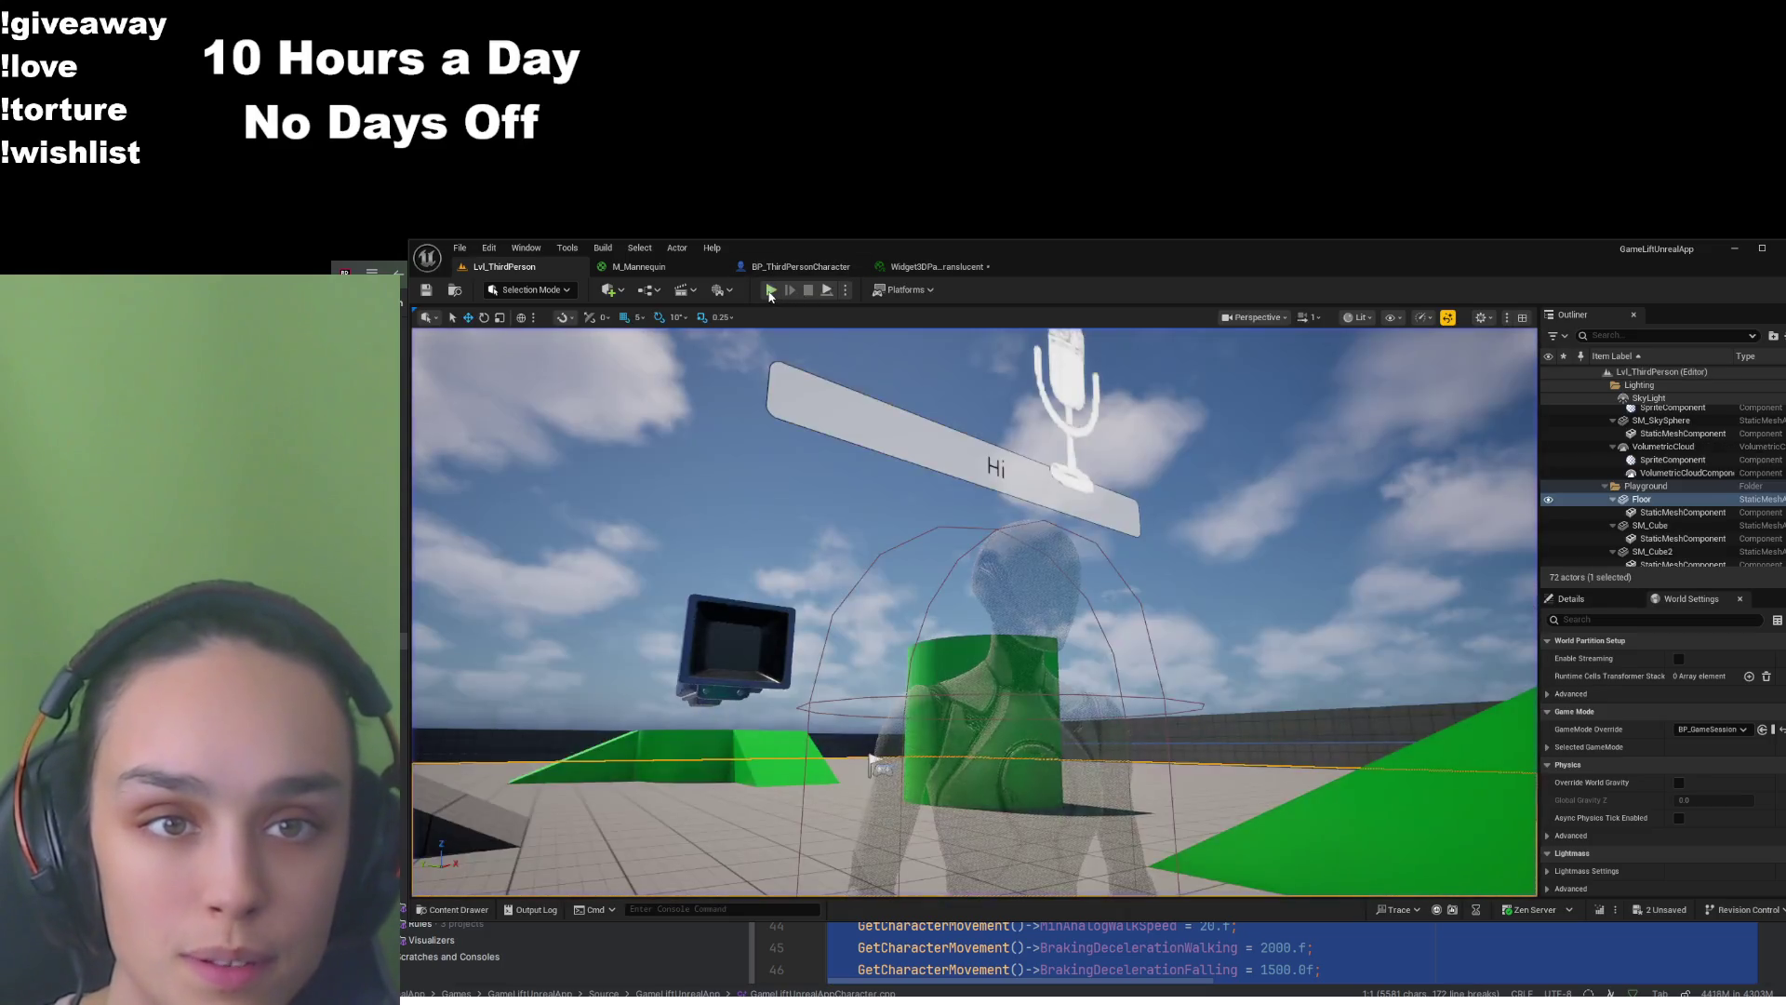
{"action": "left_click", "coordinate": [771, 290]}
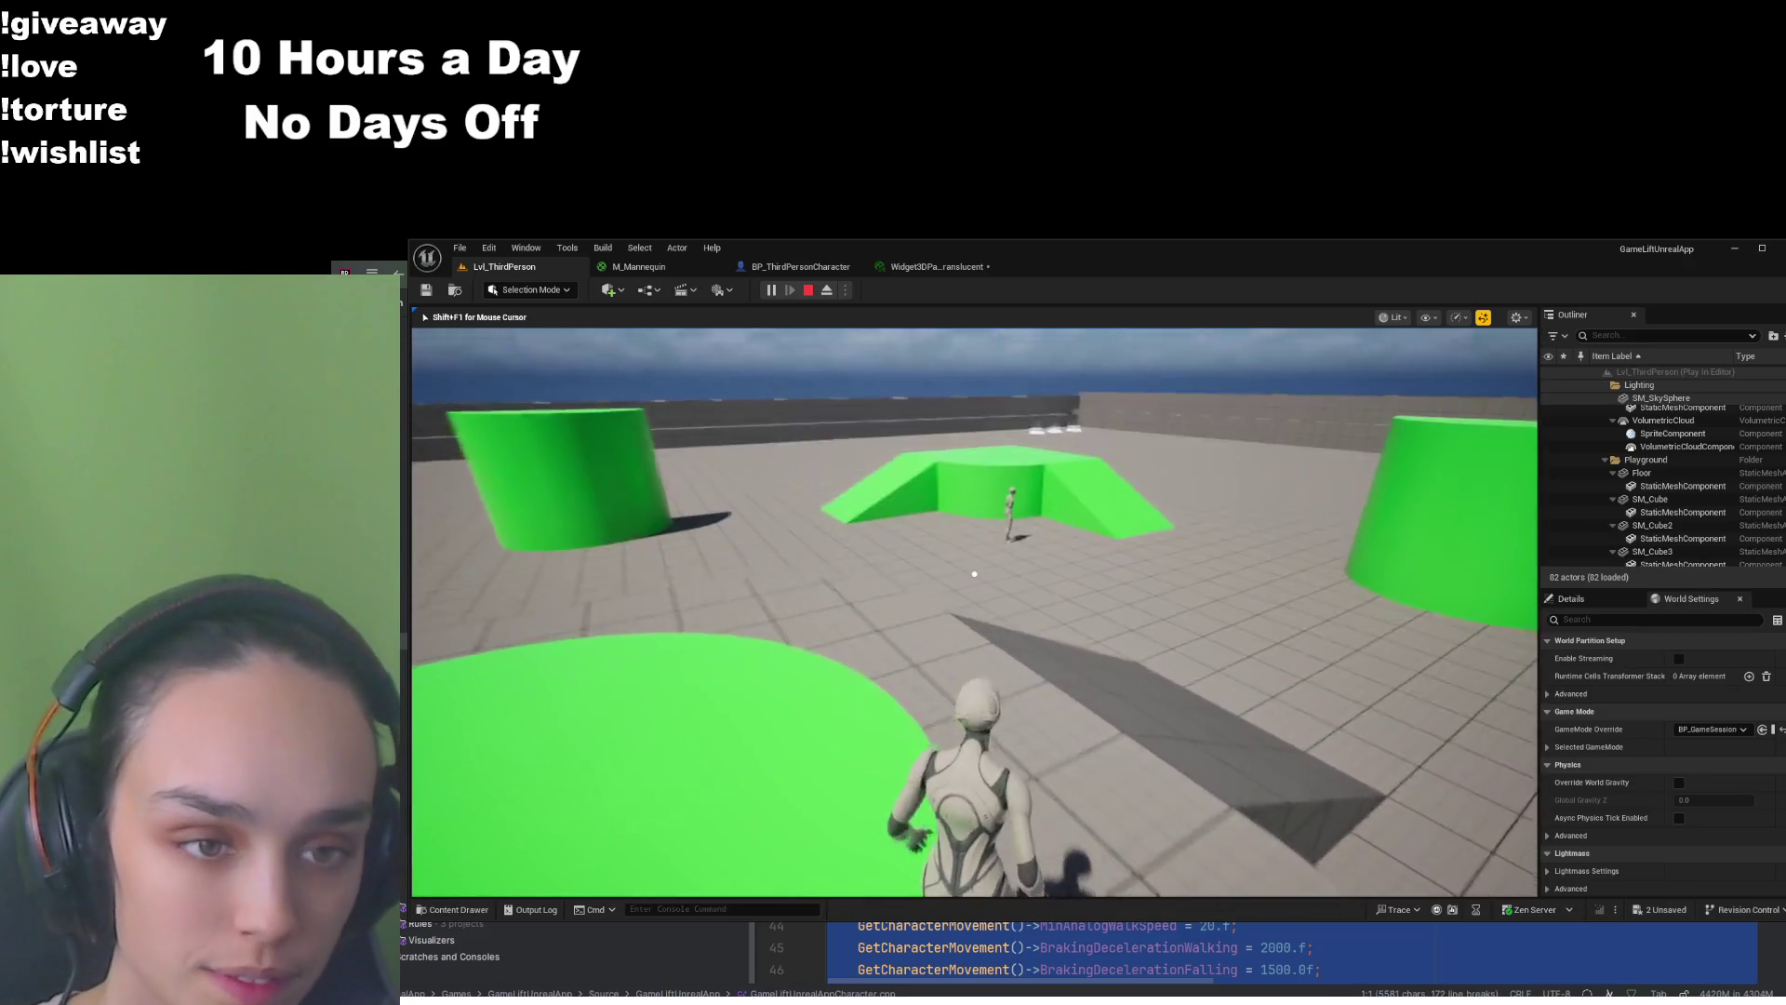
{"action": "key", "text": "w"}
{"action": "key", "text": "space"}
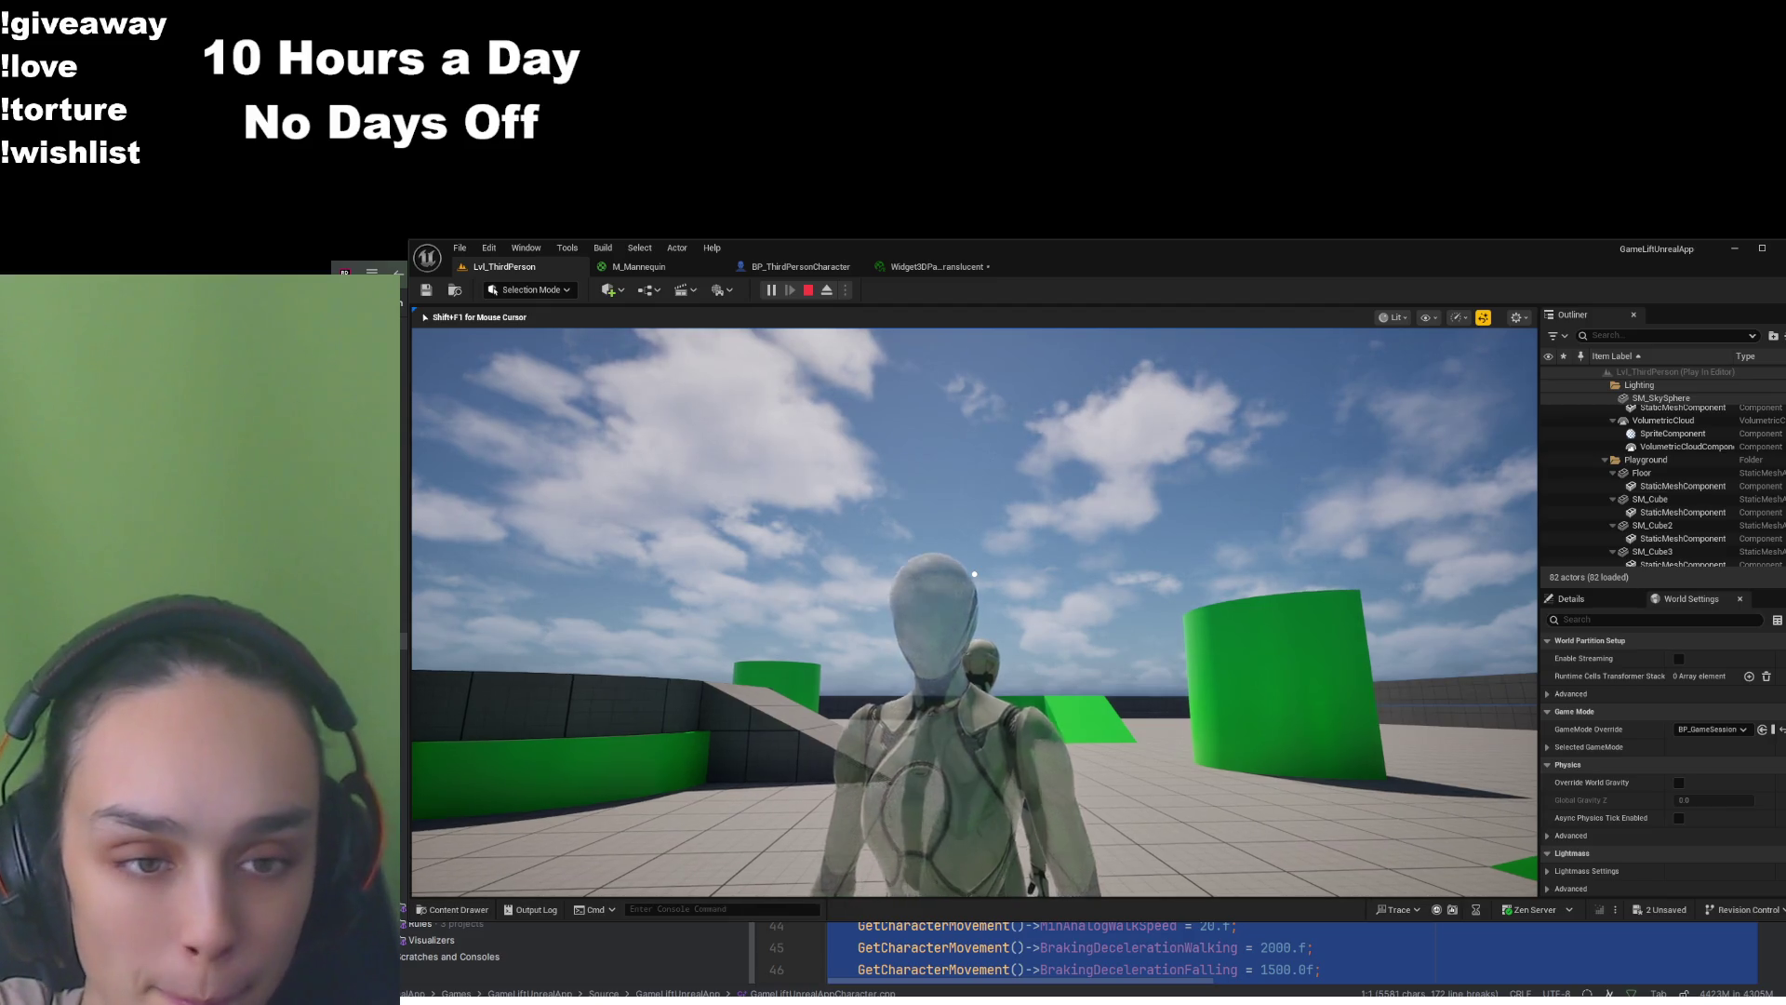
{"action": "key", "text": "w"}
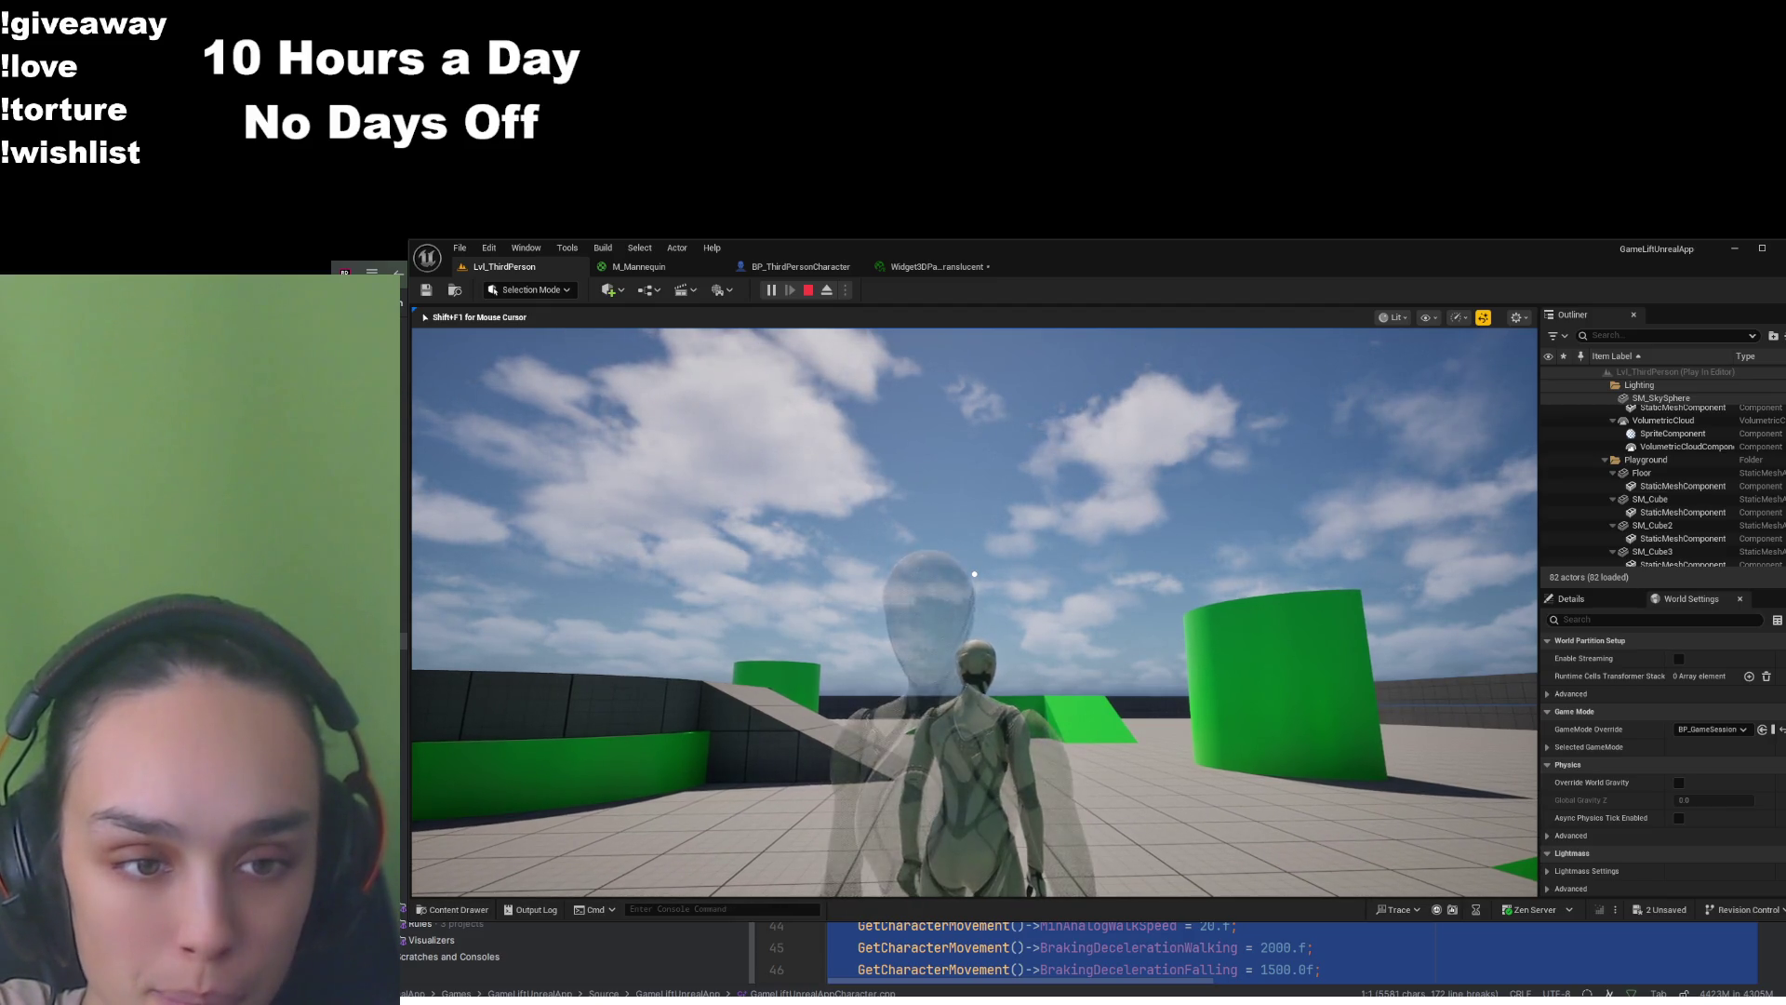
{"action": "key", "text": "s"}
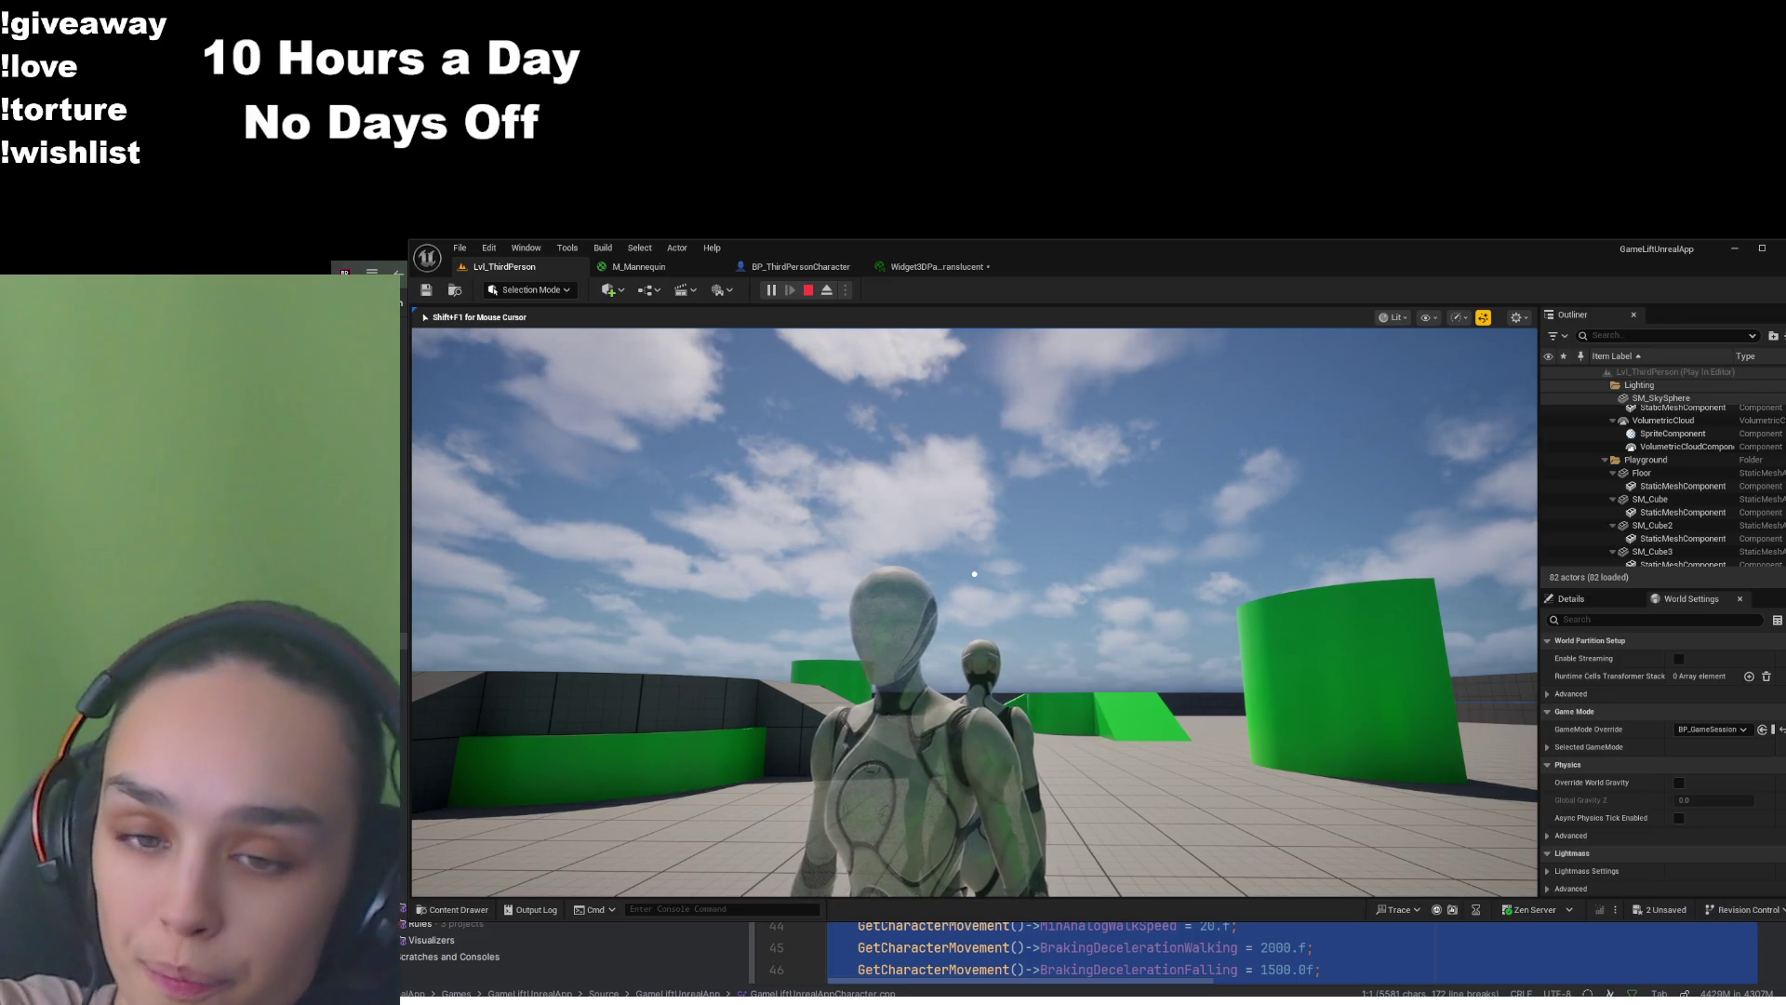
{"action": "key", "text": "shift+F1"}
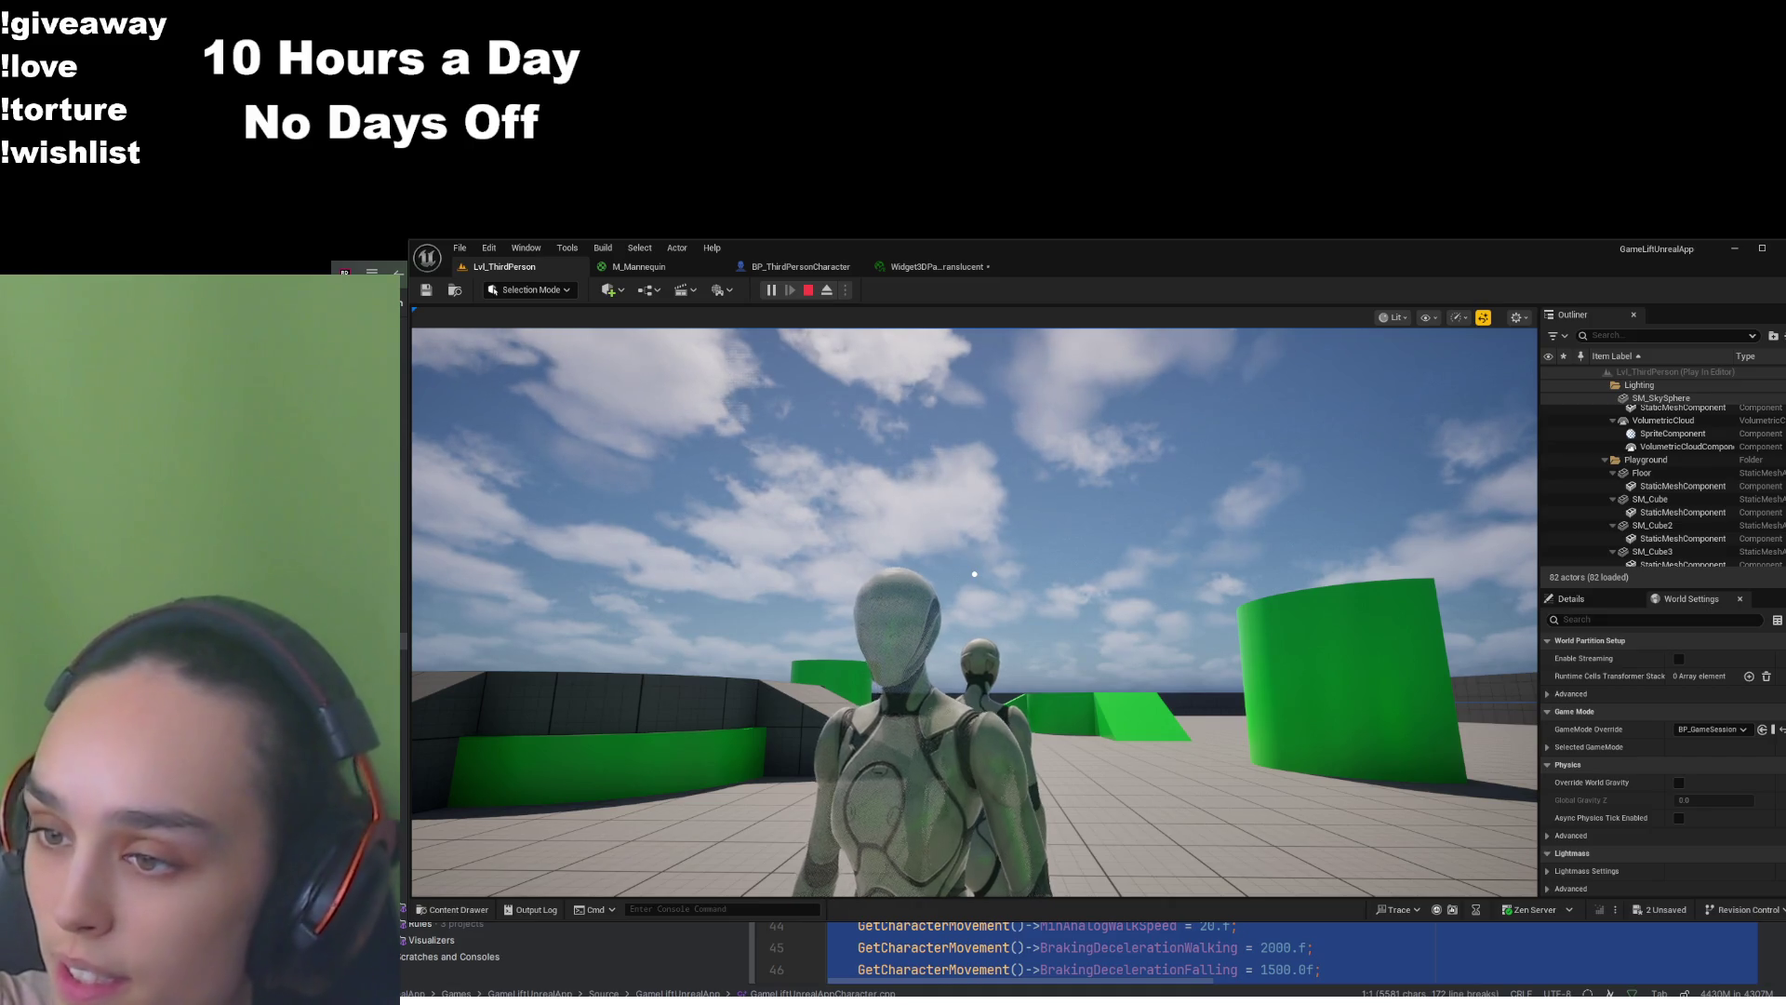
{"action": "left_click", "coordinate": [974, 574]}
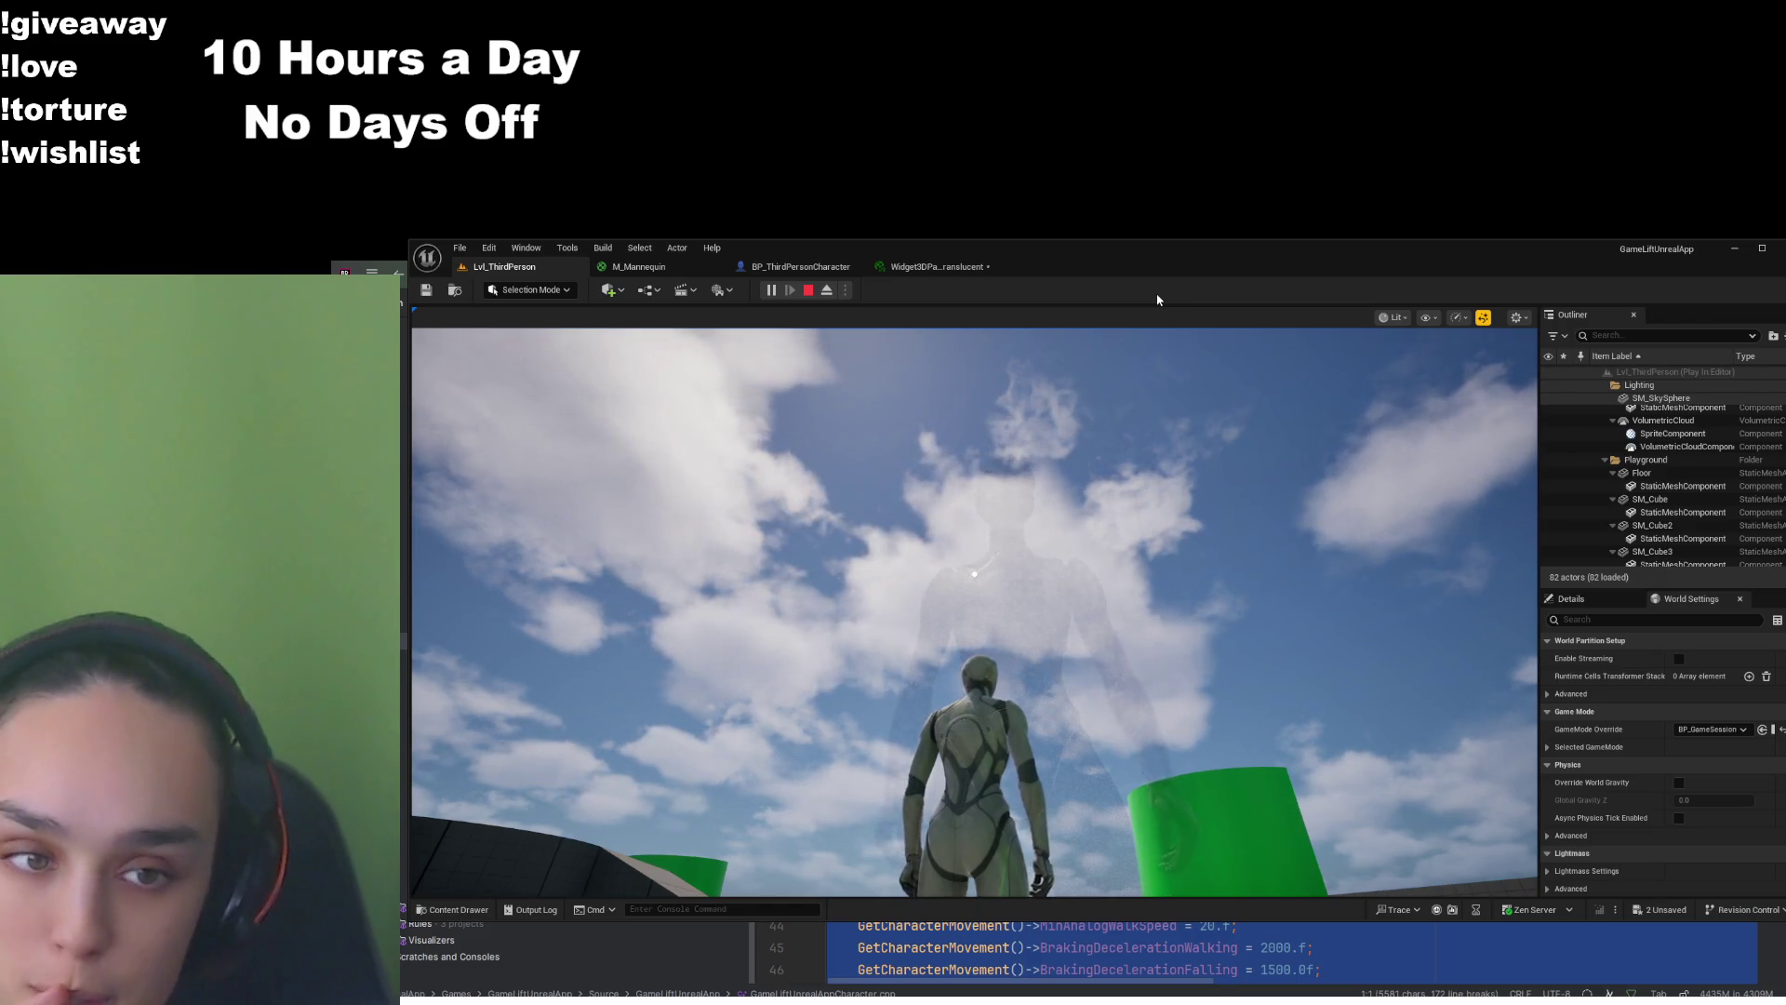
{"action": "left_click", "coordinate": [805, 290]}
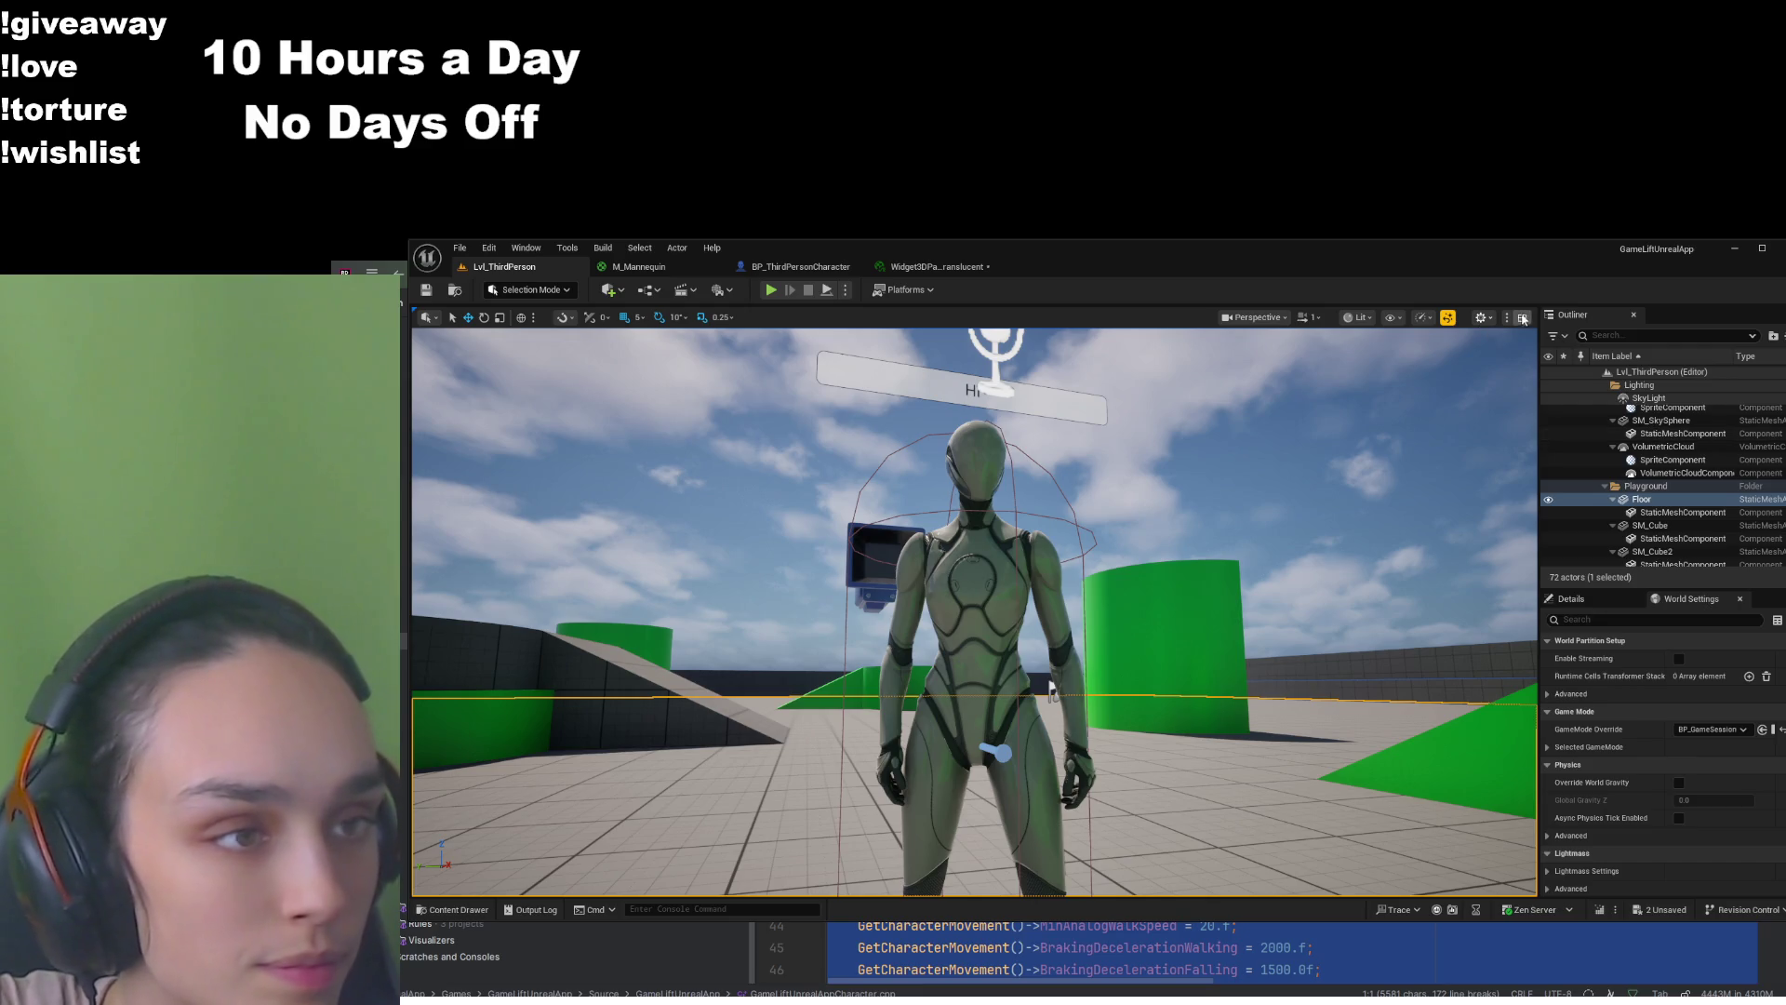
Zoom the editor viewport in on the mannequin to inspect the fade, then open the Content Browser
{"action": "scroll", "coordinate": [1215, 573], "scroll_direction": "up", "scroll_amount": 3}
{"action": "scroll", "coordinate": [1215, 573], "scroll_direction": "up", "scroll_amount": 3}
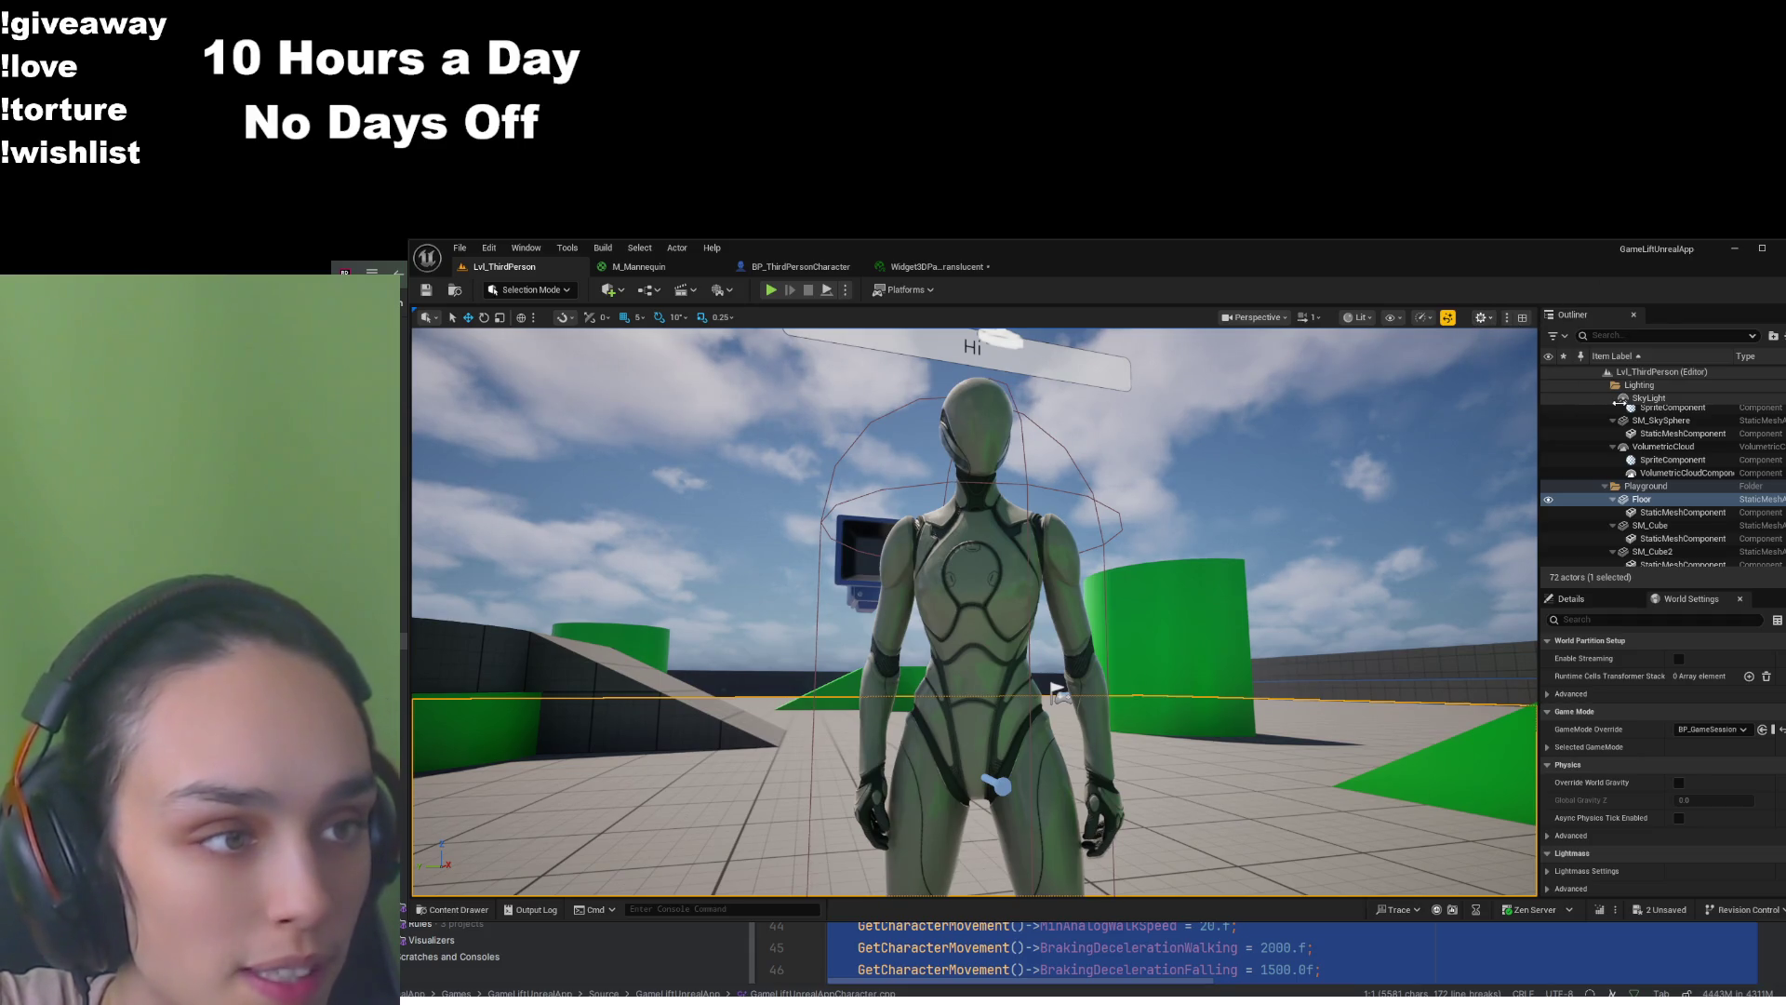
{"action": "left_click", "coordinate": [1661, 419]}
{"action": "scroll", "coordinate": [1171, 608], "scroll_direction": "up", "scroll_amount": 2}
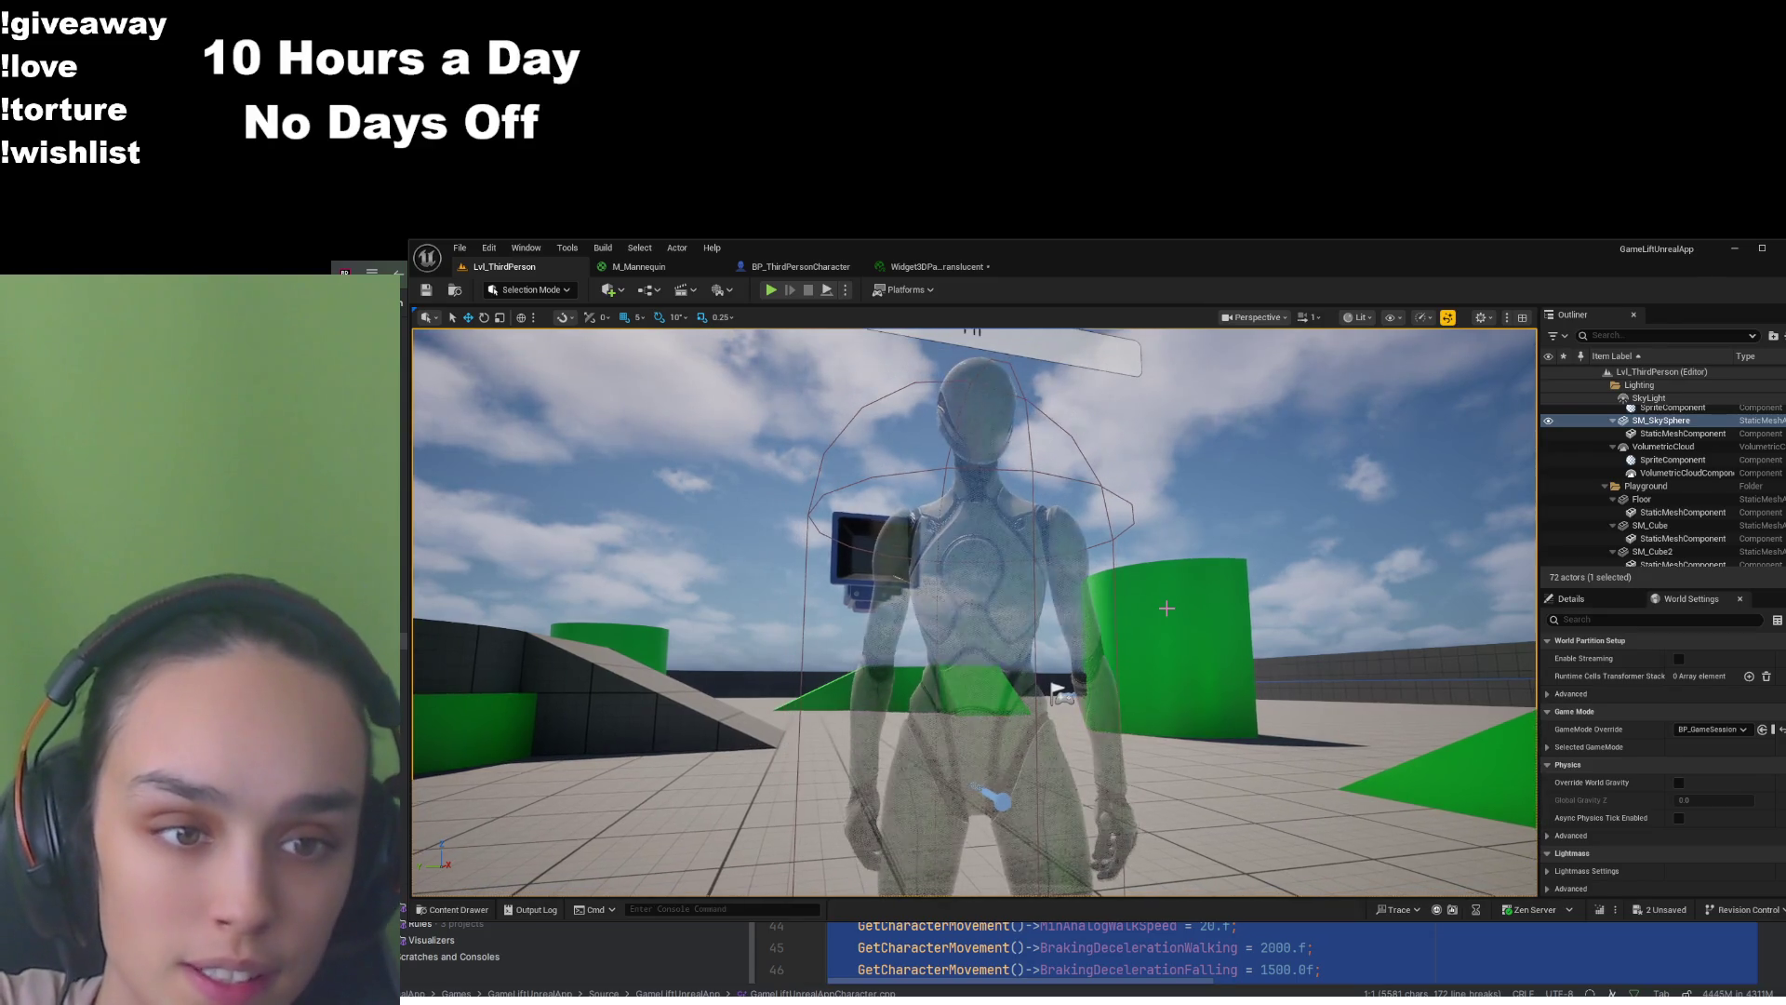
{"action": "scroll", "coordinate": [1167, 609], "scroll_direction": "down", "scroll_amount": 3}
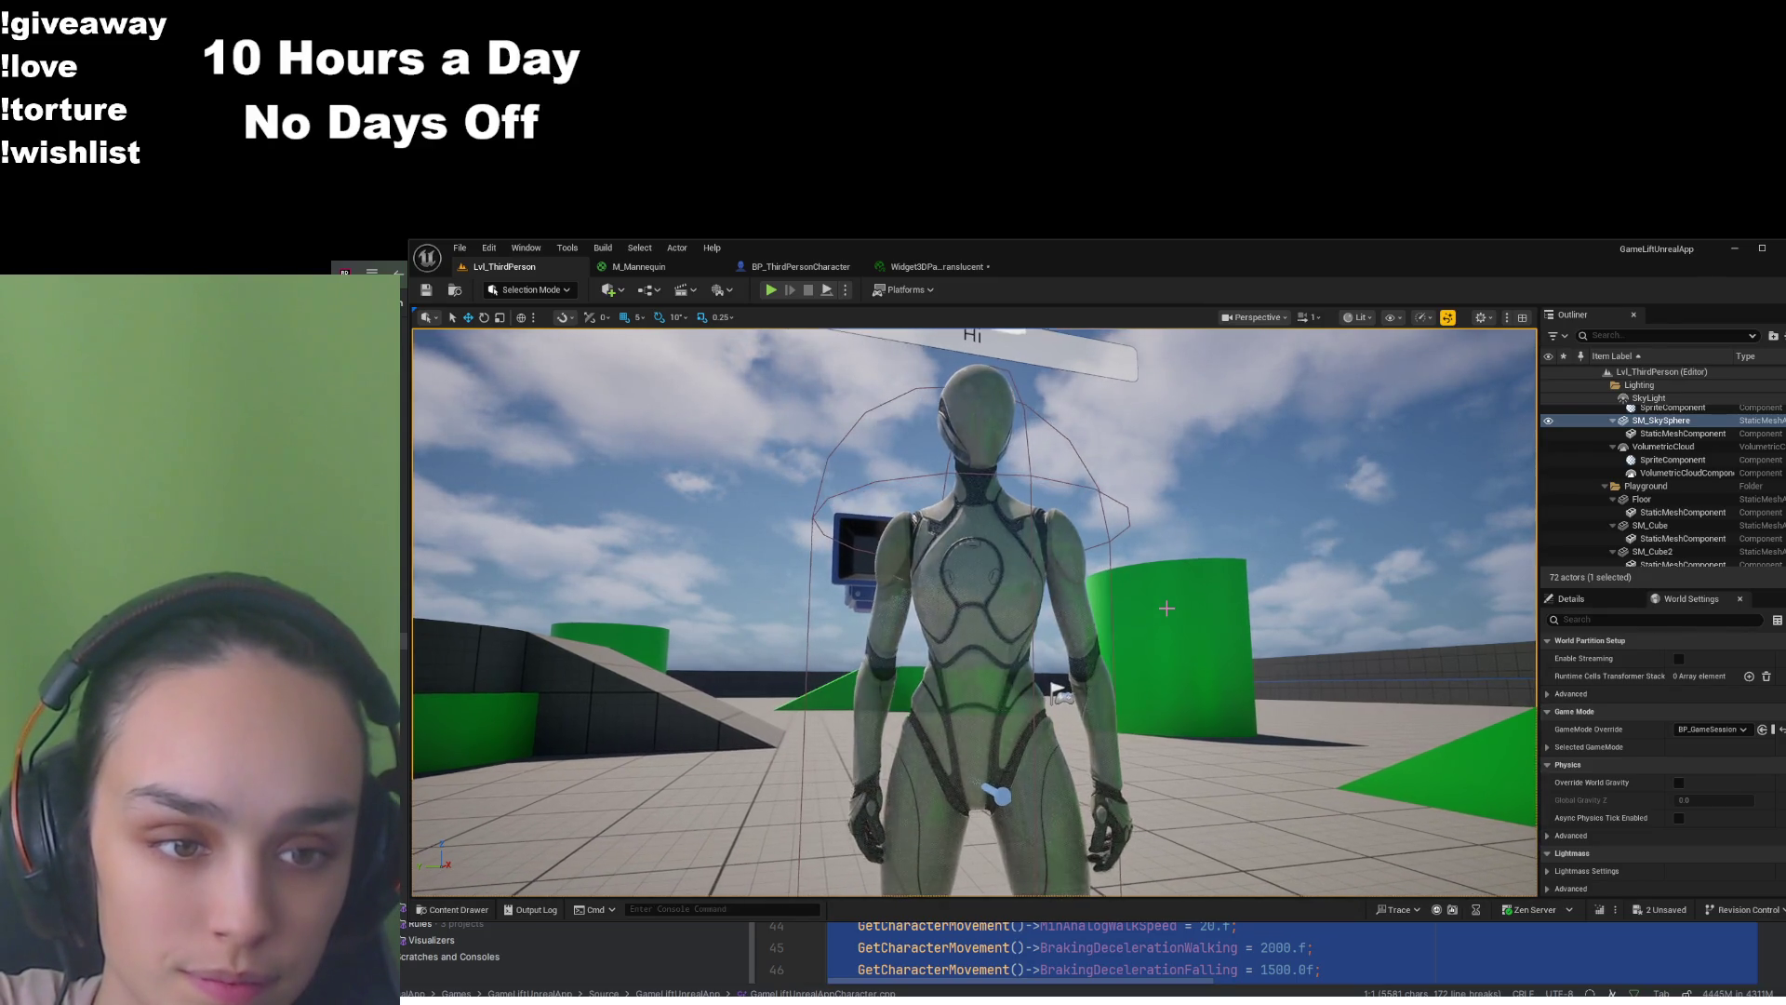
{"action": "scroll", "coordinate": [1179, 594], "scroll_direction": "up", "scroll_amount": 3}
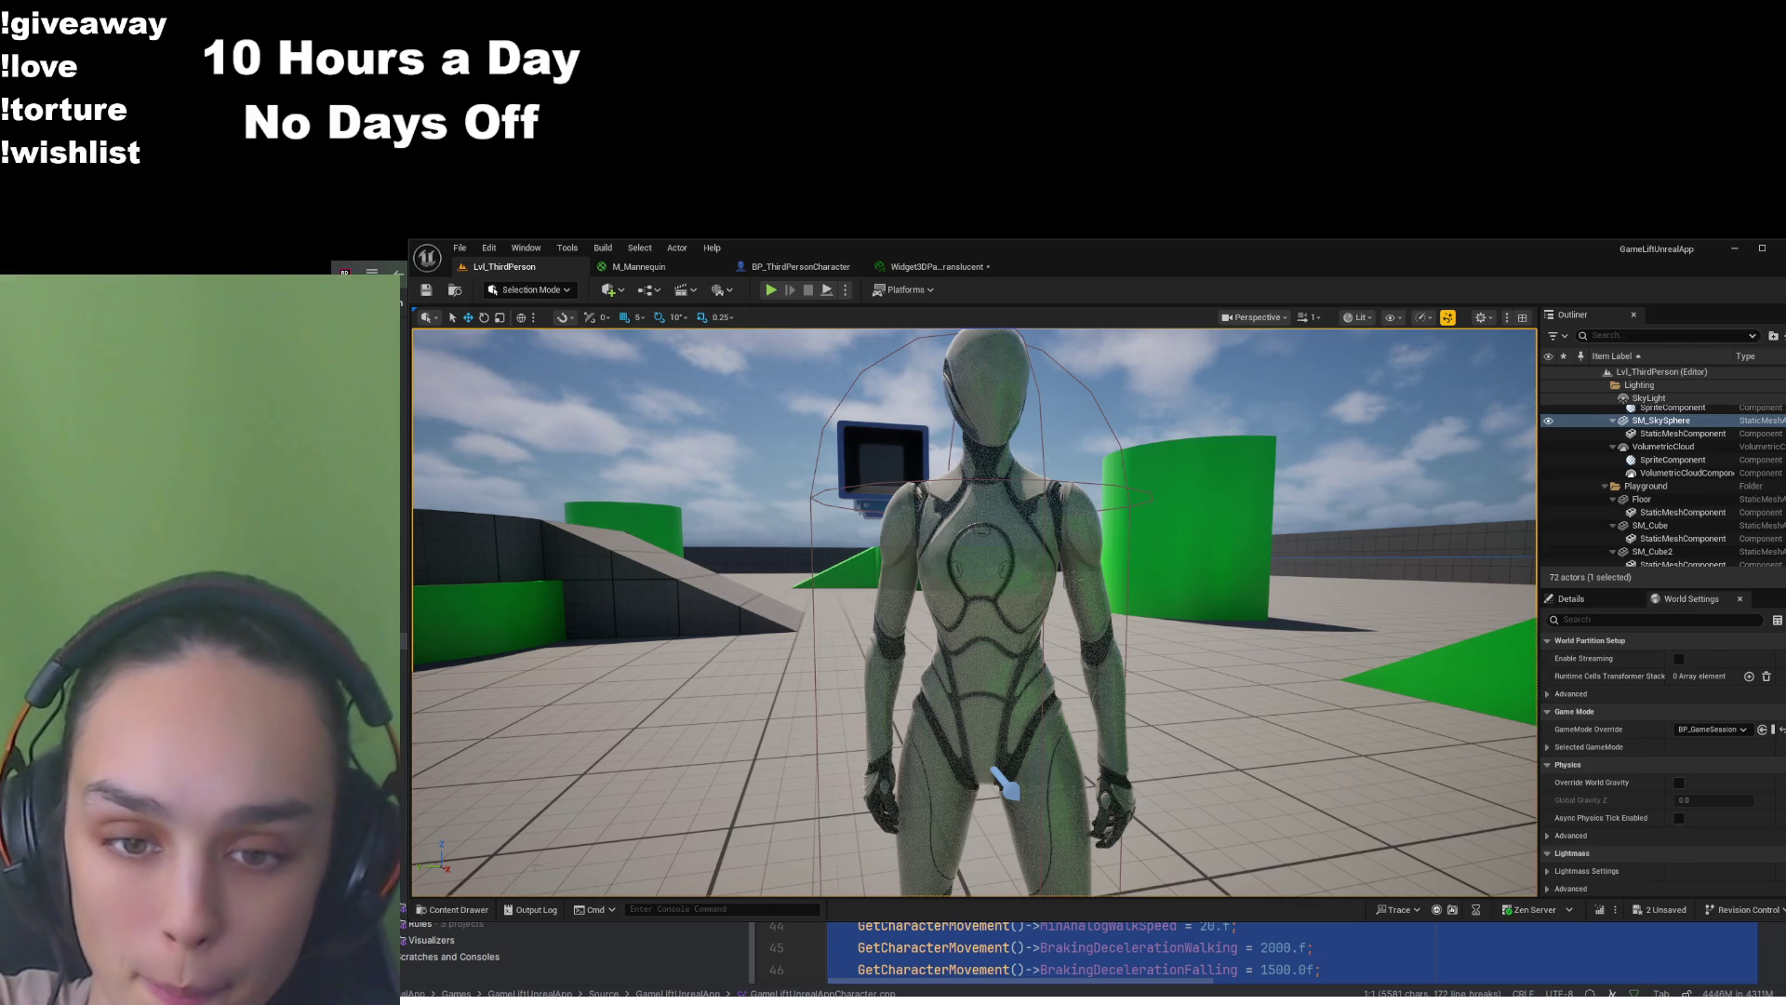
{"action": "left_click", "coordinate": [482, 913]}
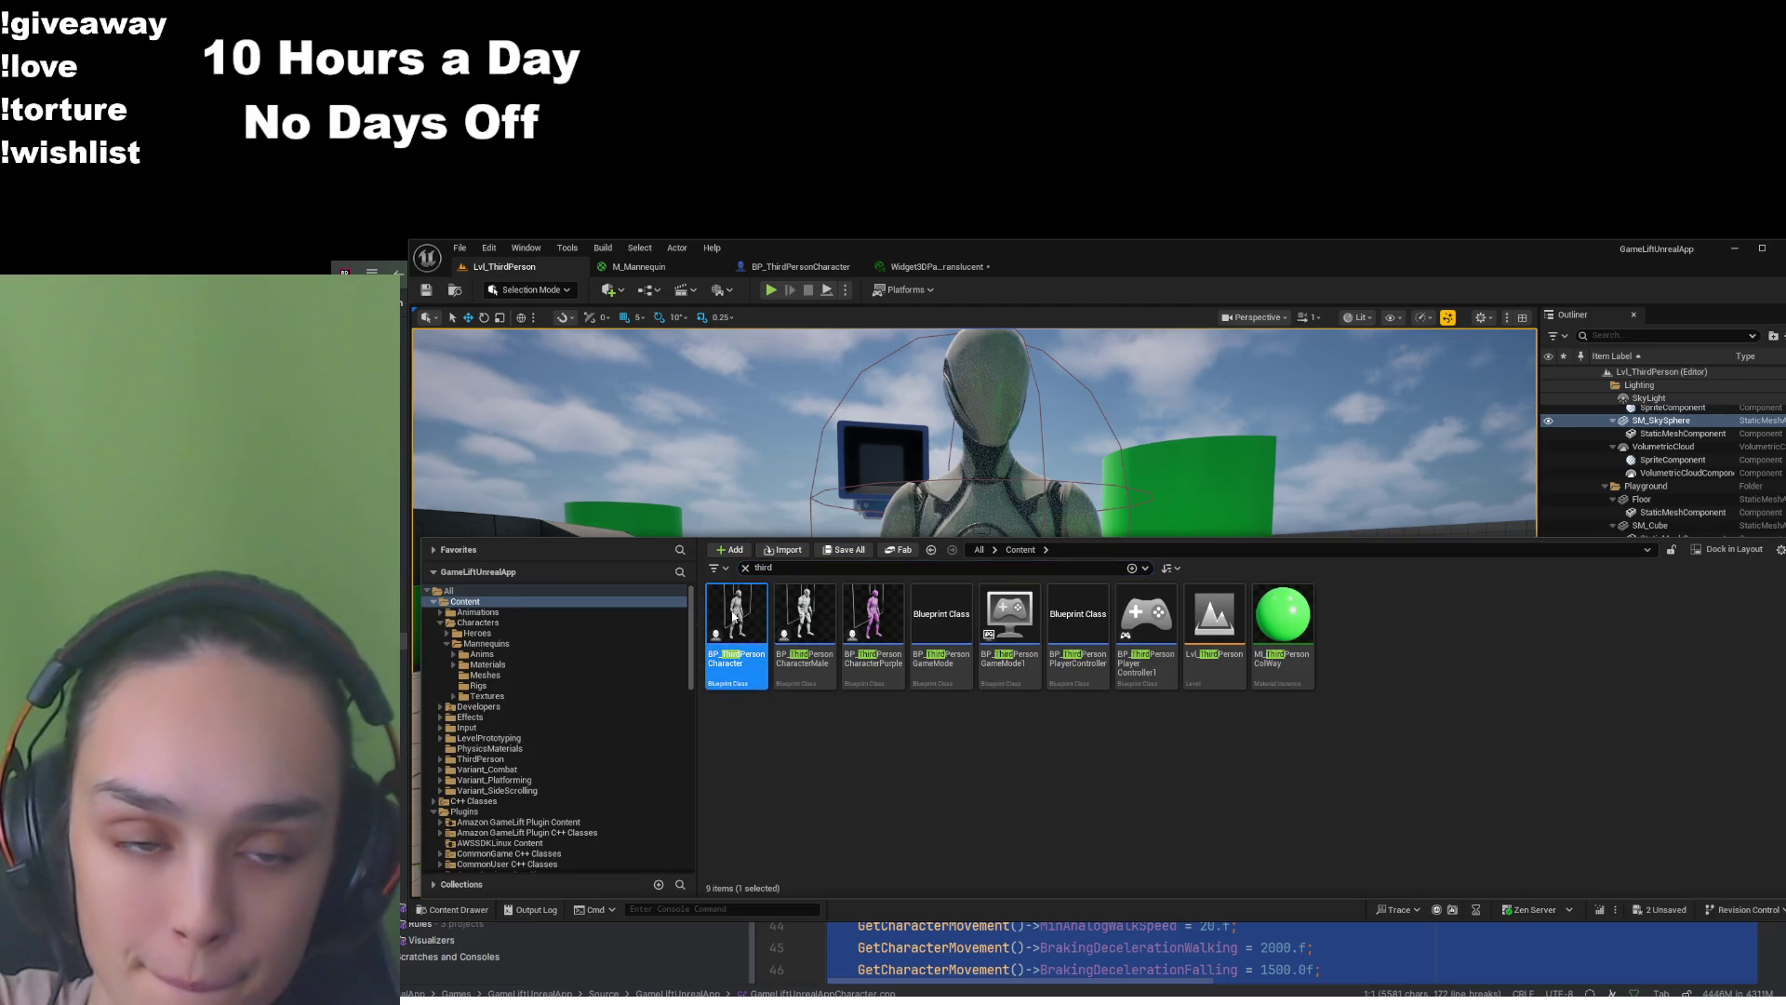
Open BP_ThirdPersonCharacter and inspect its camera components in the preview and the level
{"action": "double_click", "coordinate": [732, 617]}
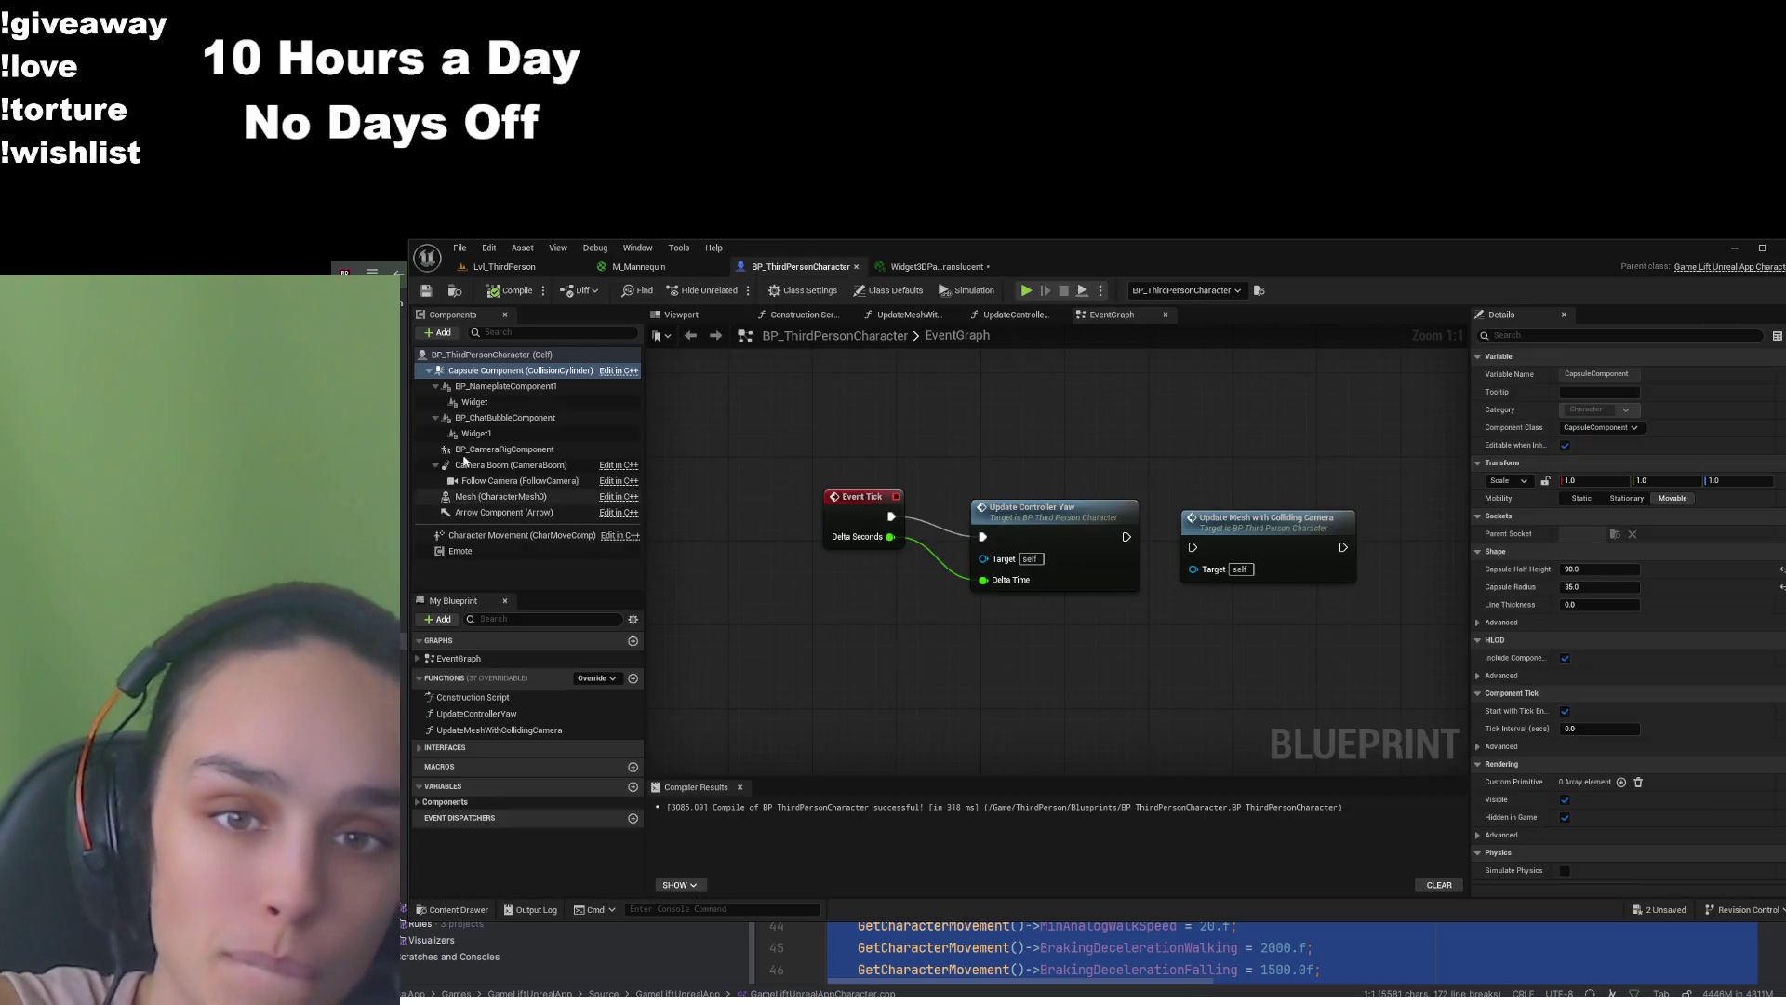
{"action": "left_click", "coordinate": [531, 452]}
{"action": "left_click", "coordinate": [517, 480]}
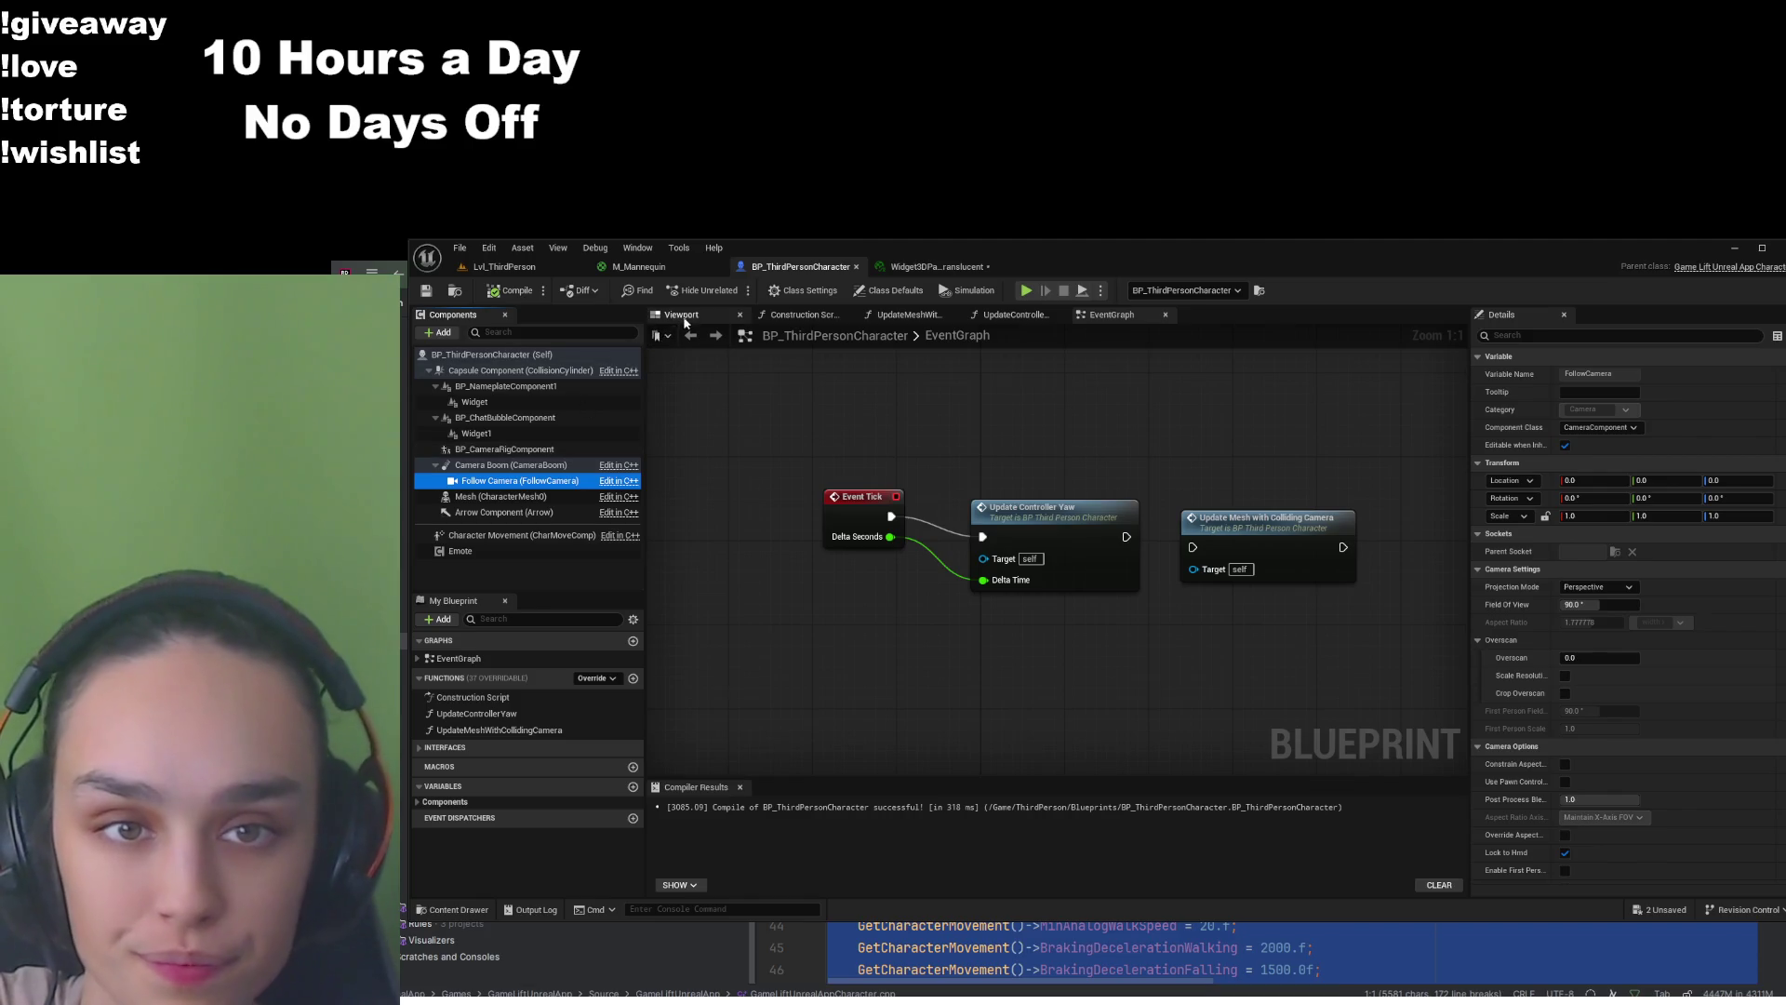
{"action": "left_click", "coordinate": [681, 314]}
{"action": "left_click_drag", "start_coordinate": [942, 530], "coordinate": [971, 548]}
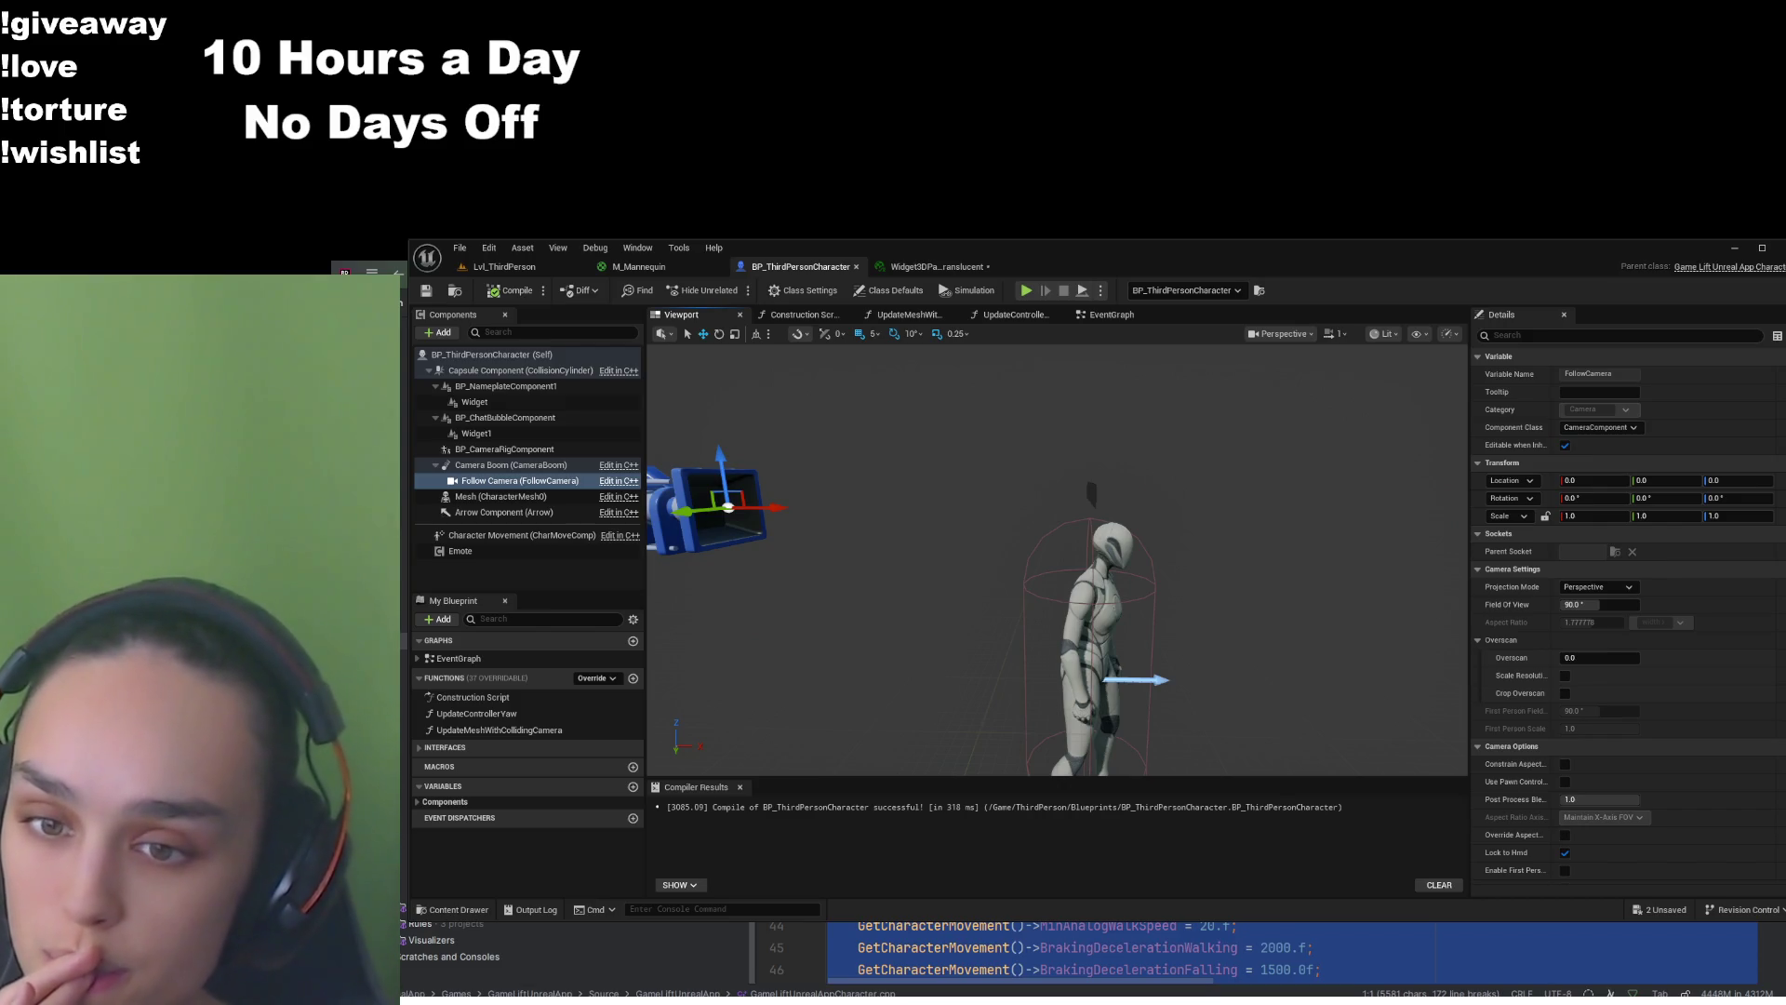
{"action": "left_click_drag", "start_coordinate": [923, 592], "coordinate": [923, 593]}
{"action": "left_click", "coordinate": [500, 266]}
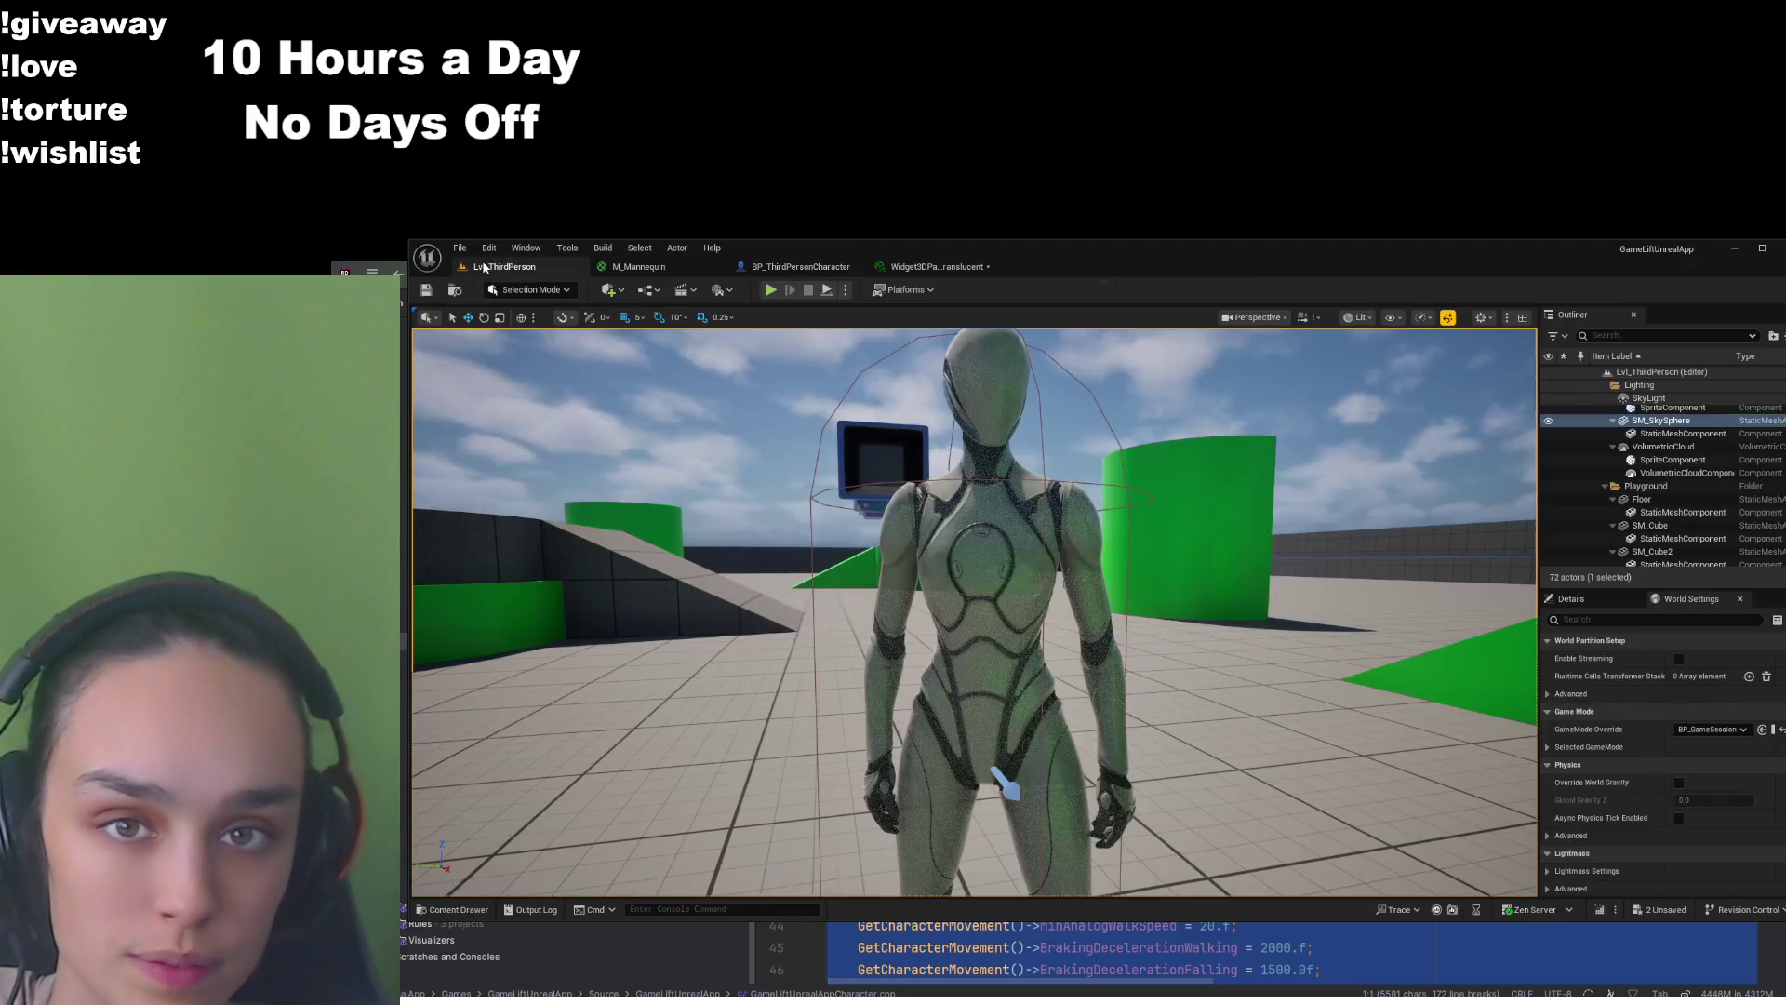
{"action": "key", "text": "a"}
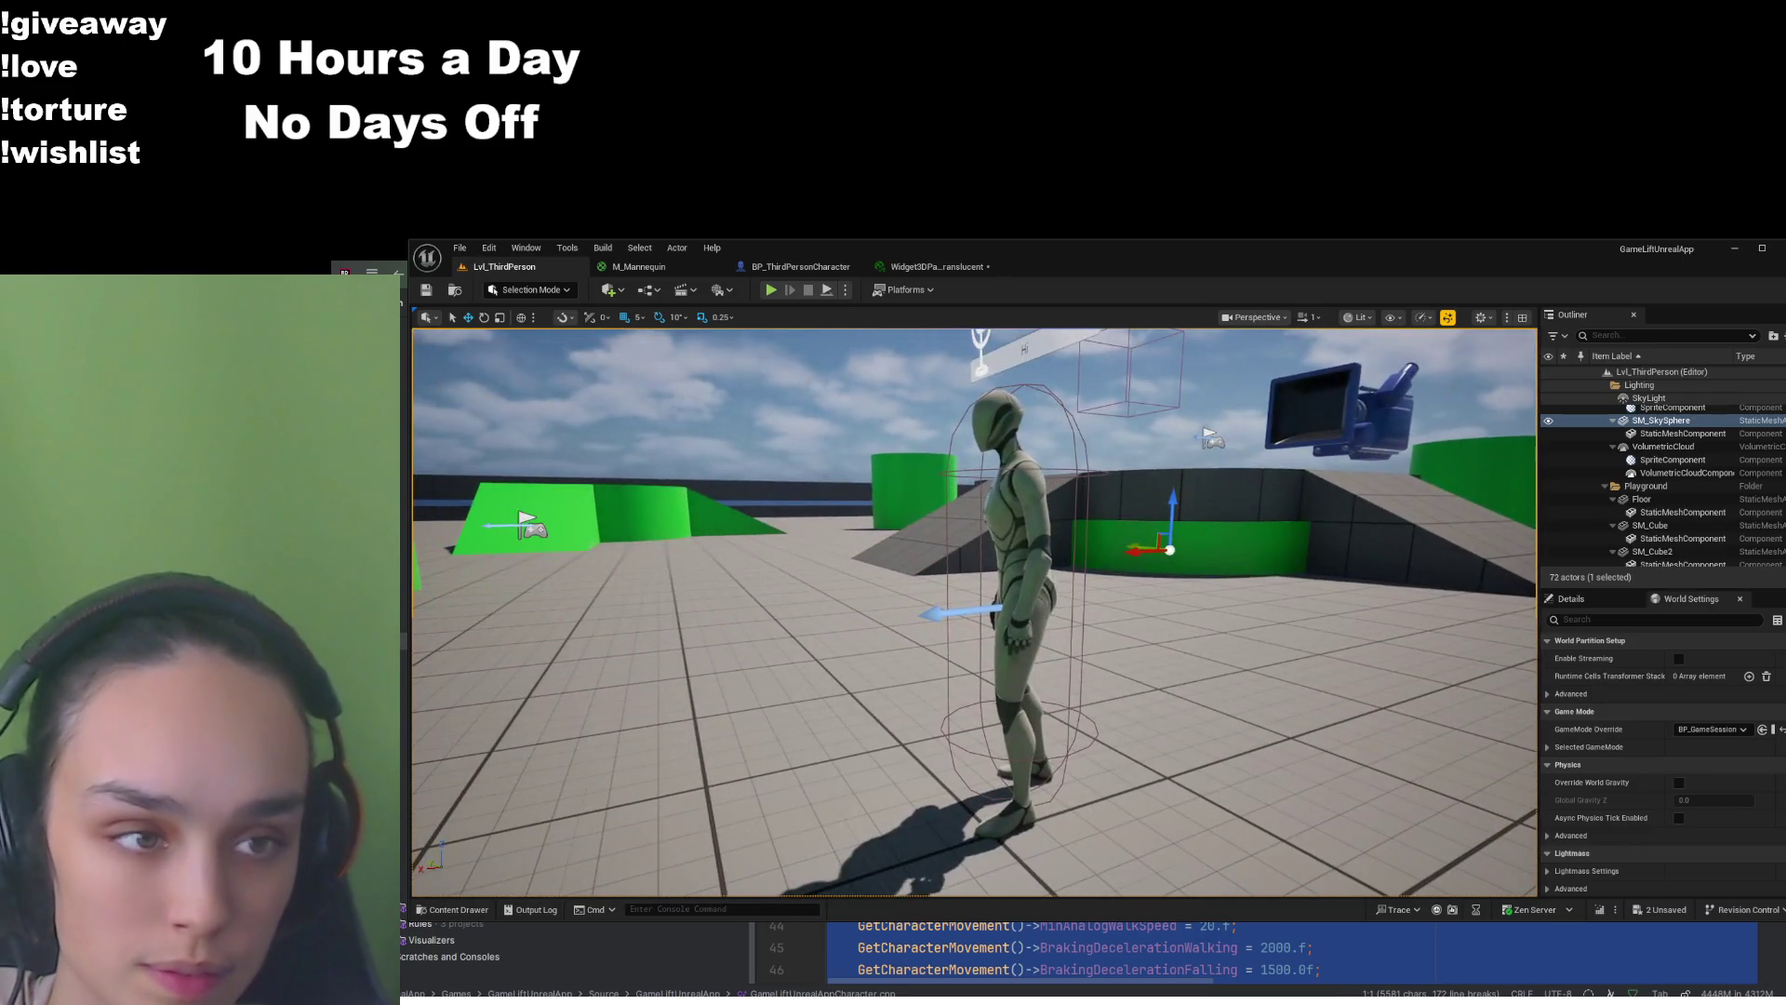
{"action": "left_click", "coordinate": [1364, 411]}
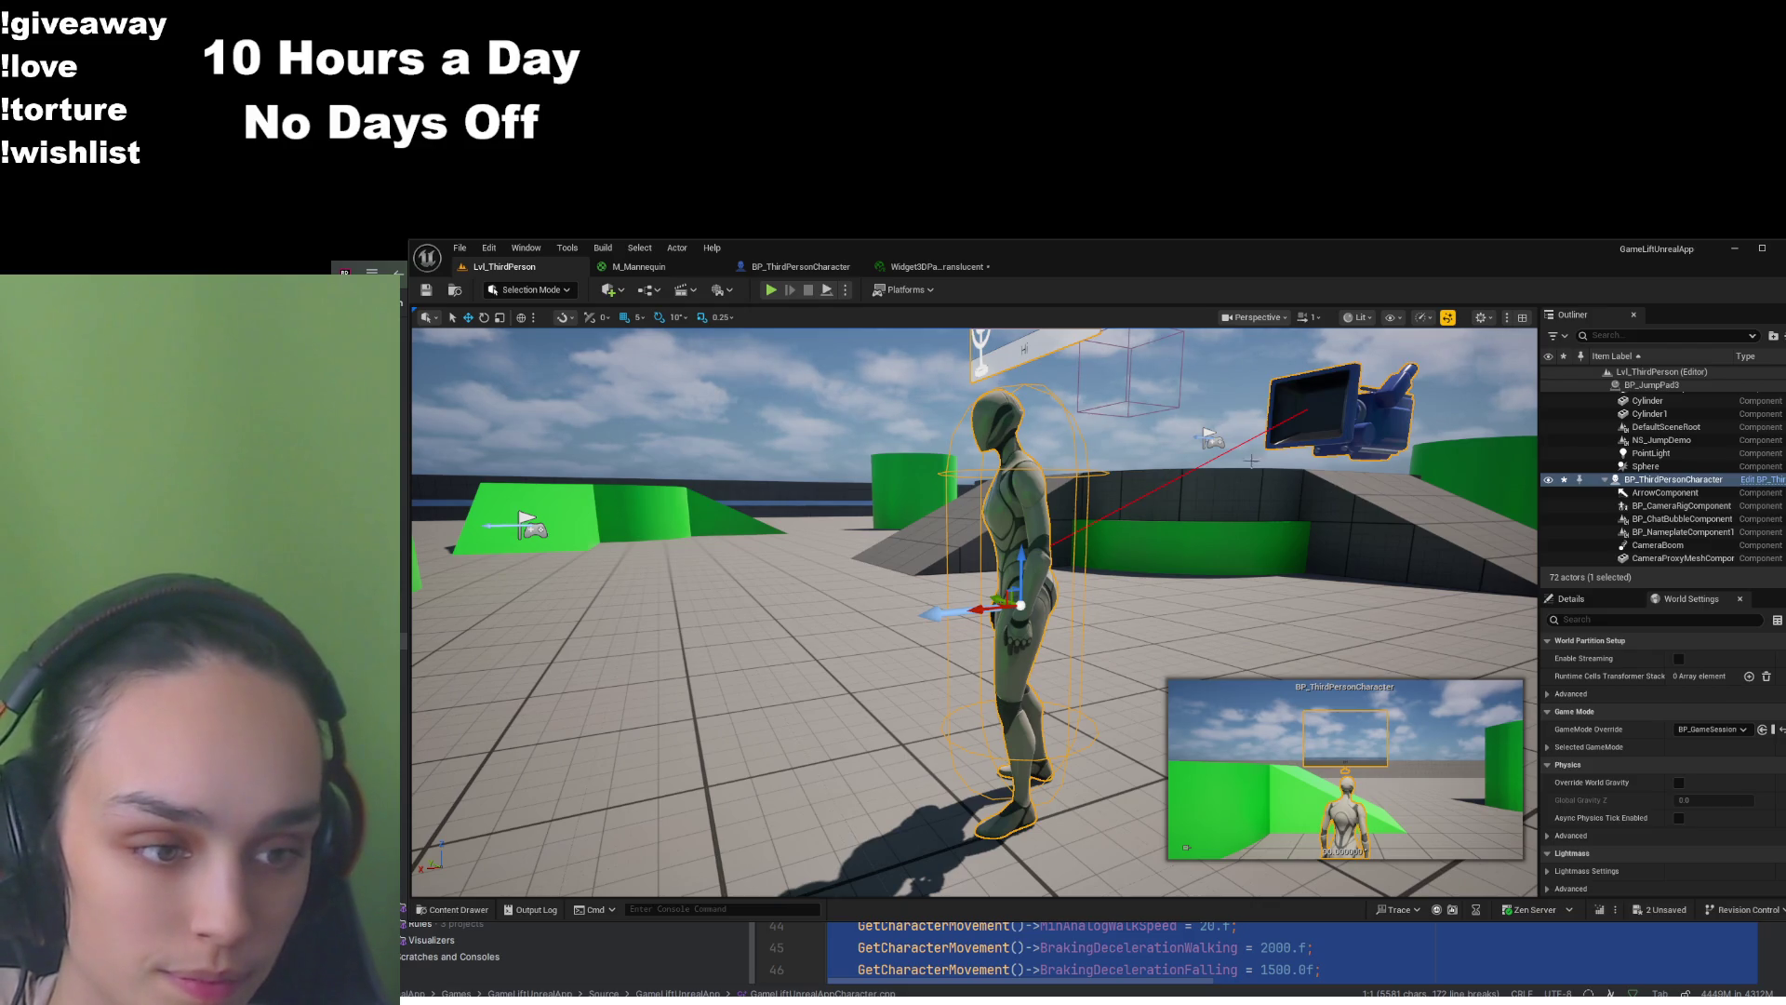
{"action": "left_click", "coordinate": [800, 268]}
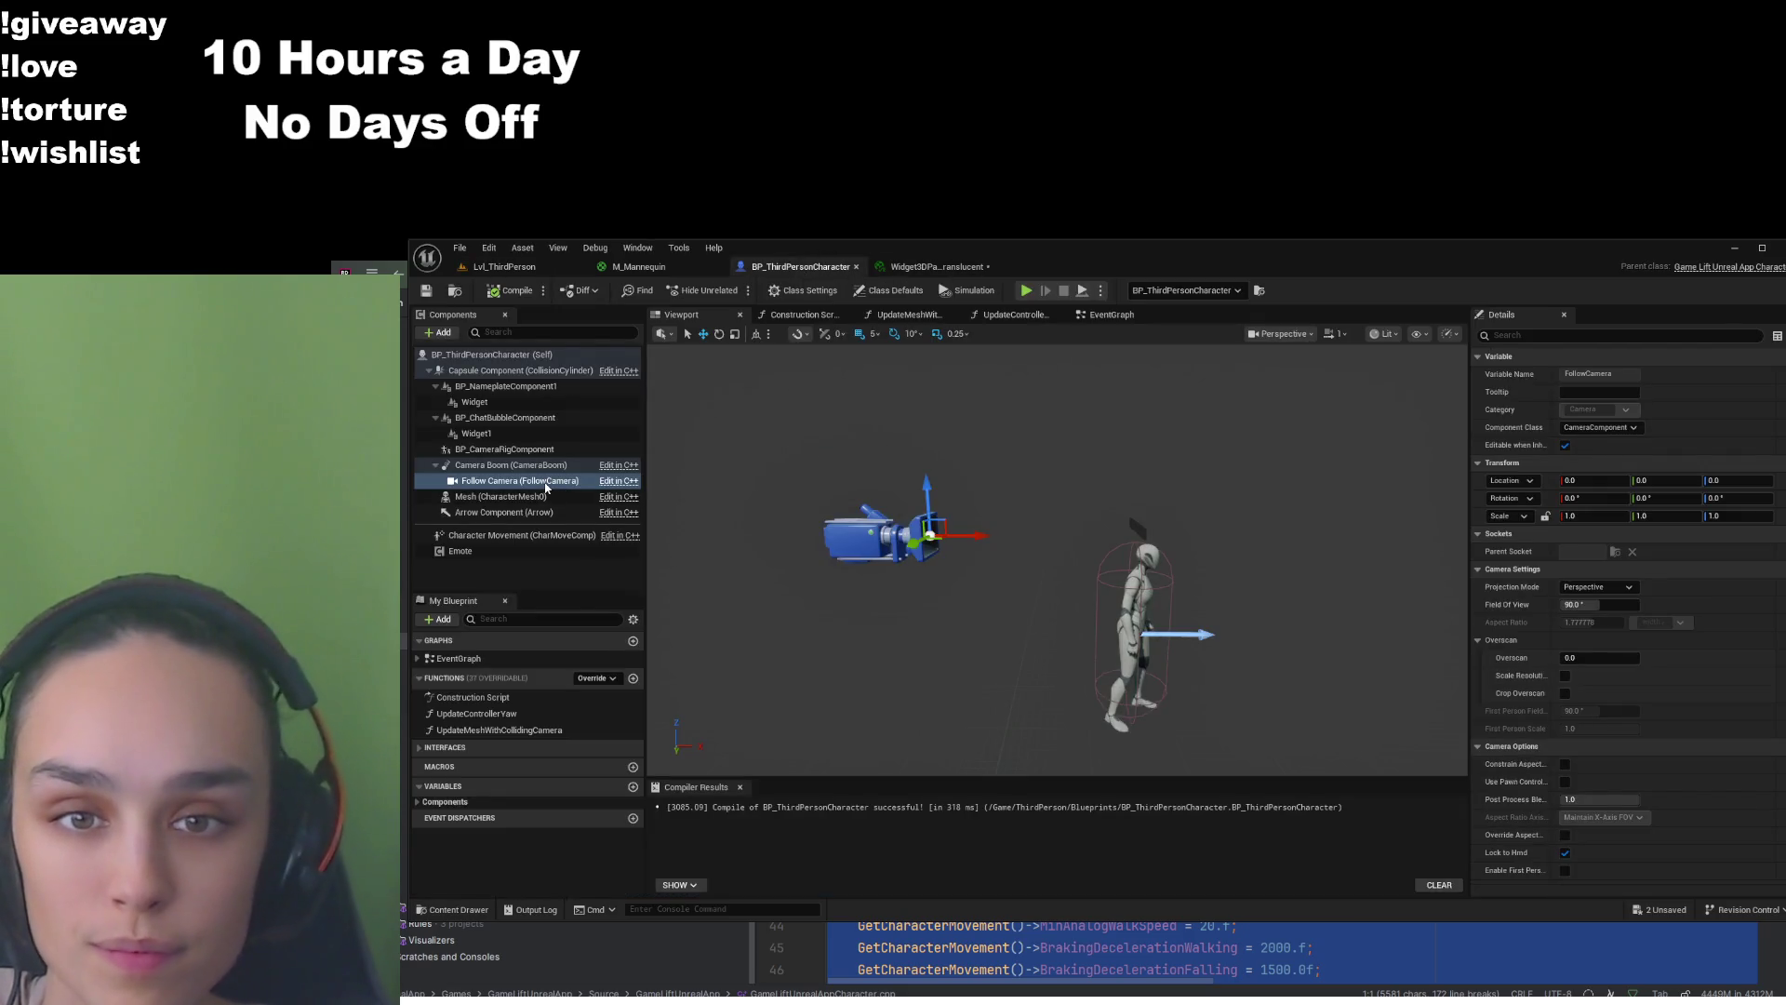
Set the Camera Boom's Socket Offset Z to 70 and compile and save the blueprint
{"action": "left_click", "coordinate": [521, 465]}
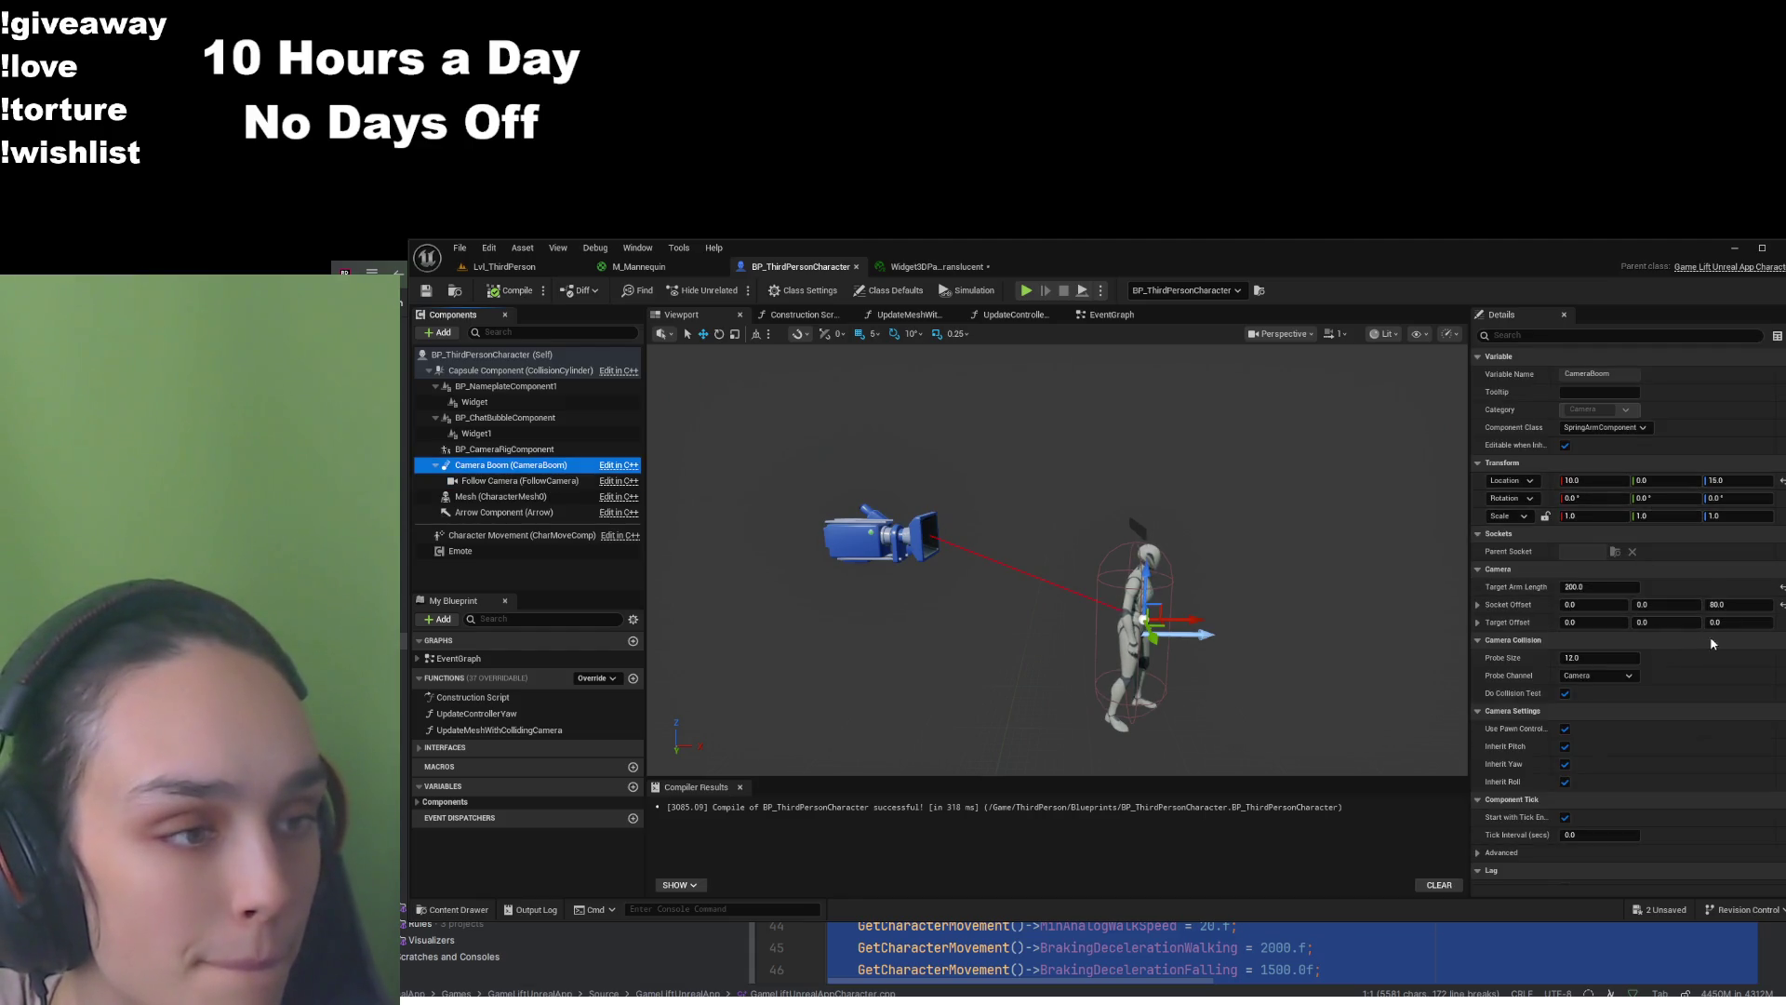
{"action": "mouse_move", "coordinate": [1728, 604]}
{"action": "left_mouse_down"}
{"action": "mouse_move", "coordinate": [1713, 604]}
{"action": "mouse_move", "coordinate": [1737, 608]}
{"action": "left_mouse_up"}
{"action": "type", "text": "70"}
{"action": "key", "text": "Return"}
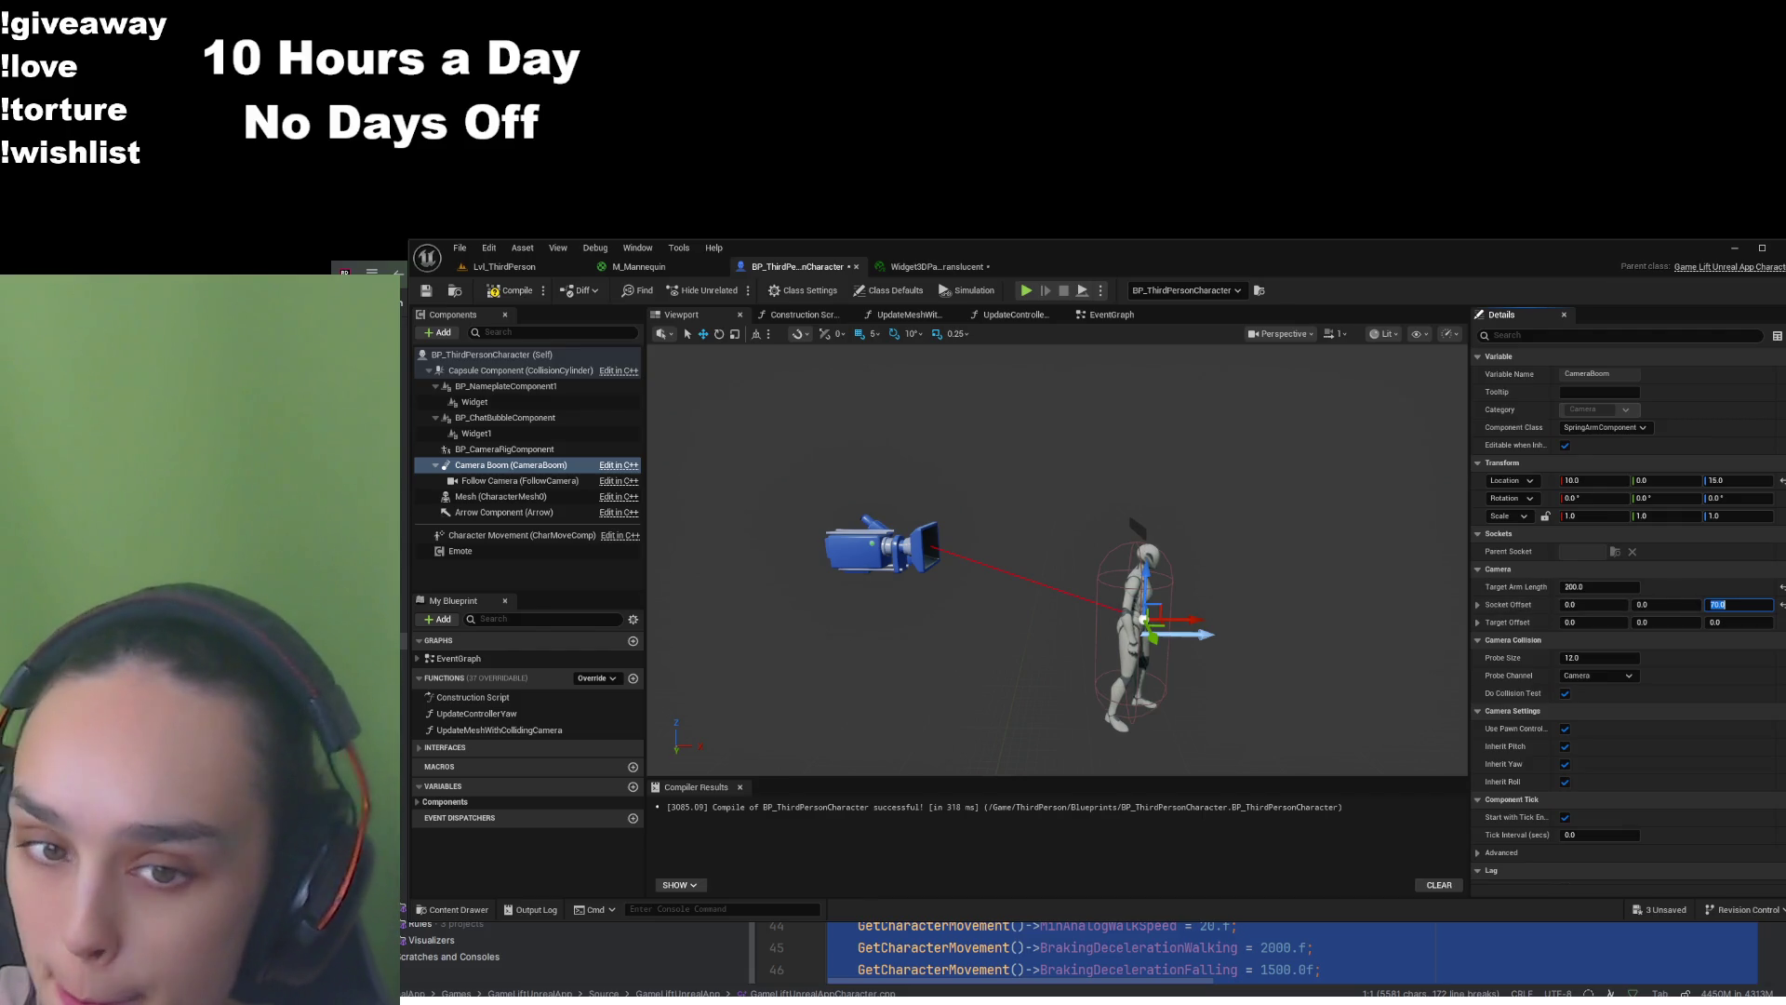
{"action": "left_click", "coordinate": [425, 291]}
{"action": "left_click", "coordinate": [502, 266]}
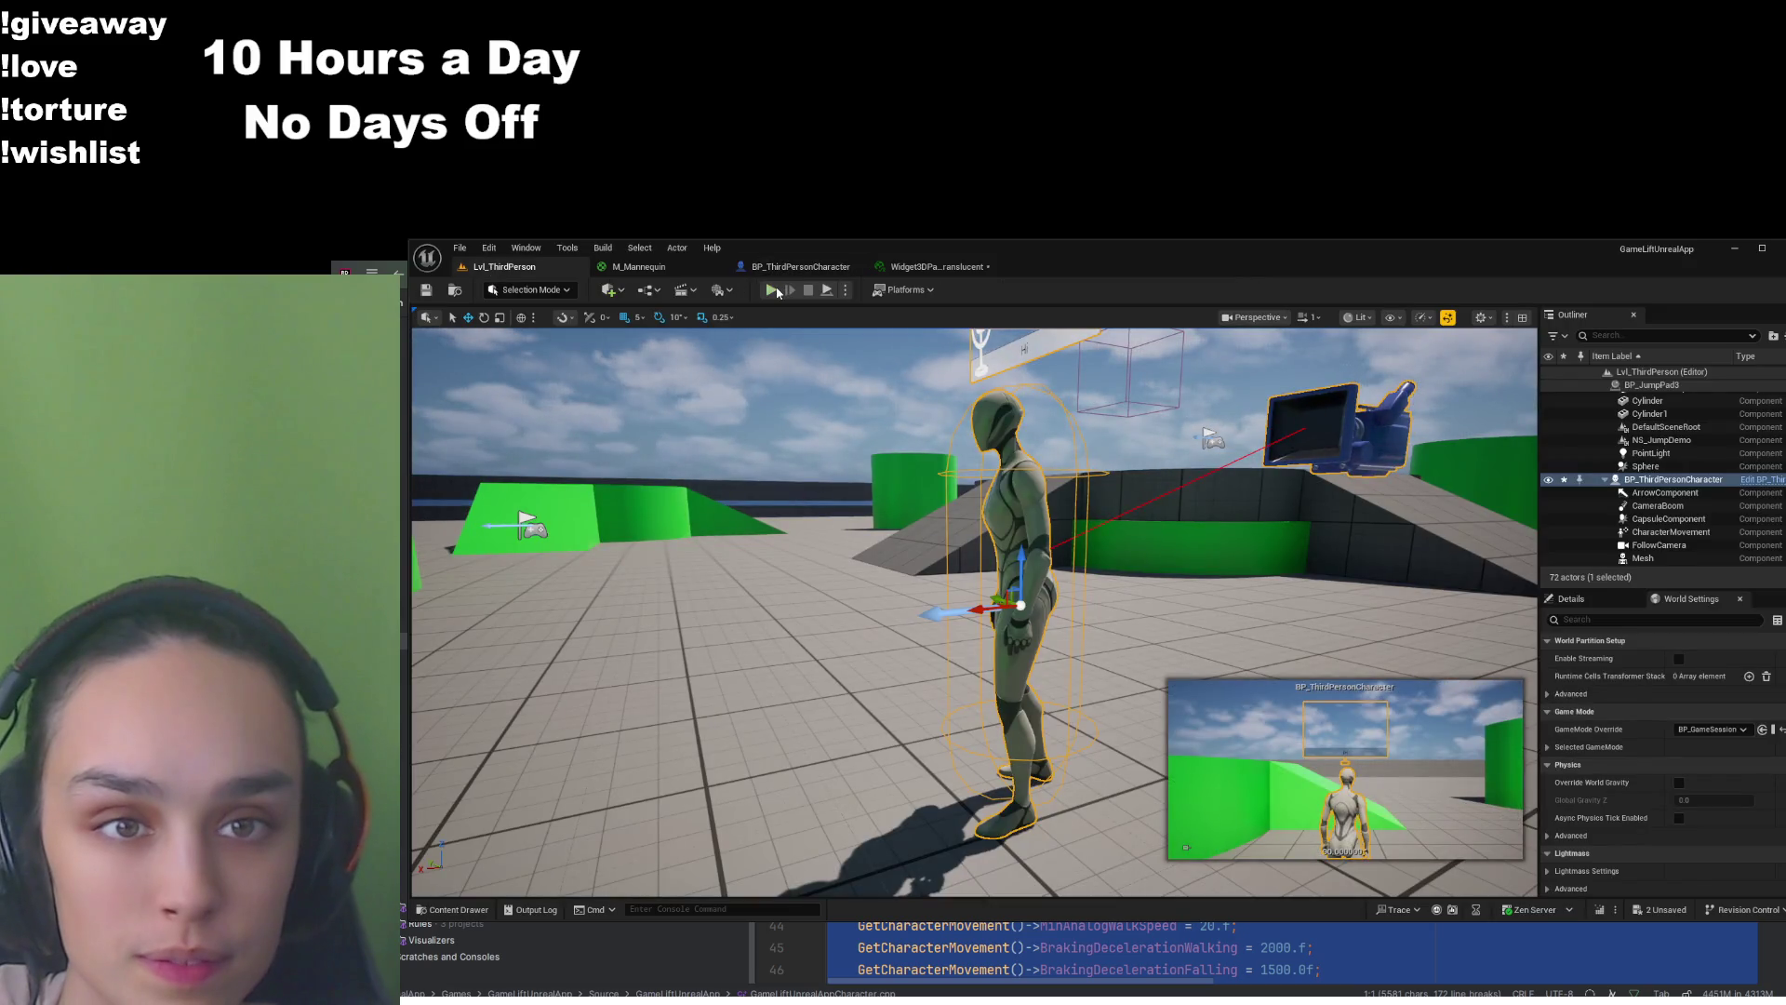
{"action": "left_click", "coordinate": [772, 290]}
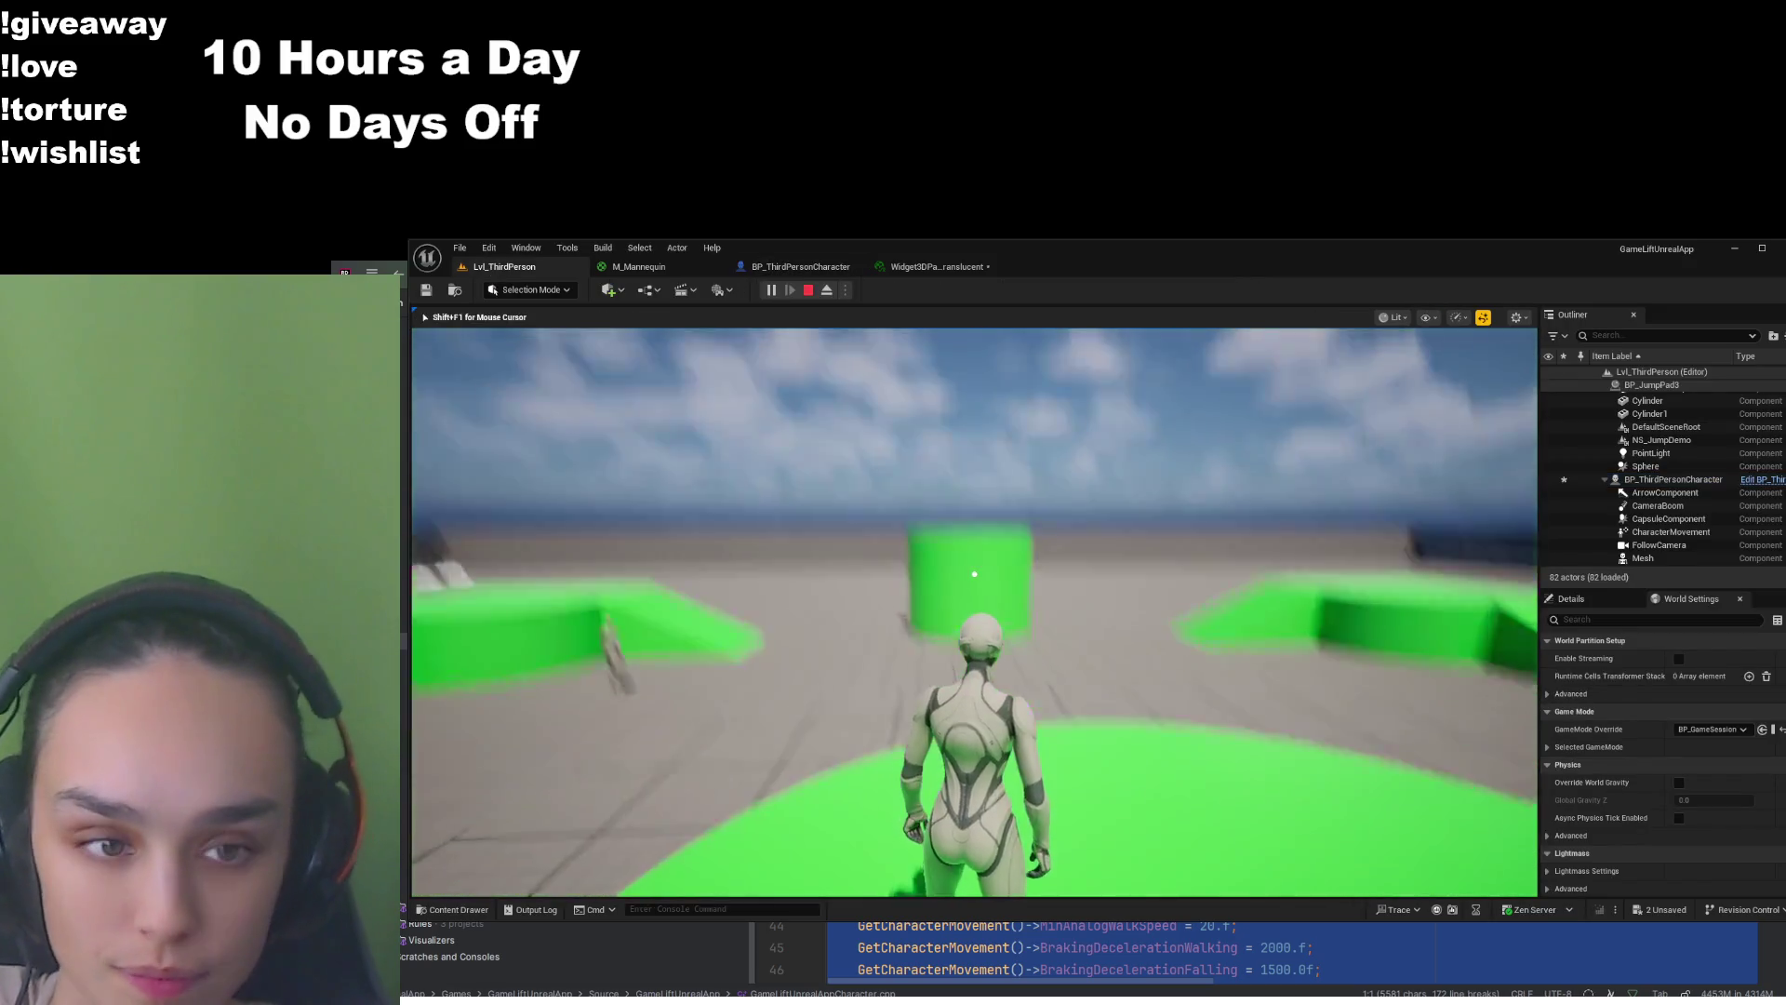
{"action": "key", "text": "w"}
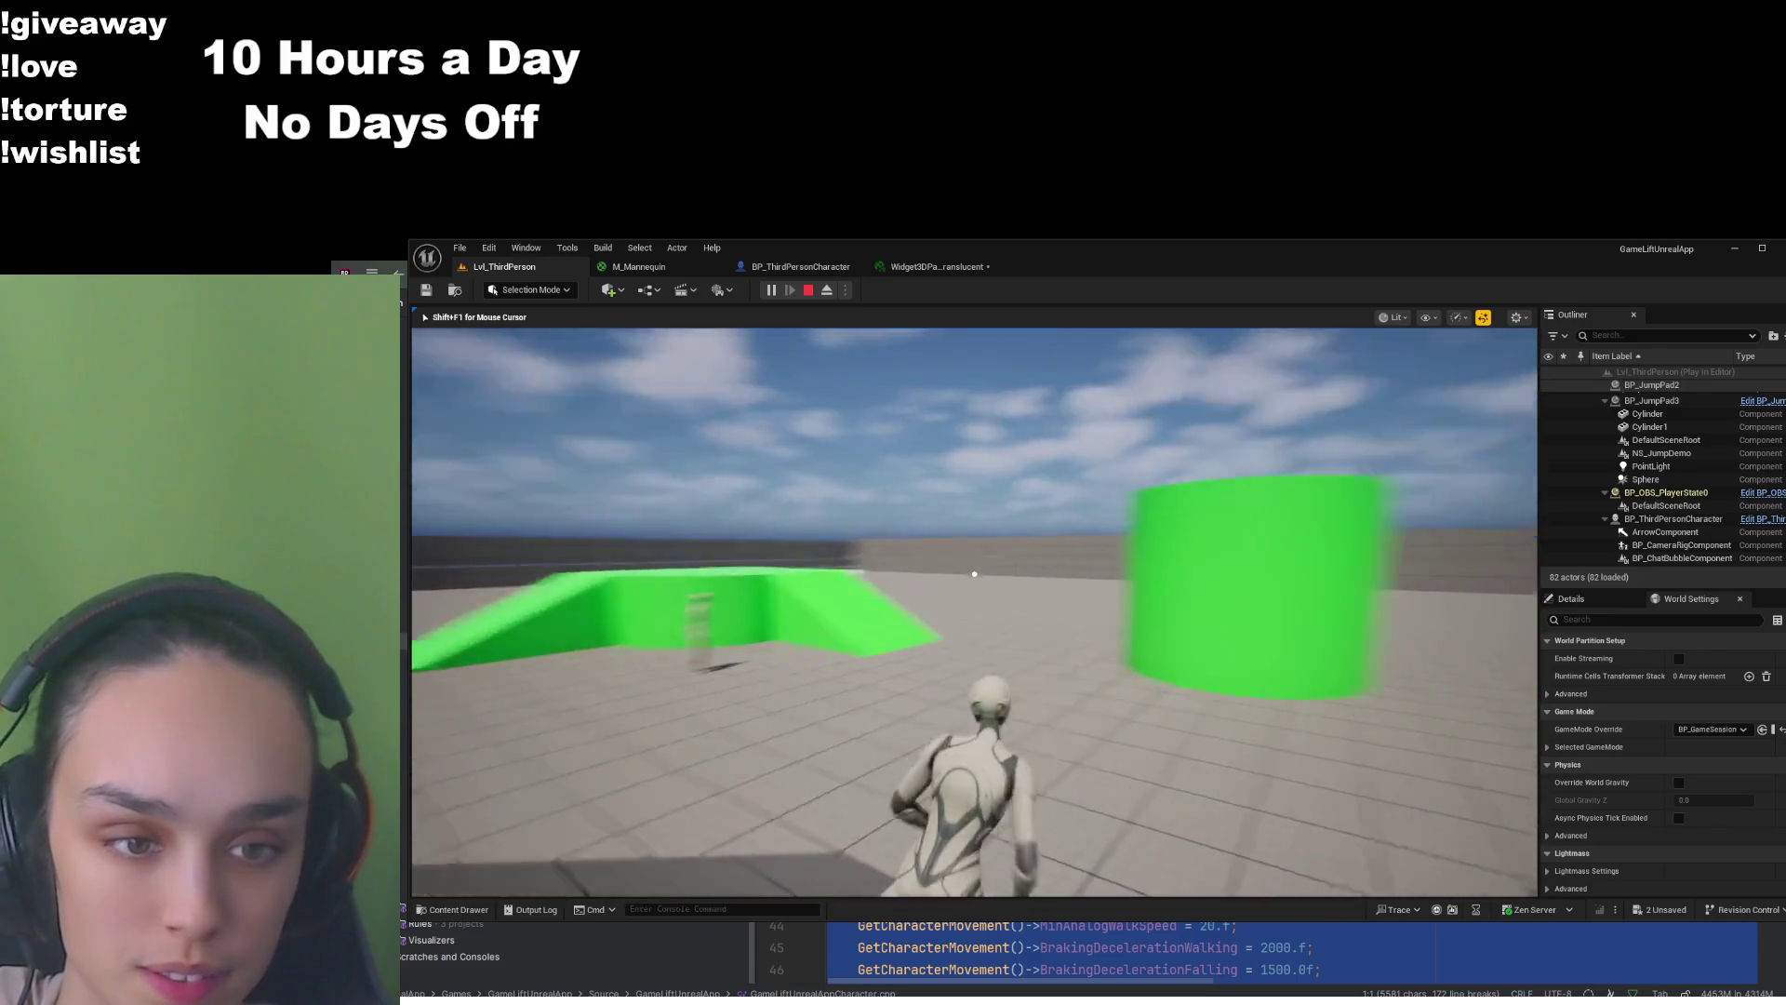
{"action": "key", "text": "w"}
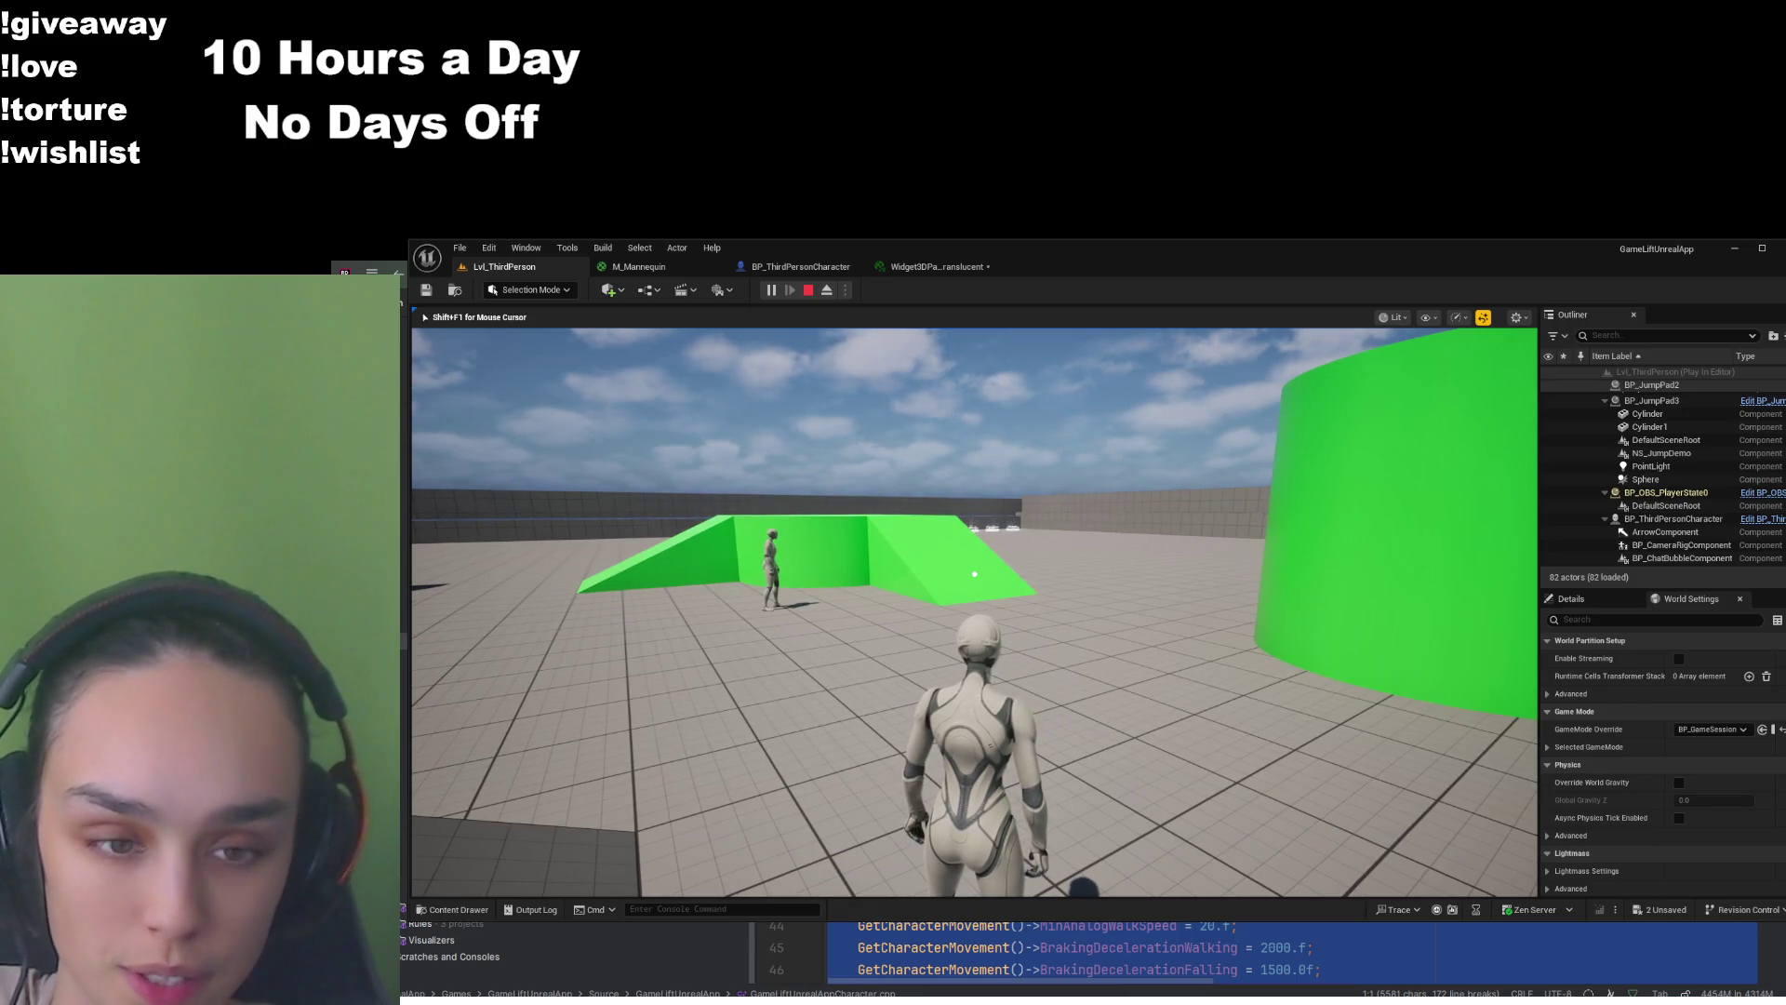
{"action": "key", "text": "w"}
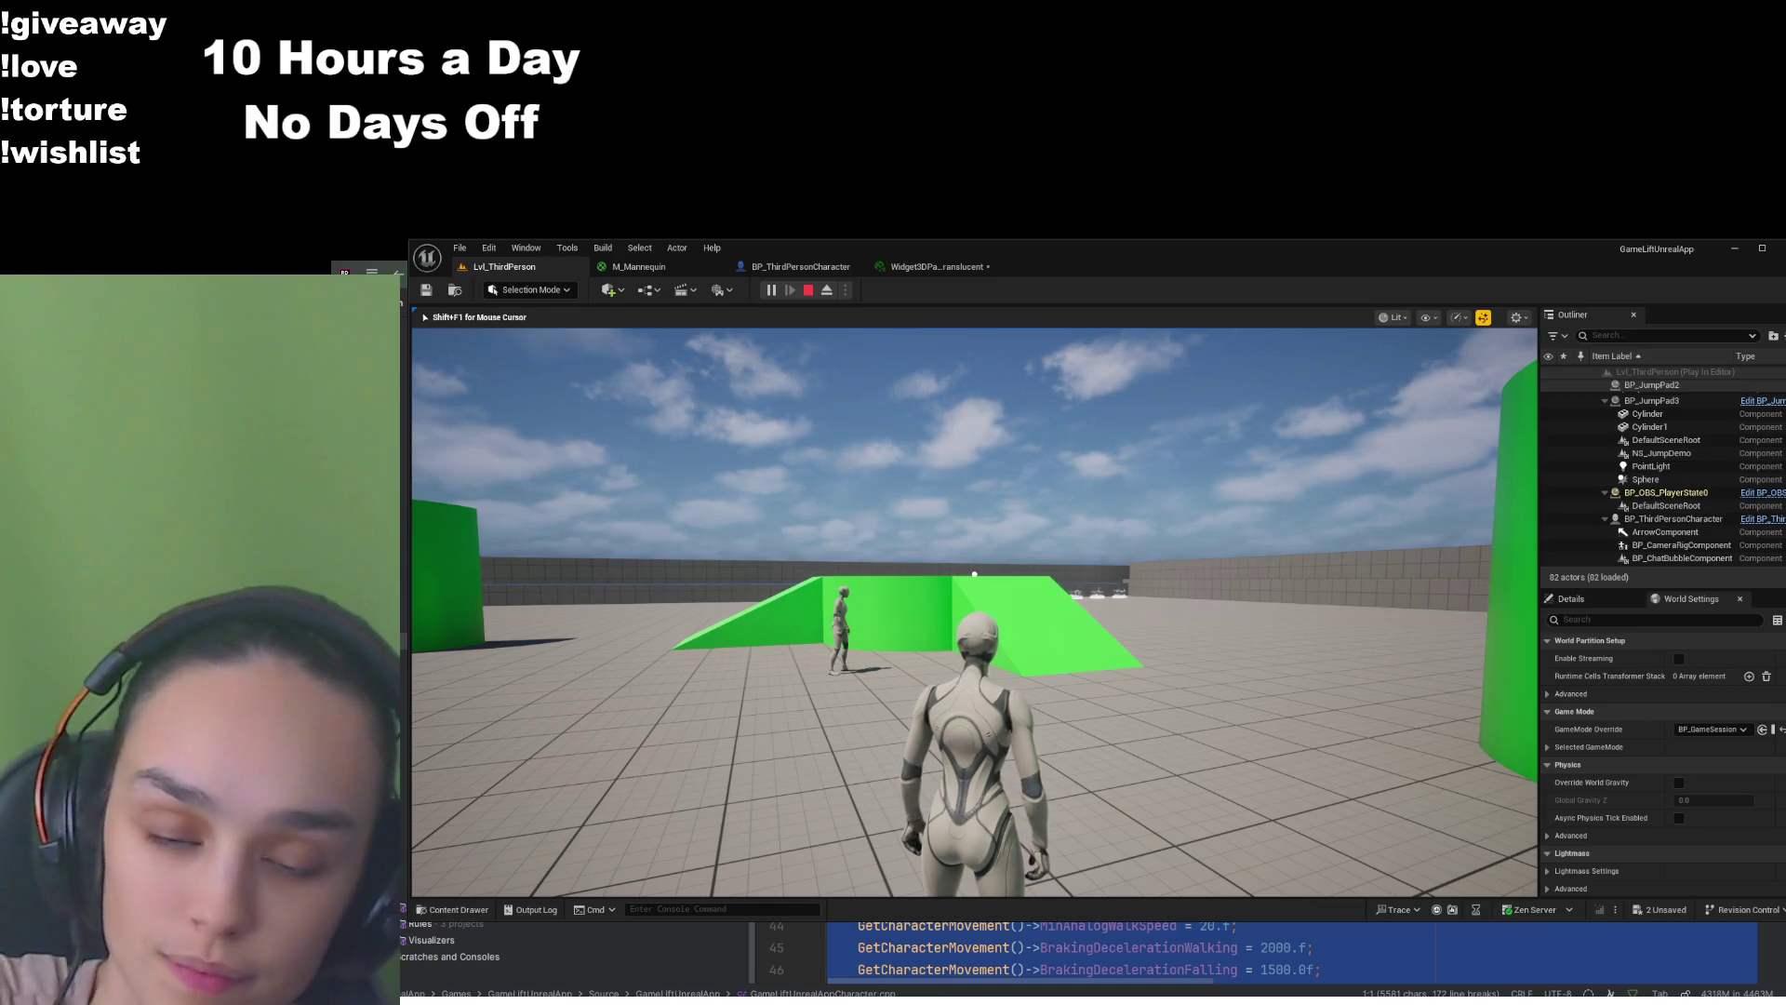
{"action": "mouse_move", "coordinate": [974, 574]}
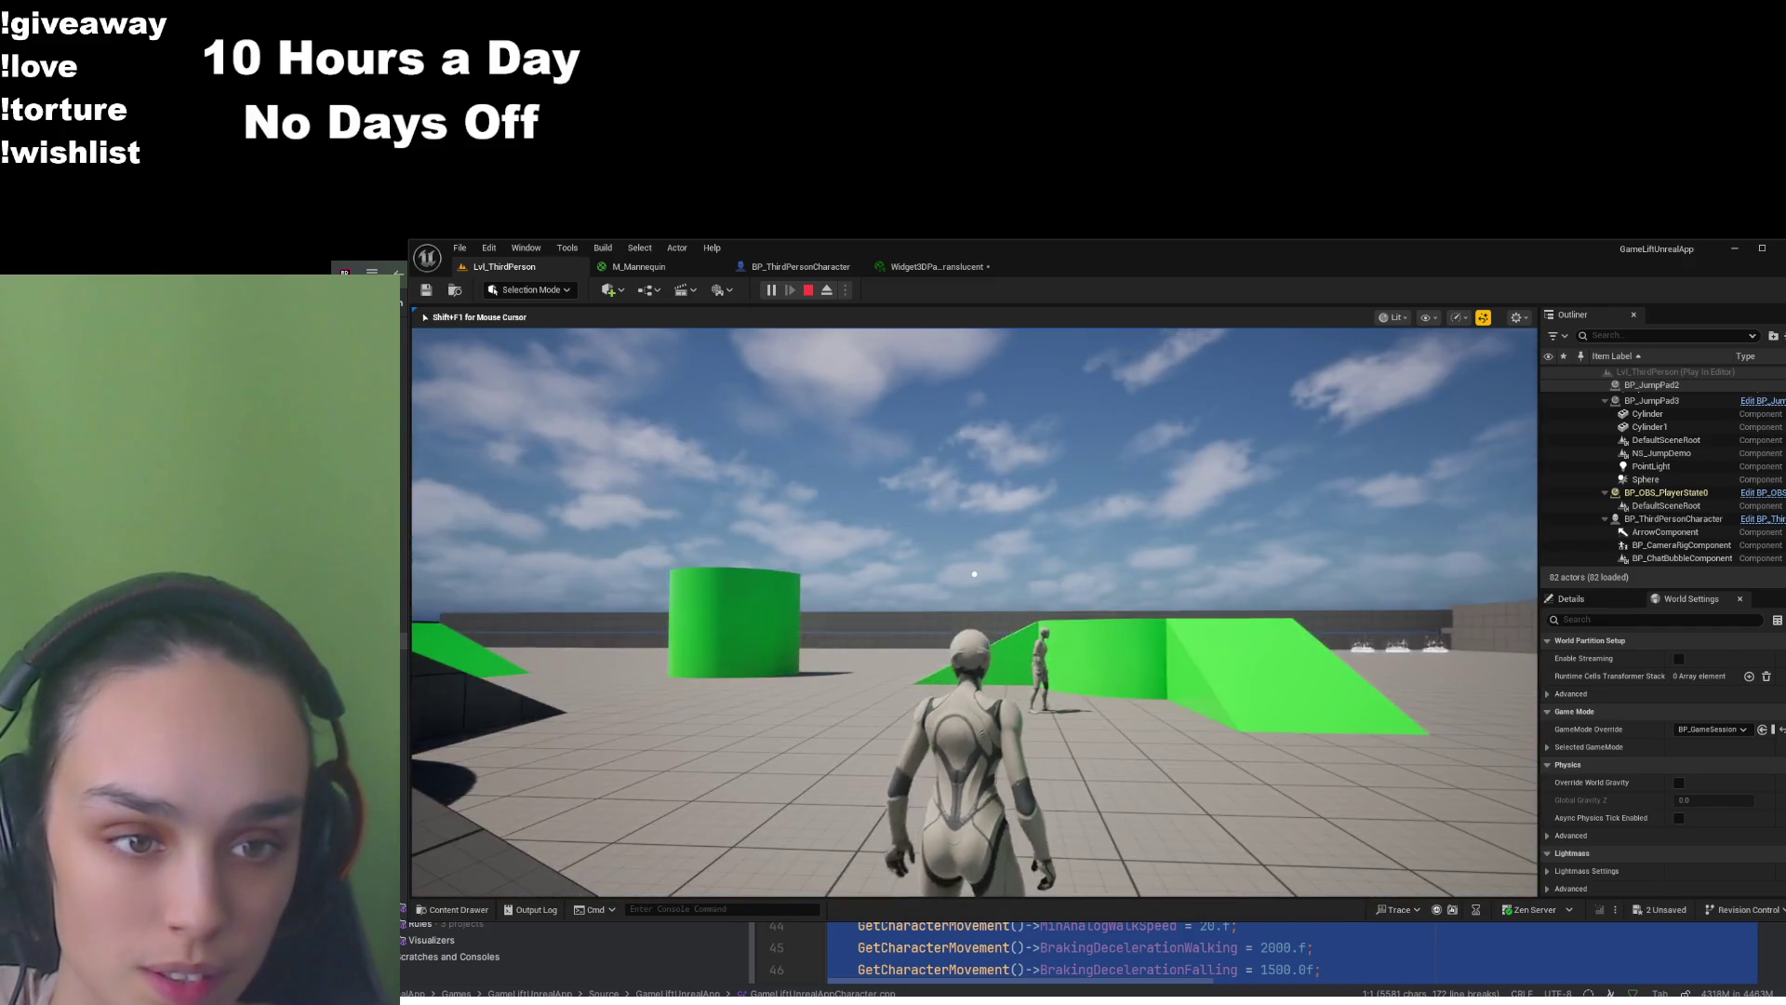
{"action": "key", "text": "w"}
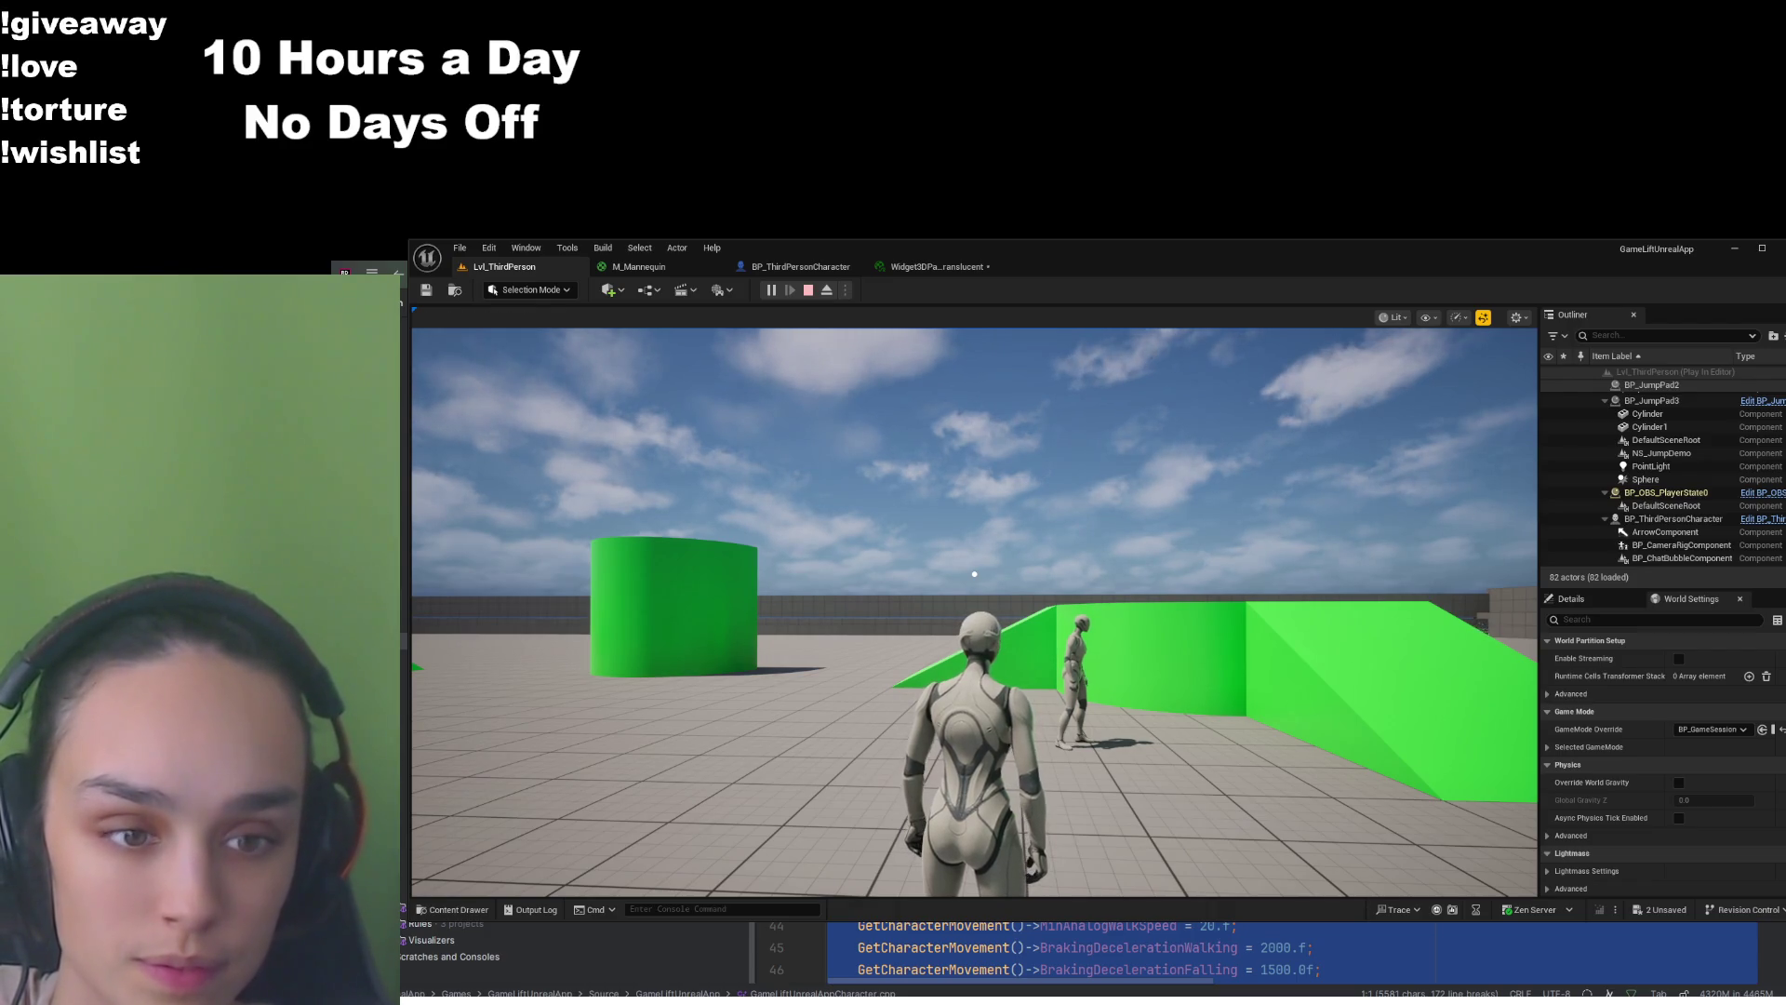
{"action": "left_click", "coordinate": [974, 574]}
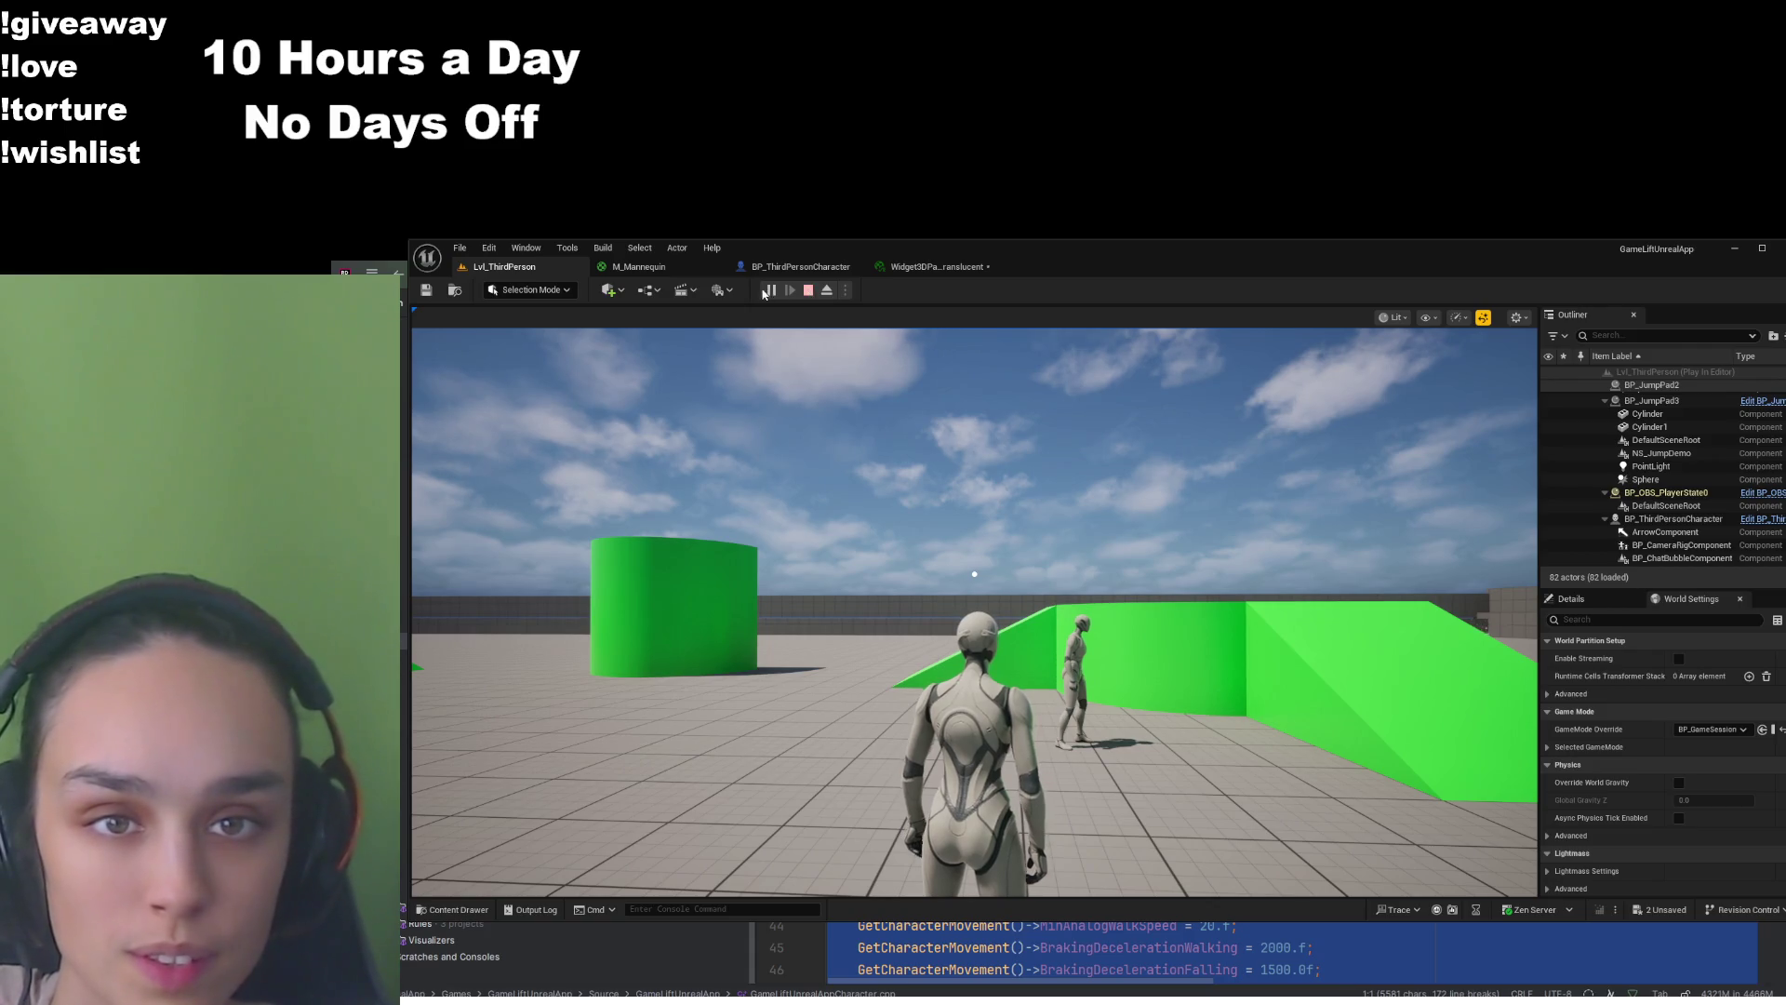
{"action": "key", "text": "Escape"}
{"action": "left_click", "coordinate": [787, 268]}
Change Socket Offset Z to 60, compile and save, and start a new Play session in the level
{"action": "left_click", "coordinate": [1726, 605]}
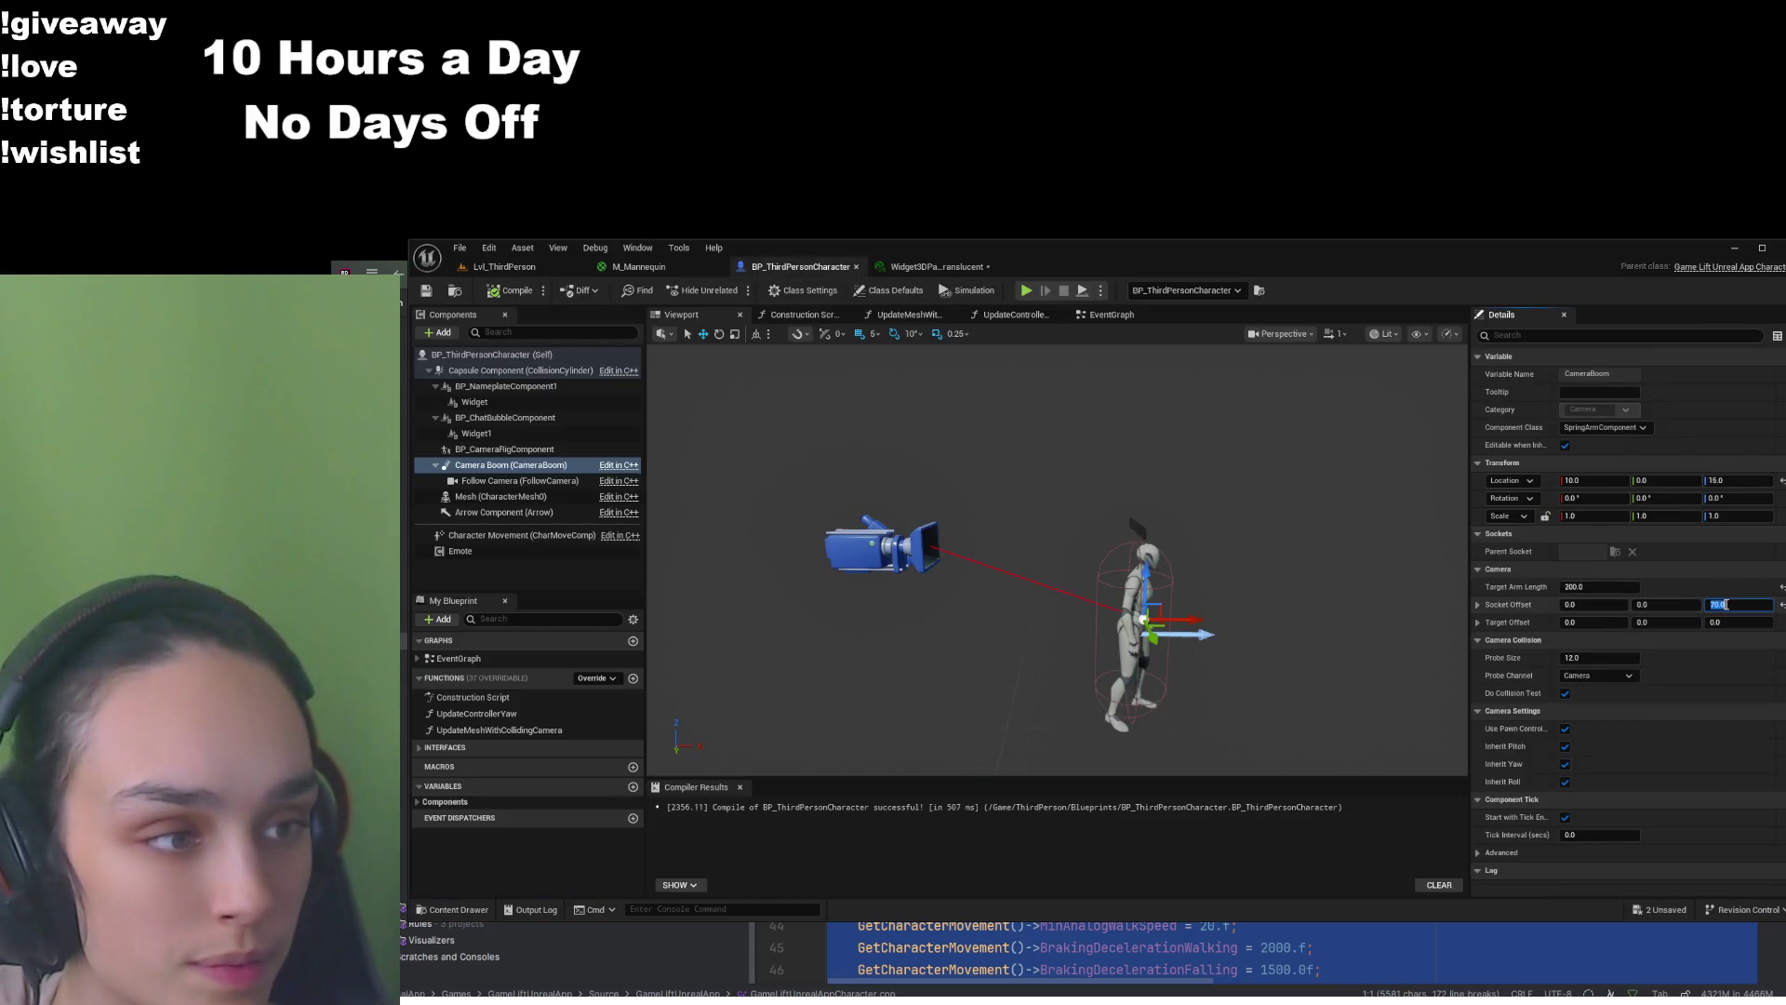
{"action": "type", "text": "60"}
{"action": "key", "text": "Return"}
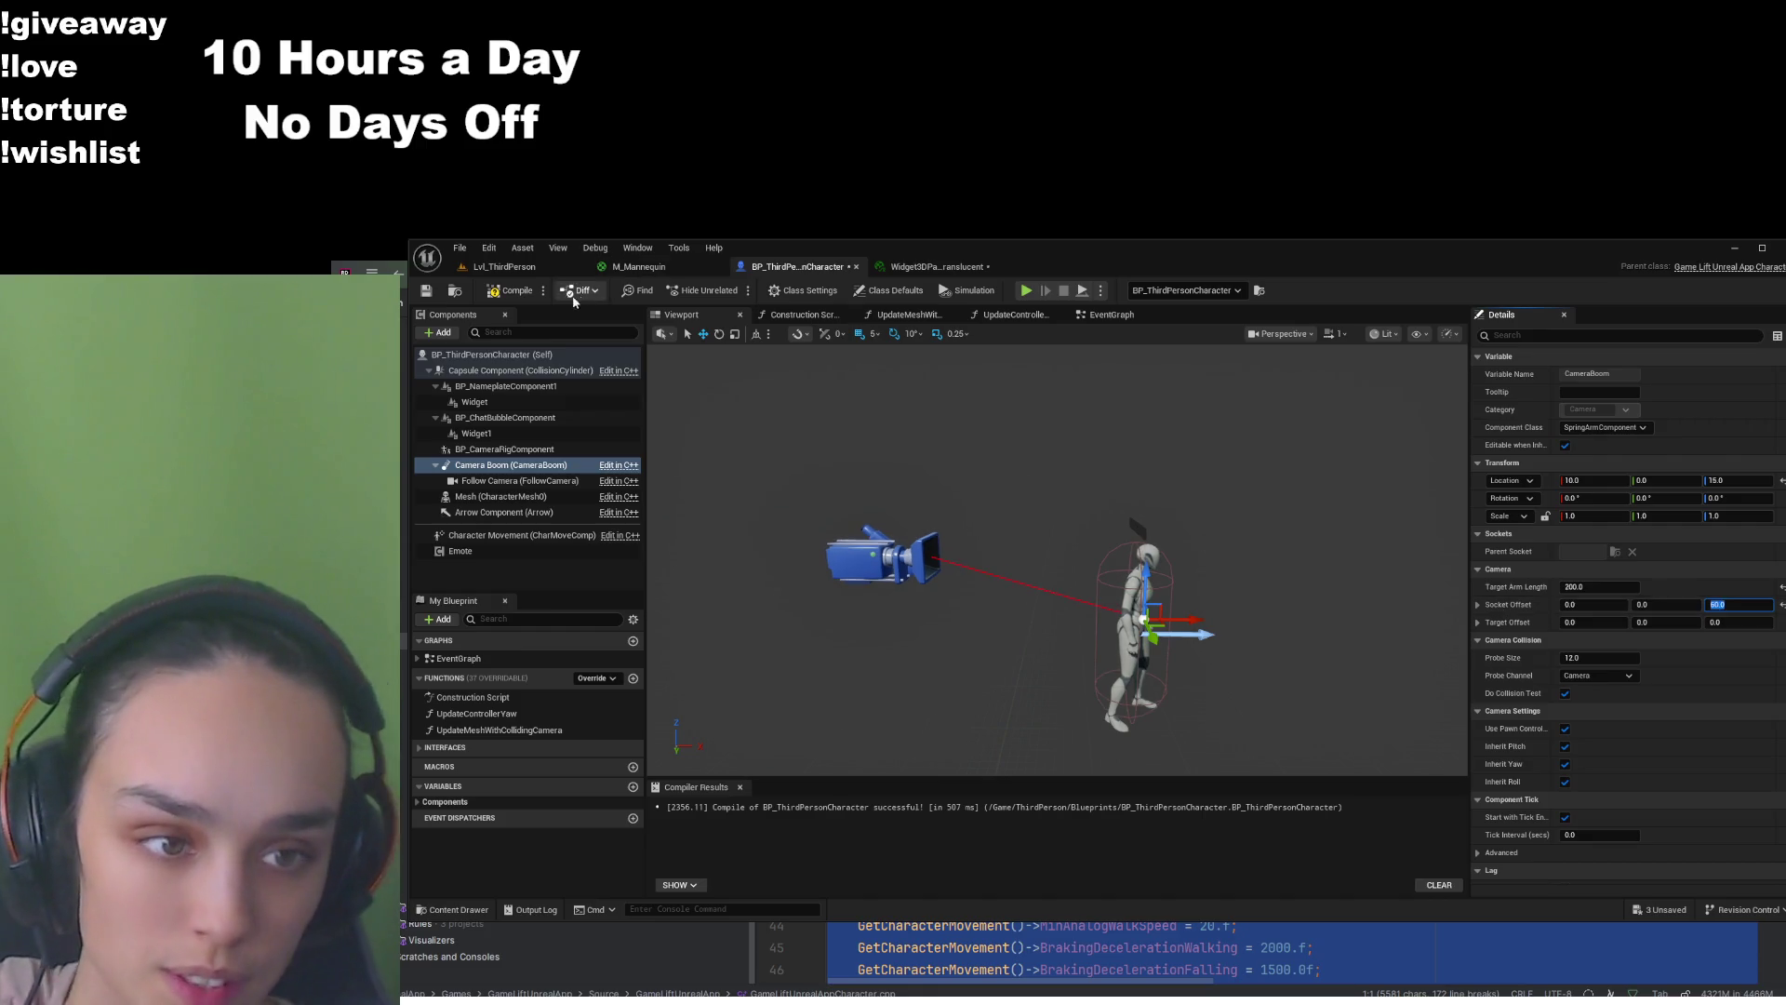
{"action": "left_click", "coordinate": [426, 290]}
{"action": "left_click", "coordinate": [503, 266]}
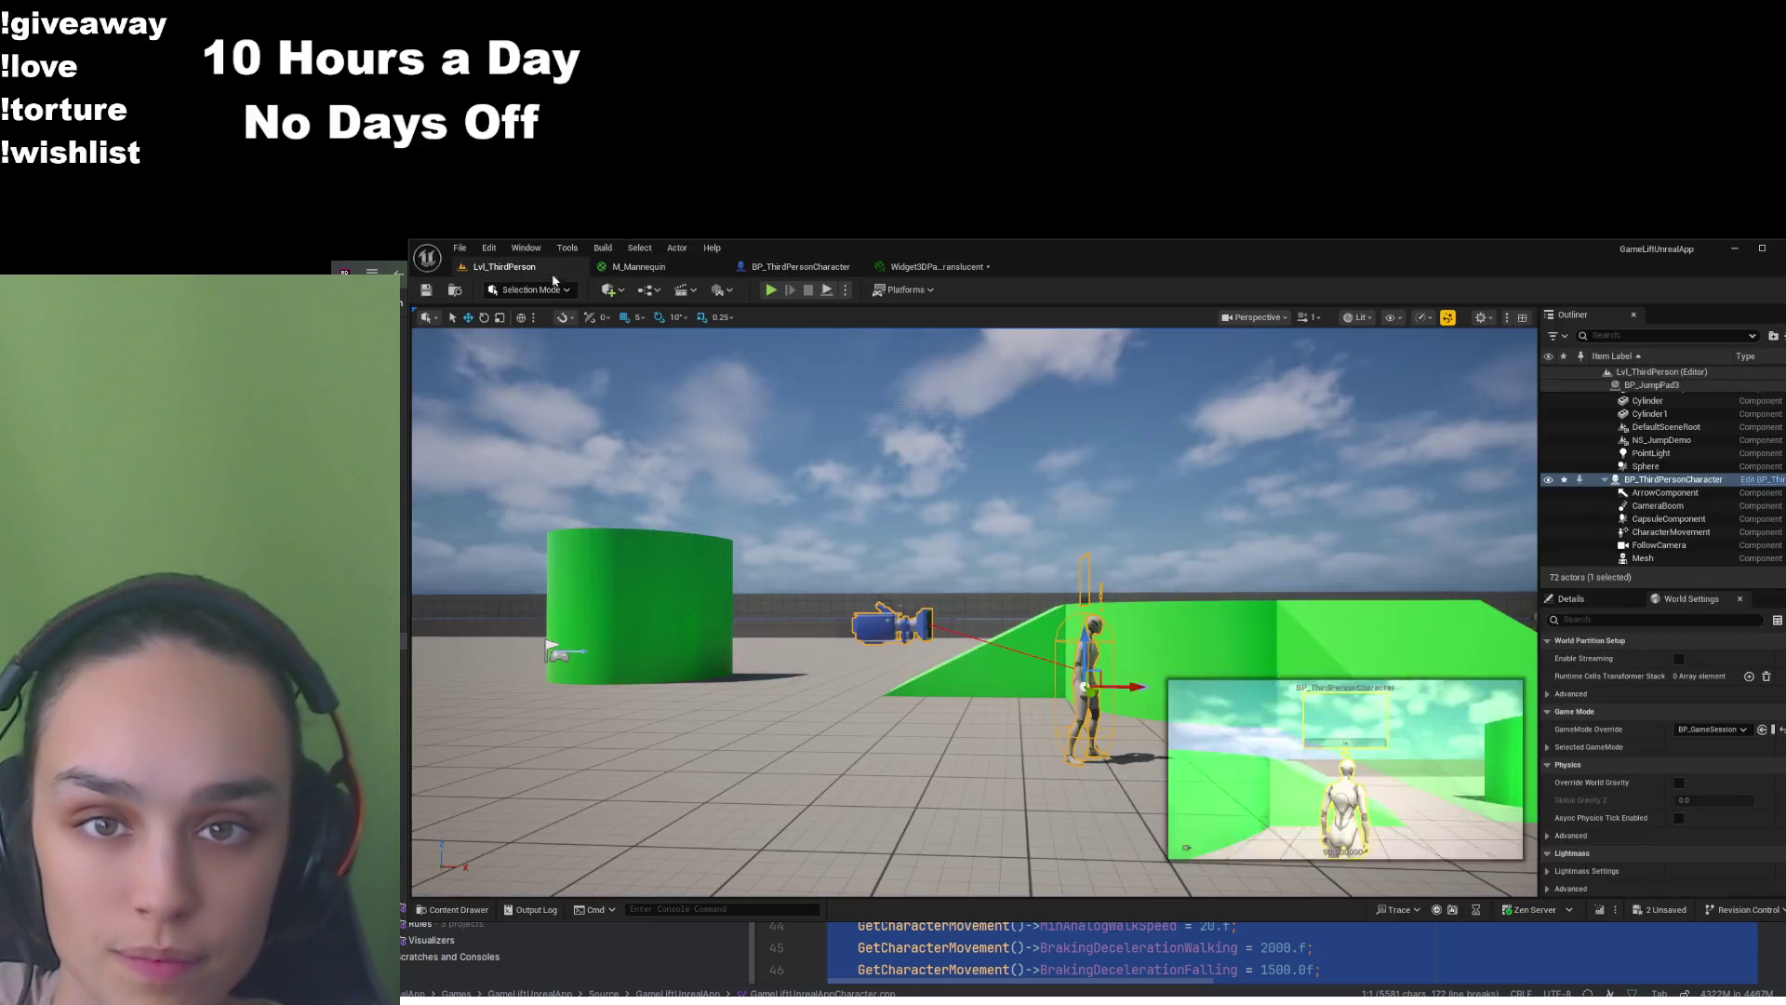
{"action": "left_click", "coordinate": [772, 290]}
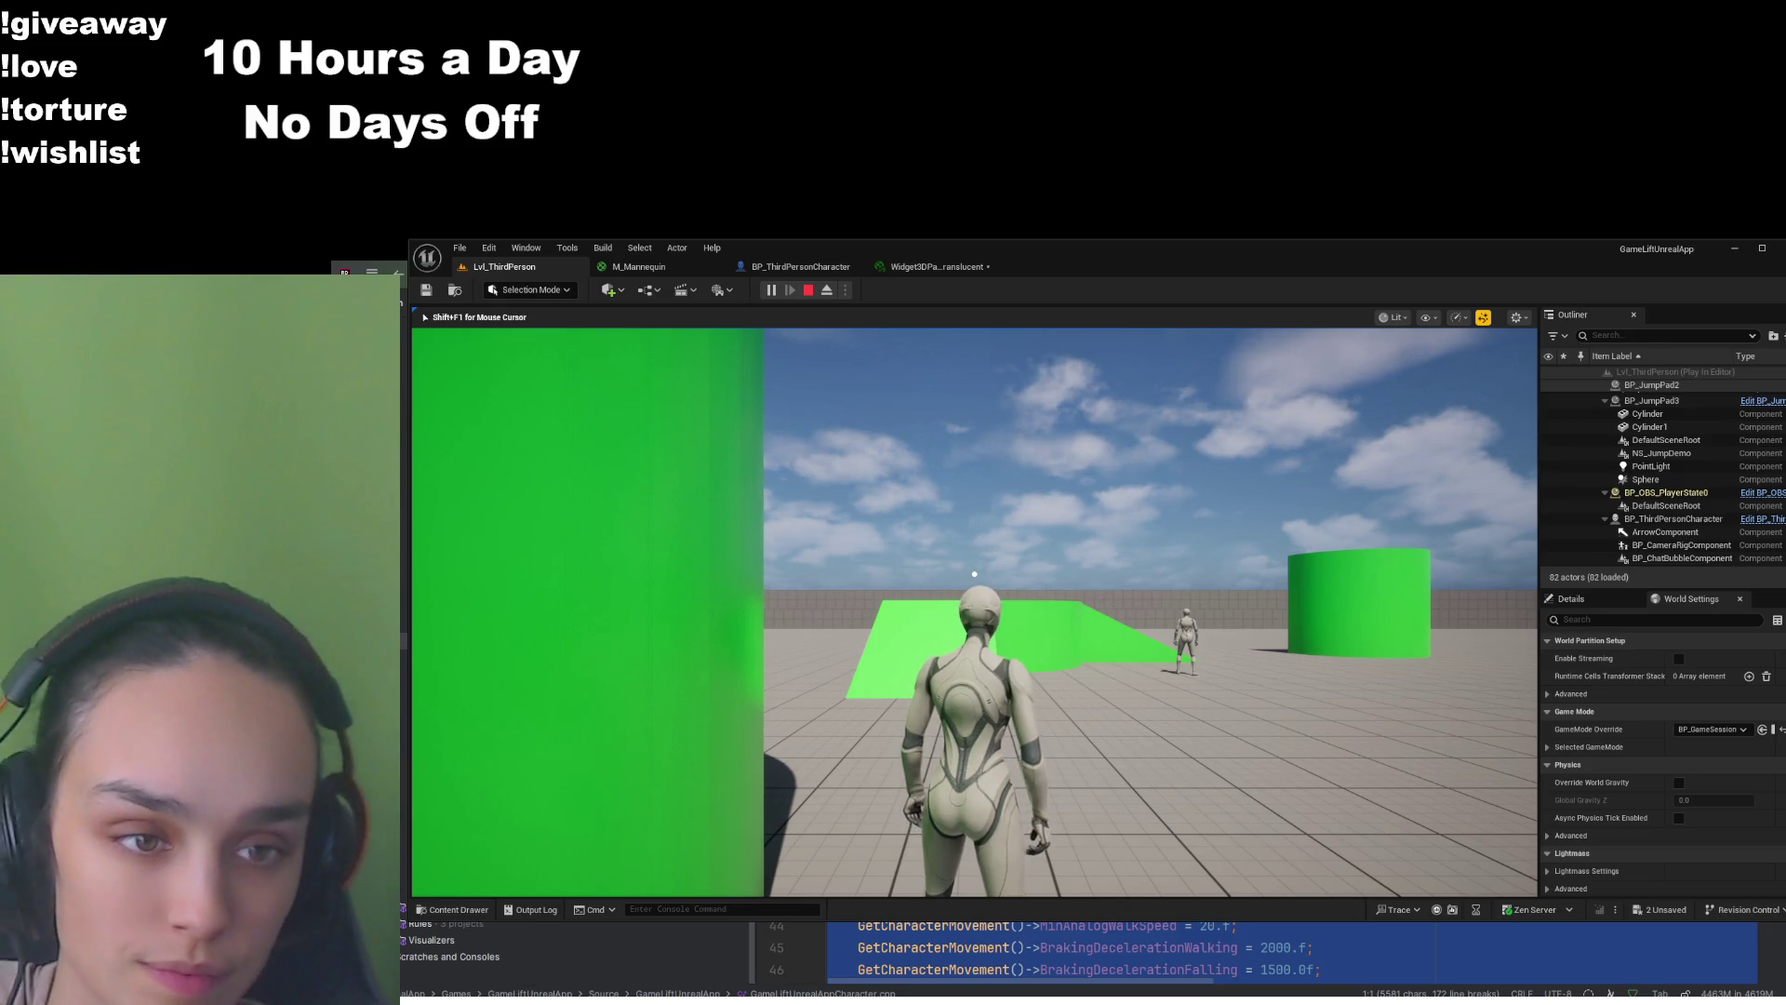
{"action": "key", "text": "w"}
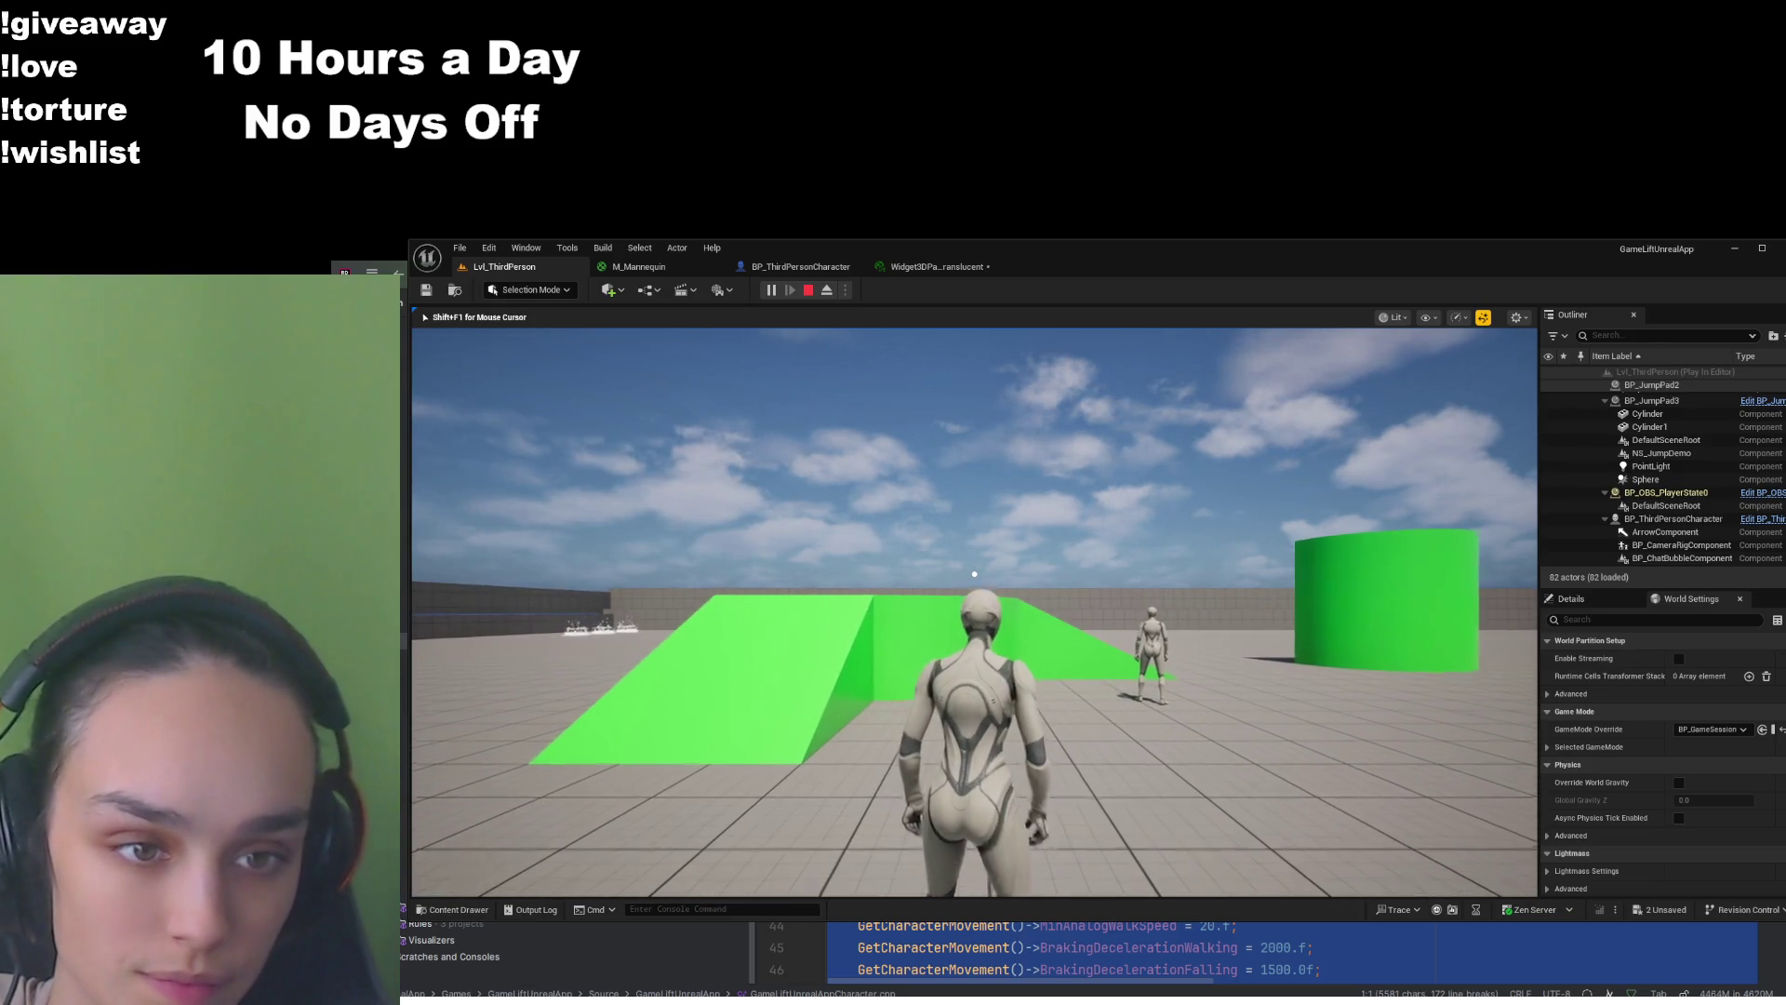
{"action": "key", "text": "w"}
{"action": "key", "text": "w"}
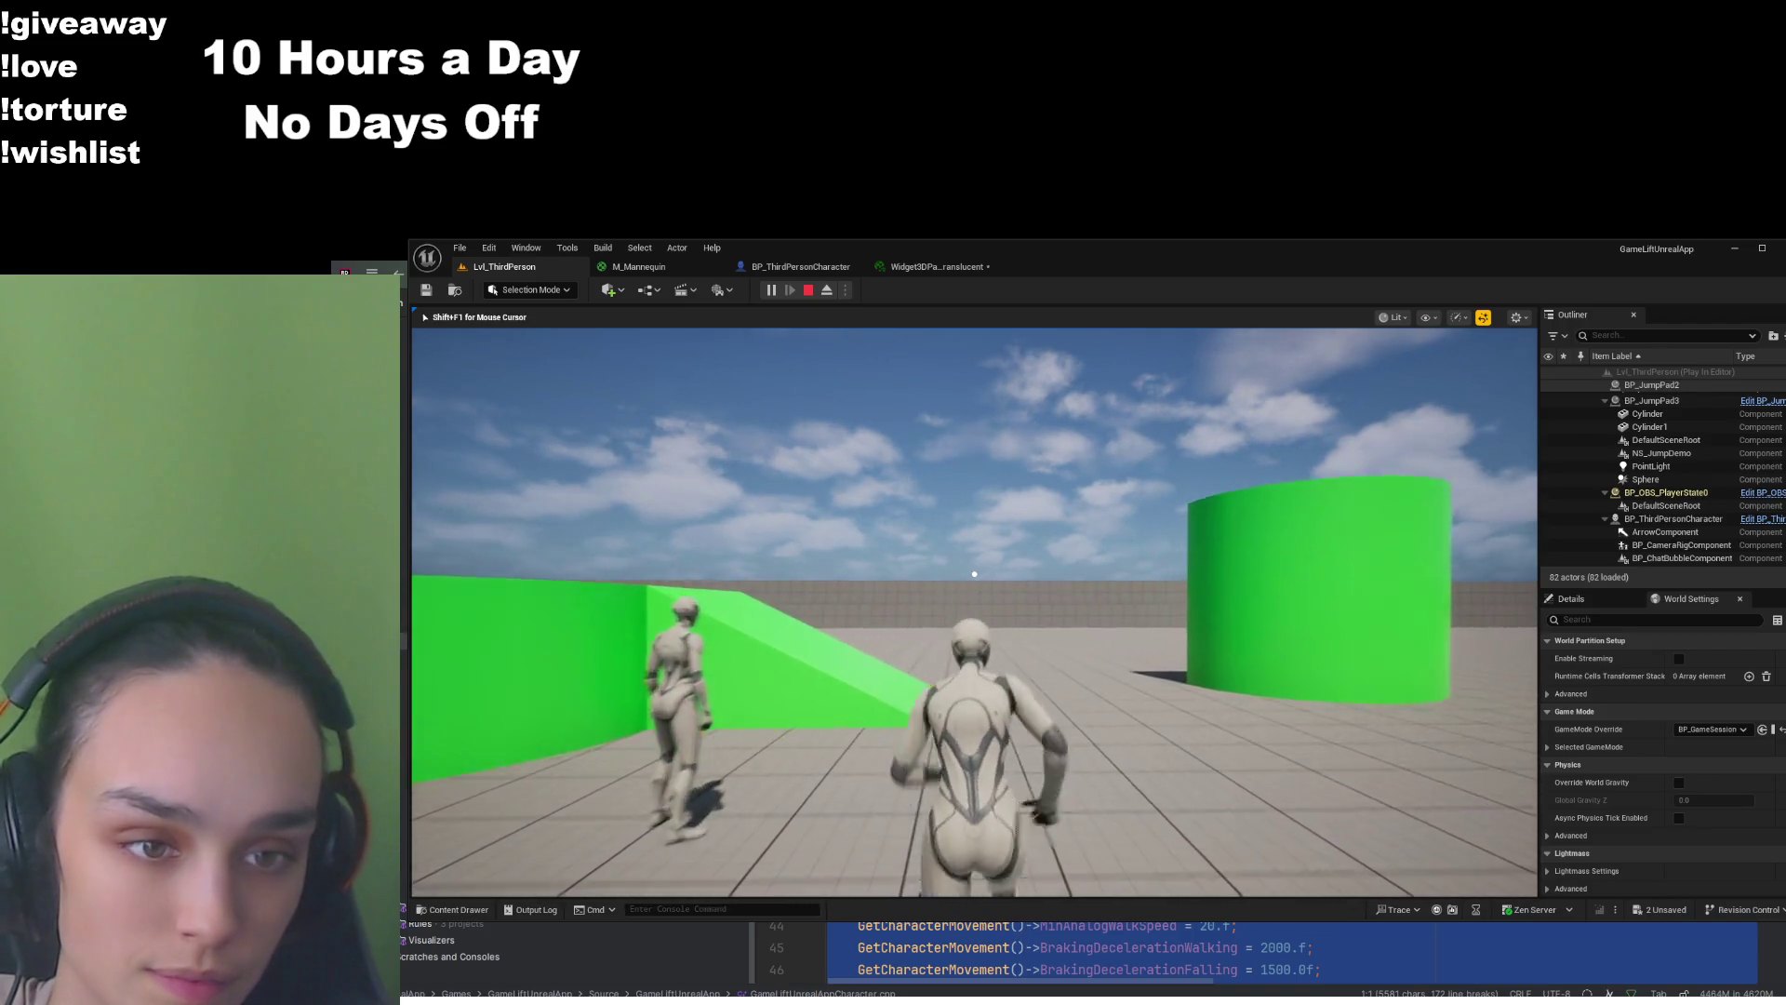
{"action": "key", "text": "w"}
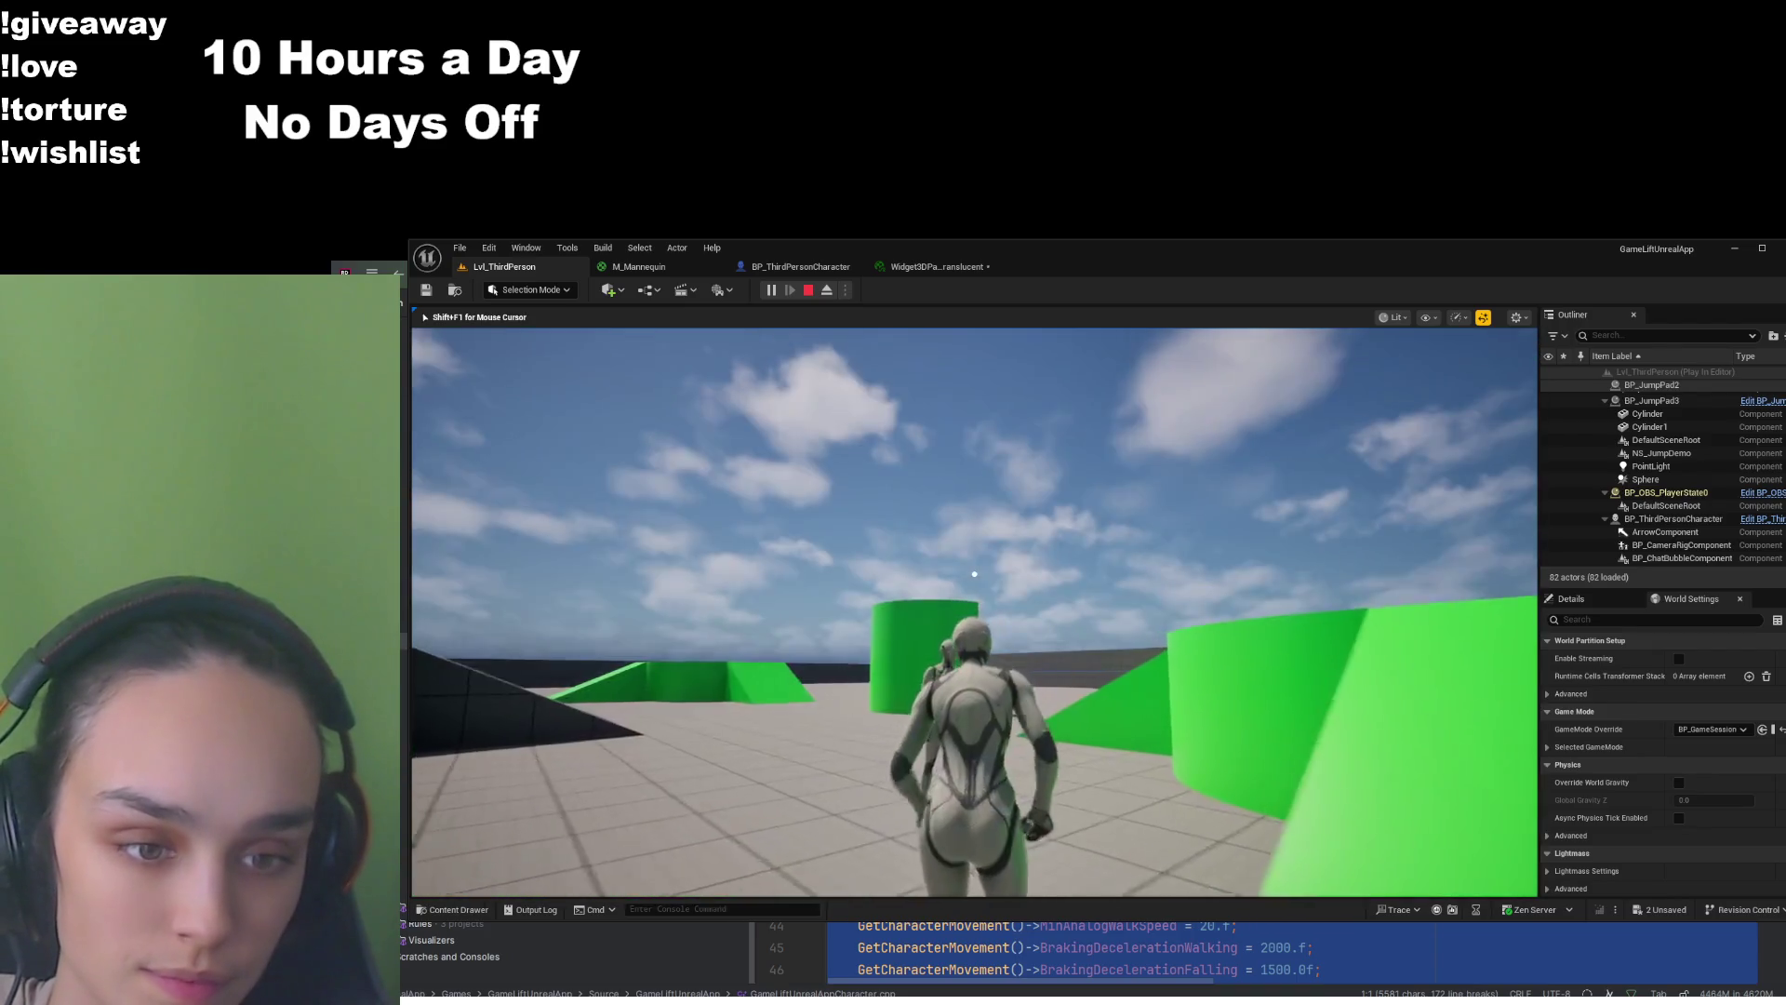
{"action": "key", "text": "w"}
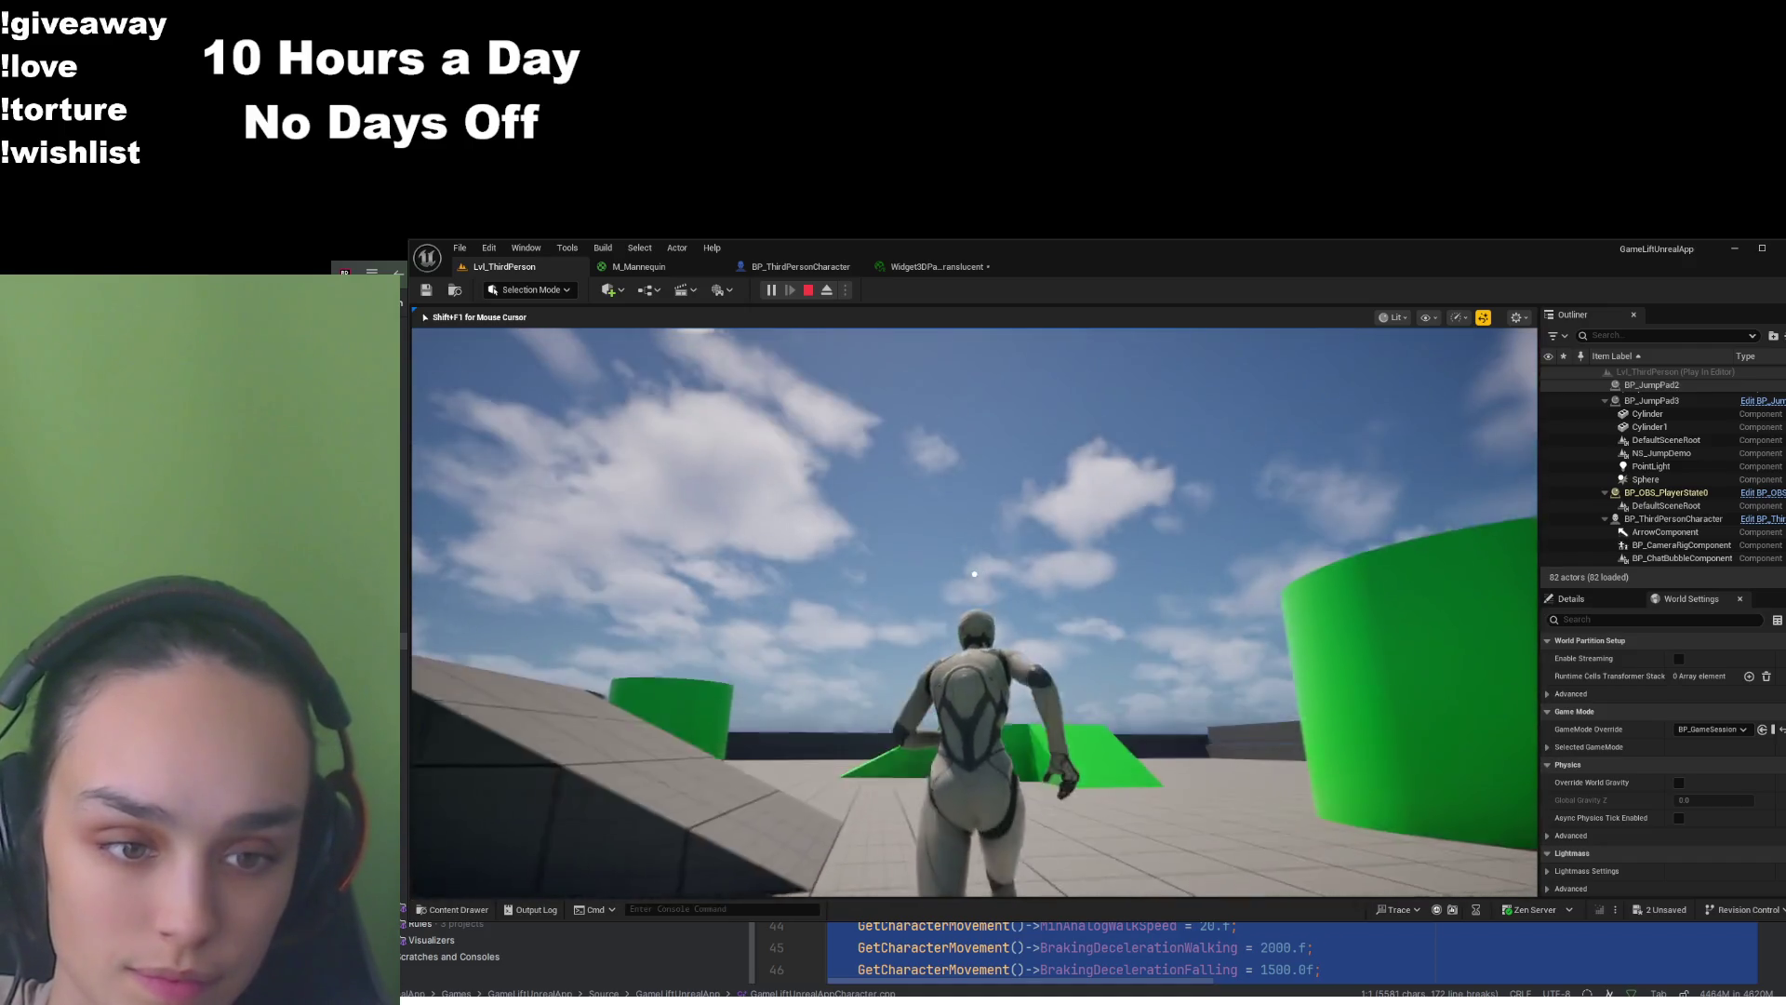
{"action": "key", "text": "w"}
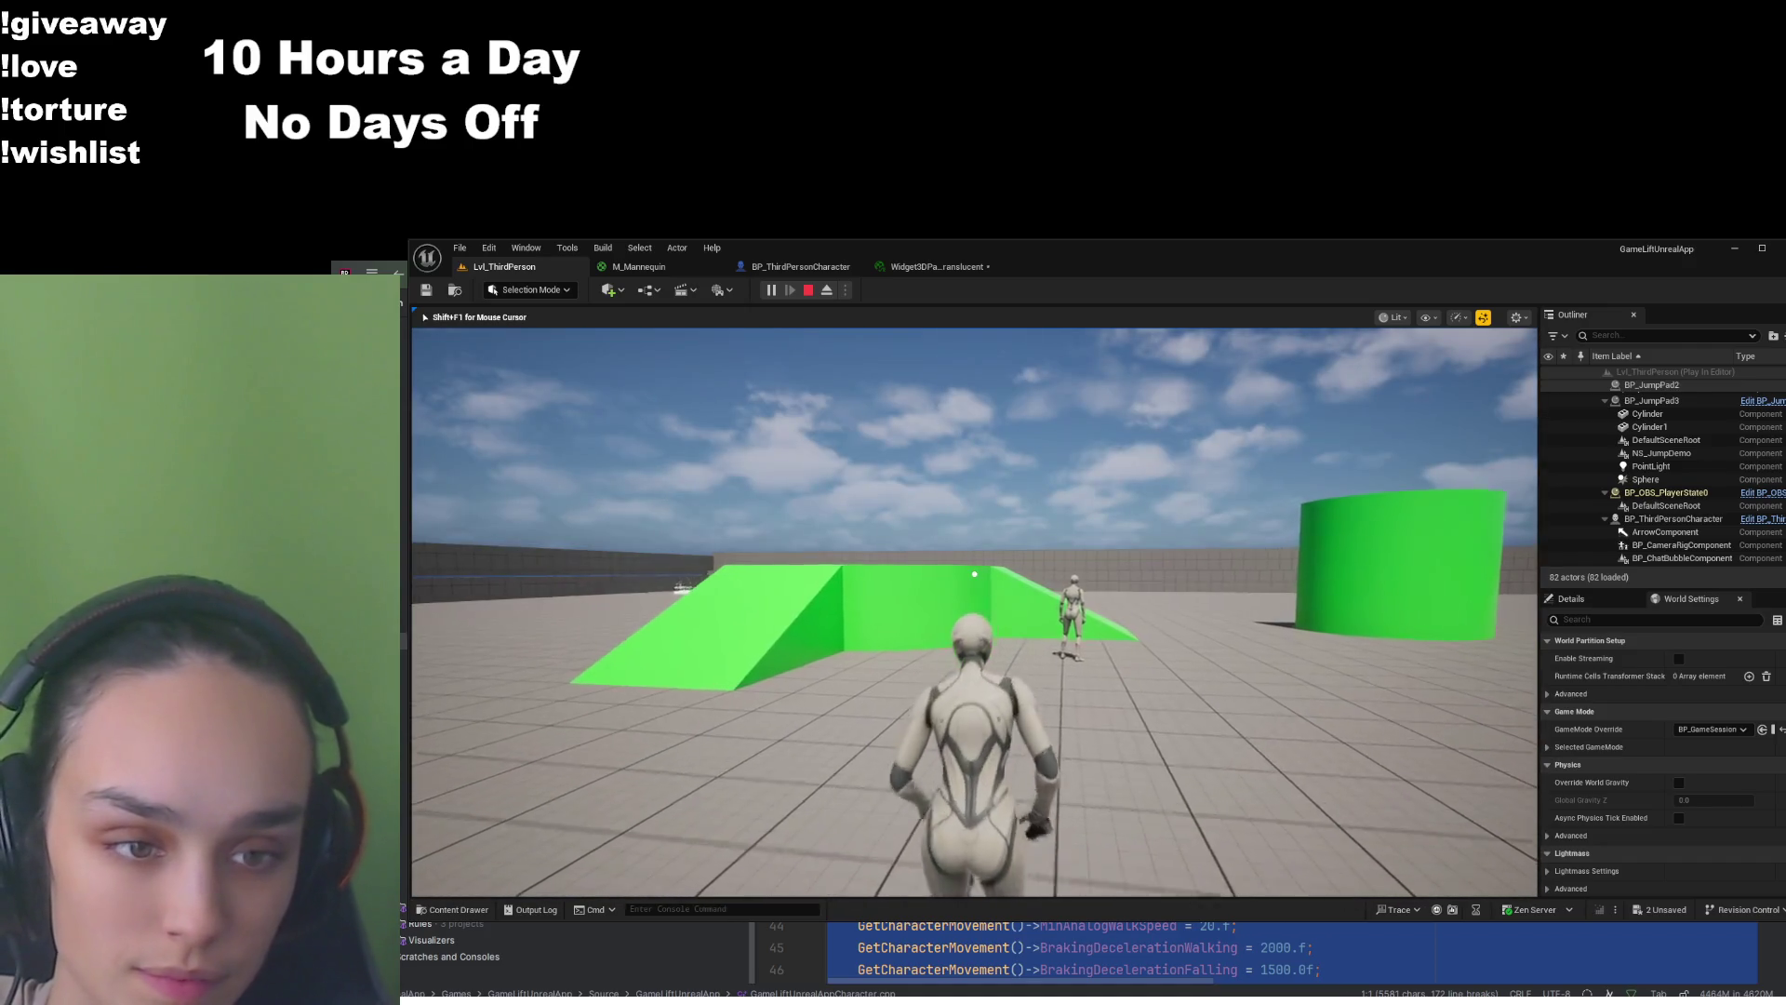
{"action": "key", "text": "w"}
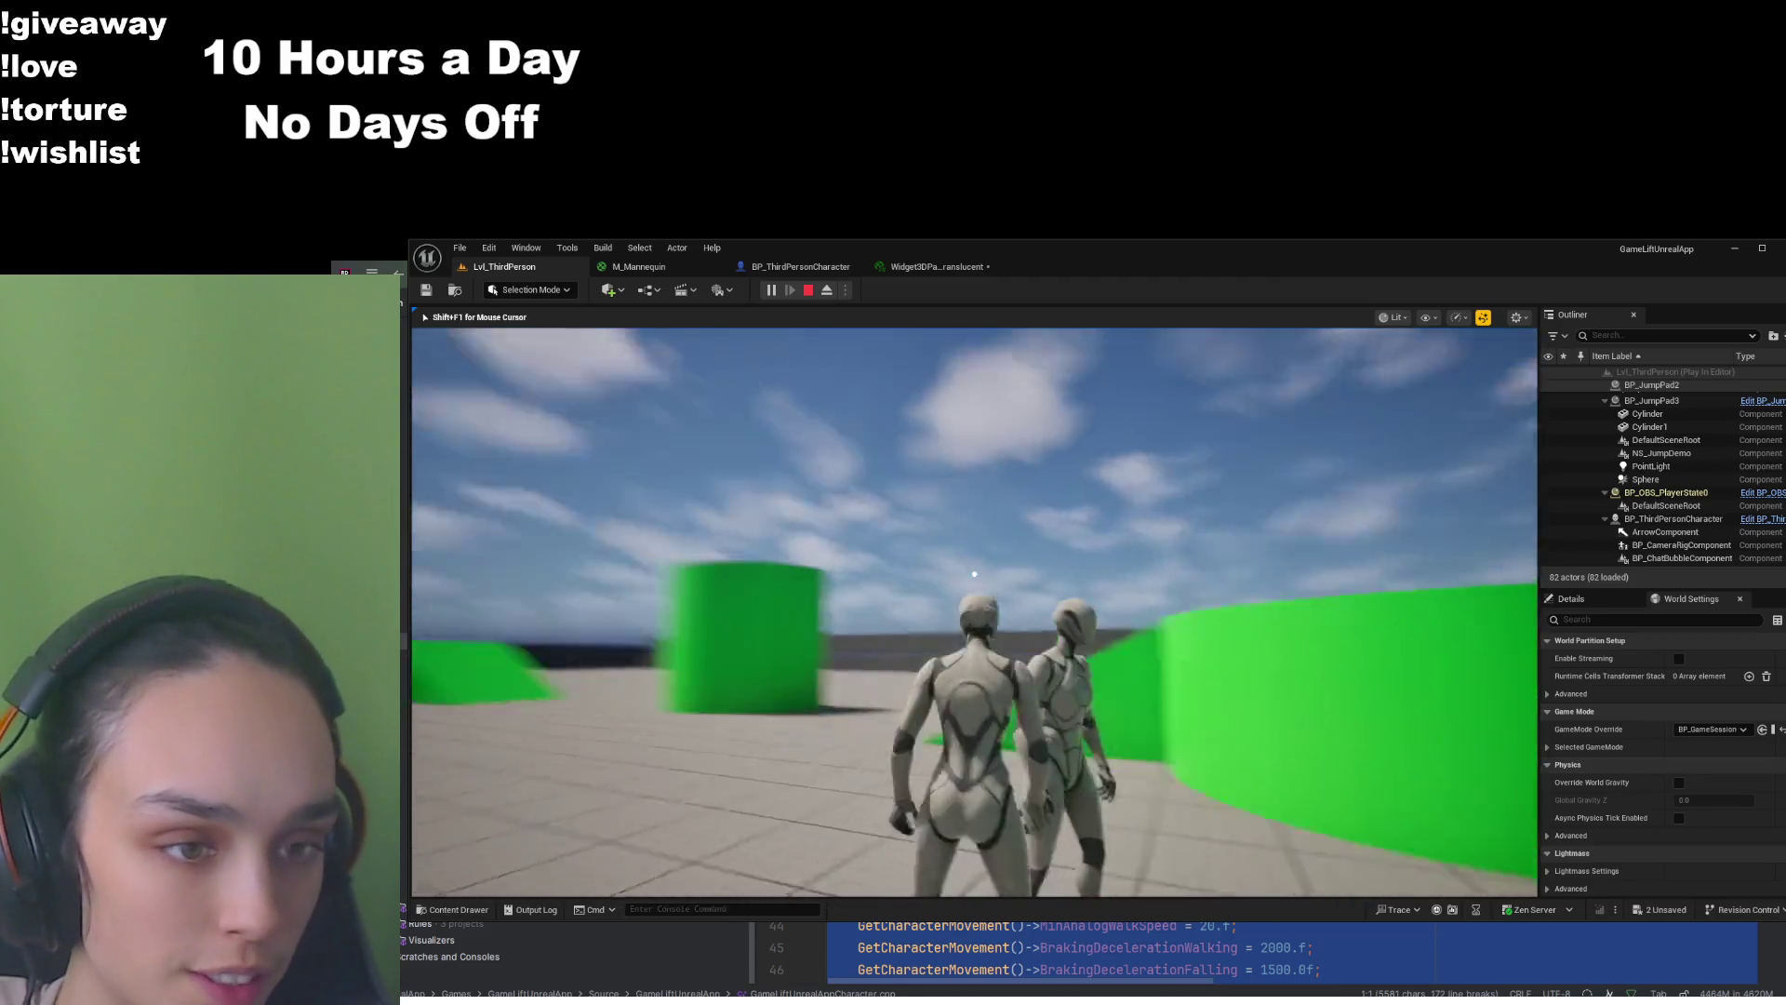
{"action": "key", "text": "w"}
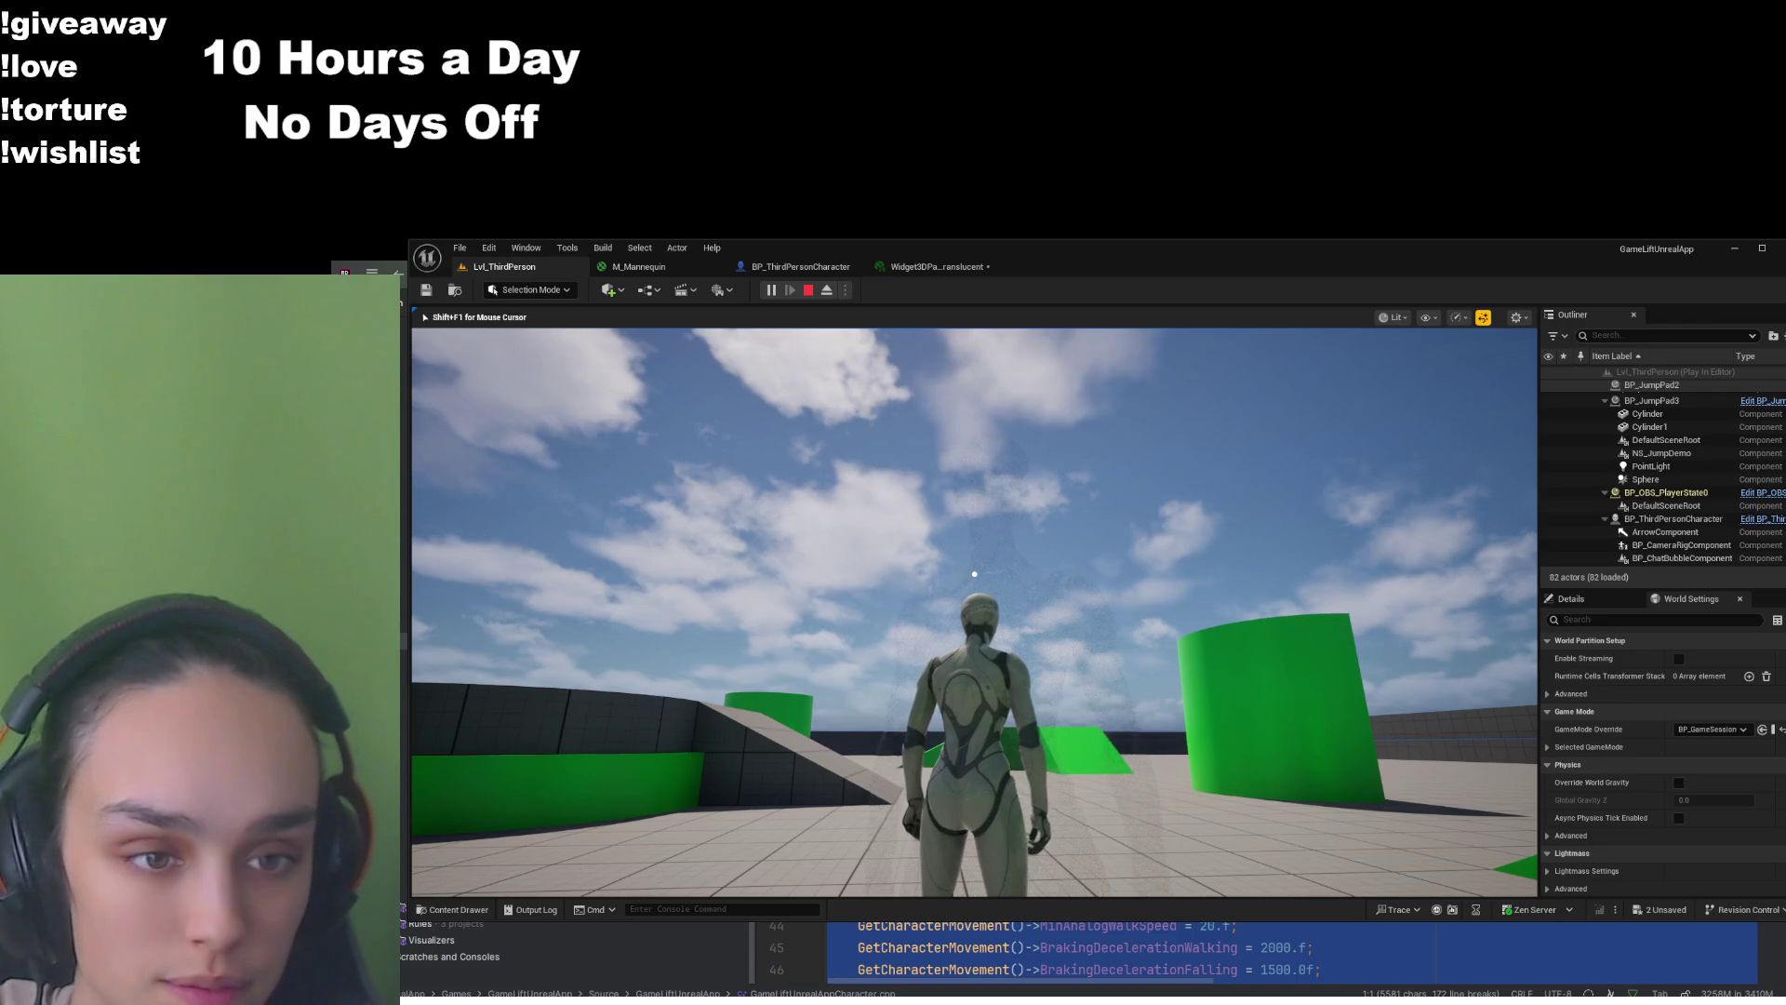
{"action": "key", "text": "s"}
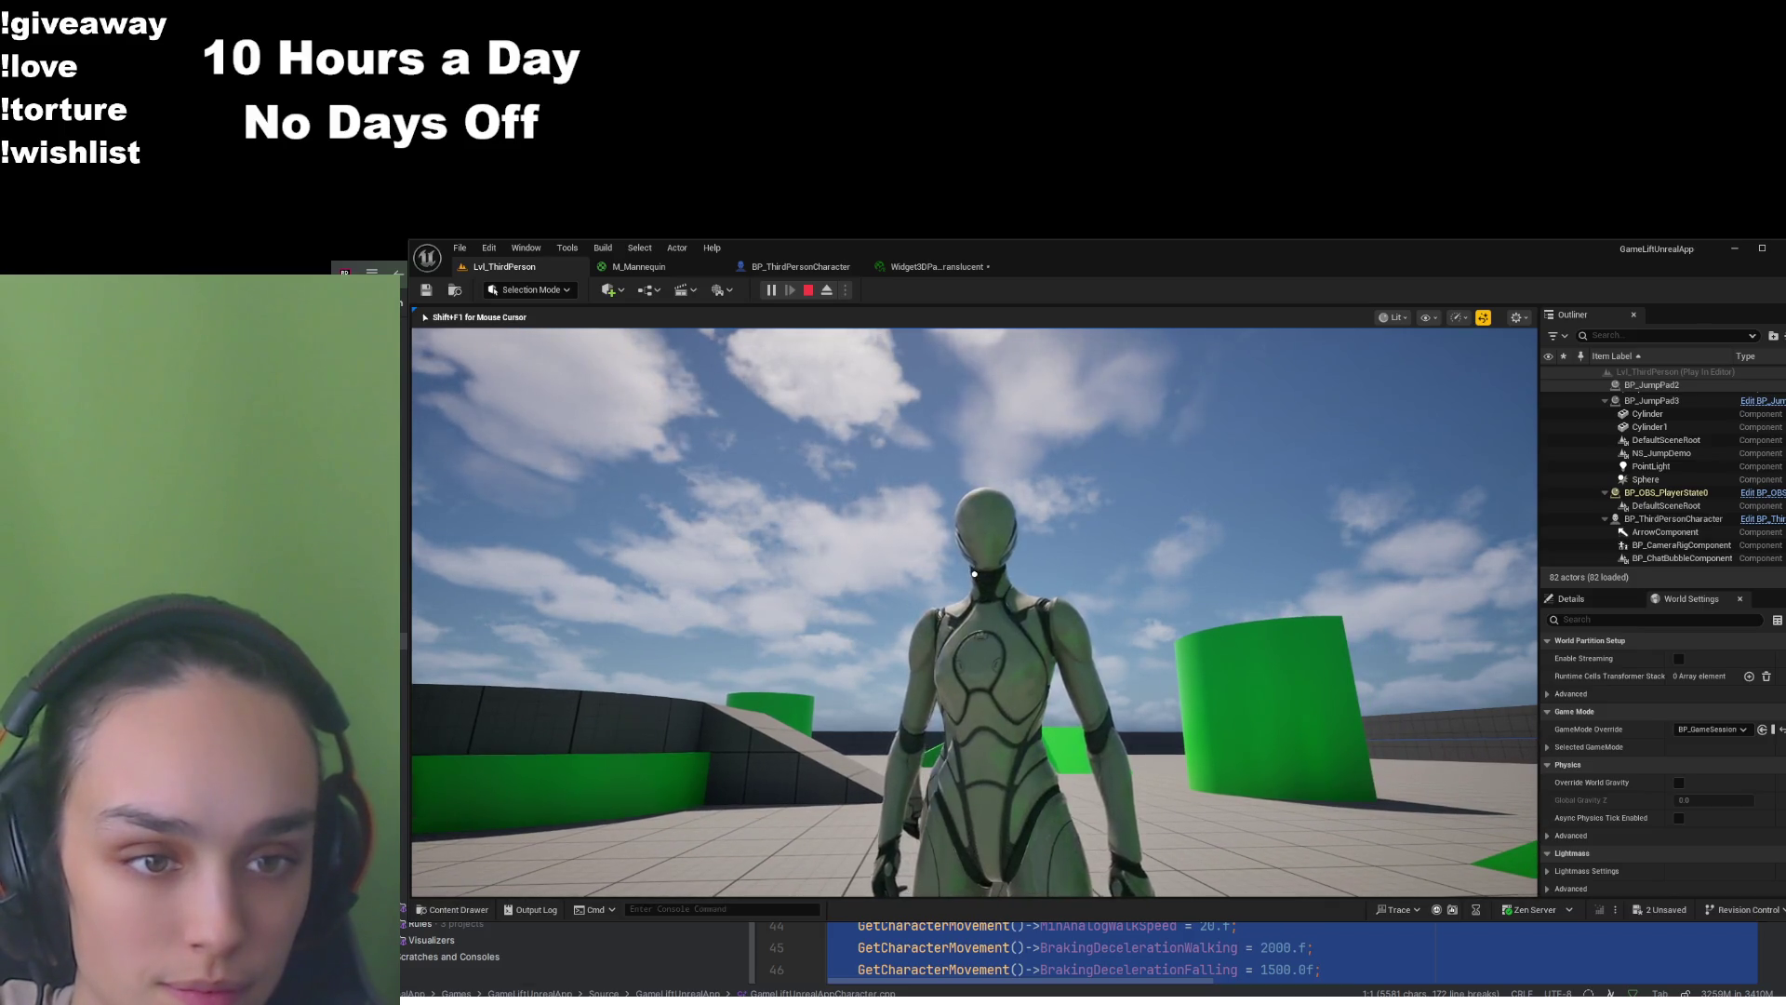
{"action": "key", "text": "w"}
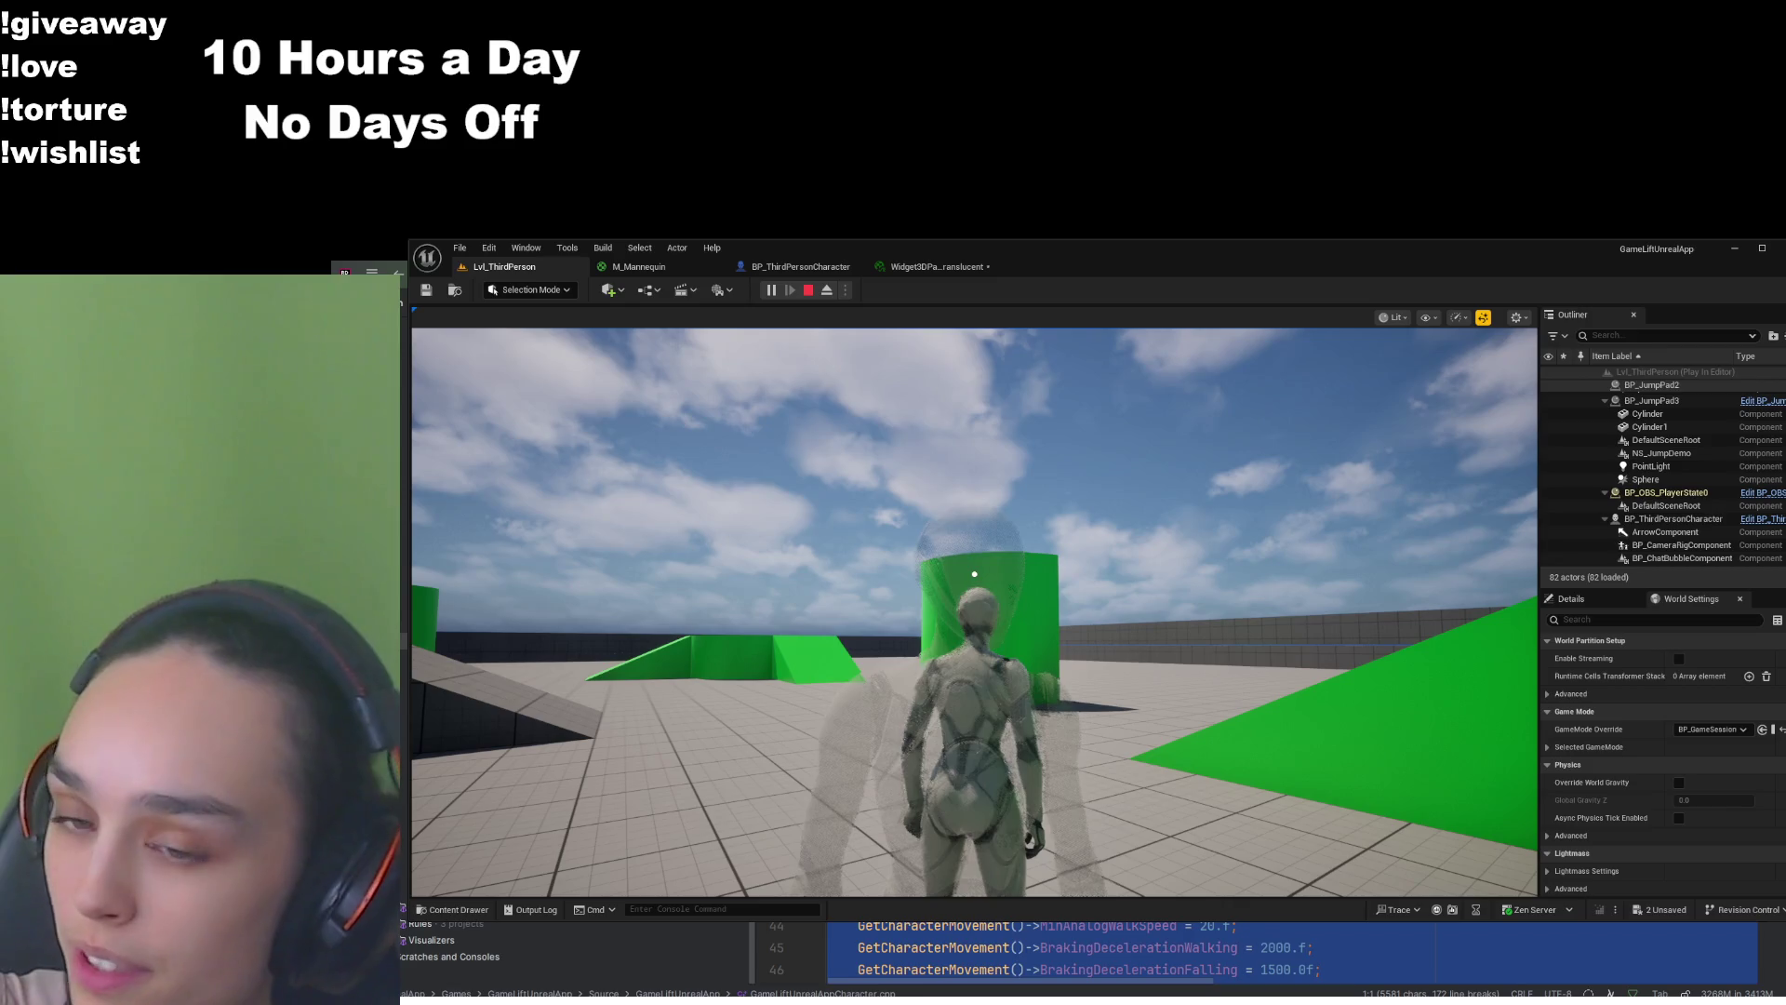
{"action": "left_click", "coordinate": [638, 266]}
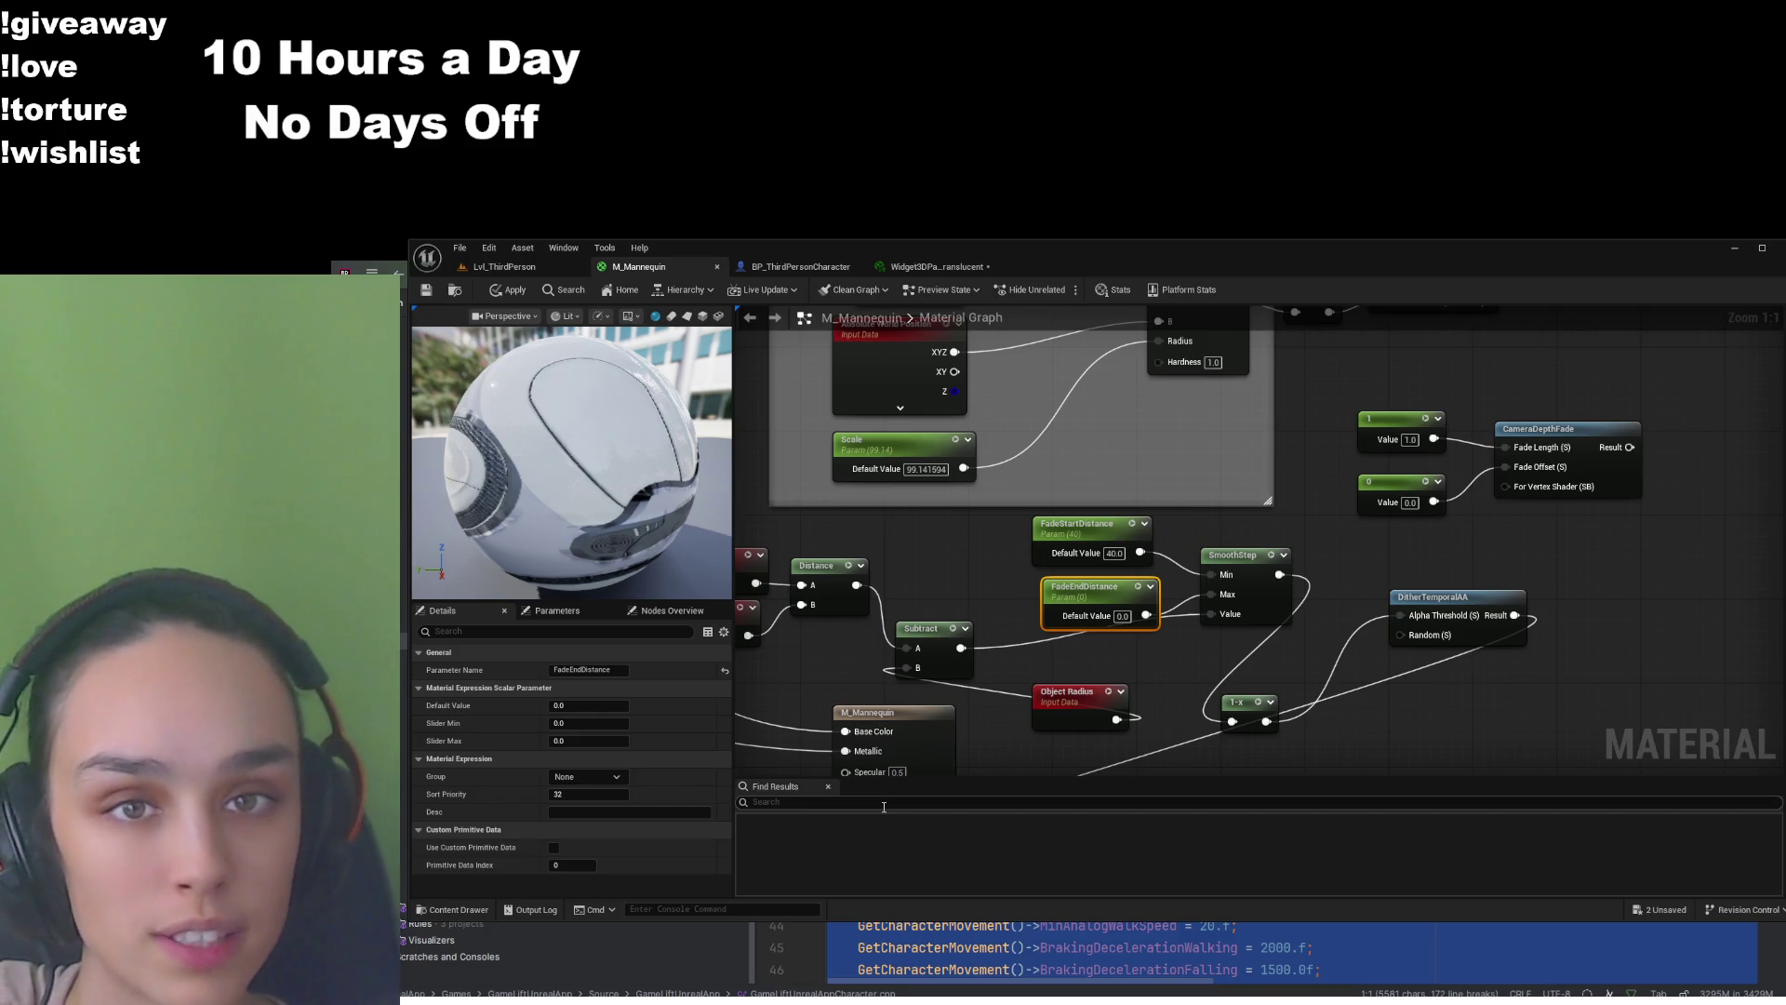
Walk the character toward the green cylinder and back in game, then view the M_Mannequin graph
{"action": "left_click", "coordinate": [502, 266]}
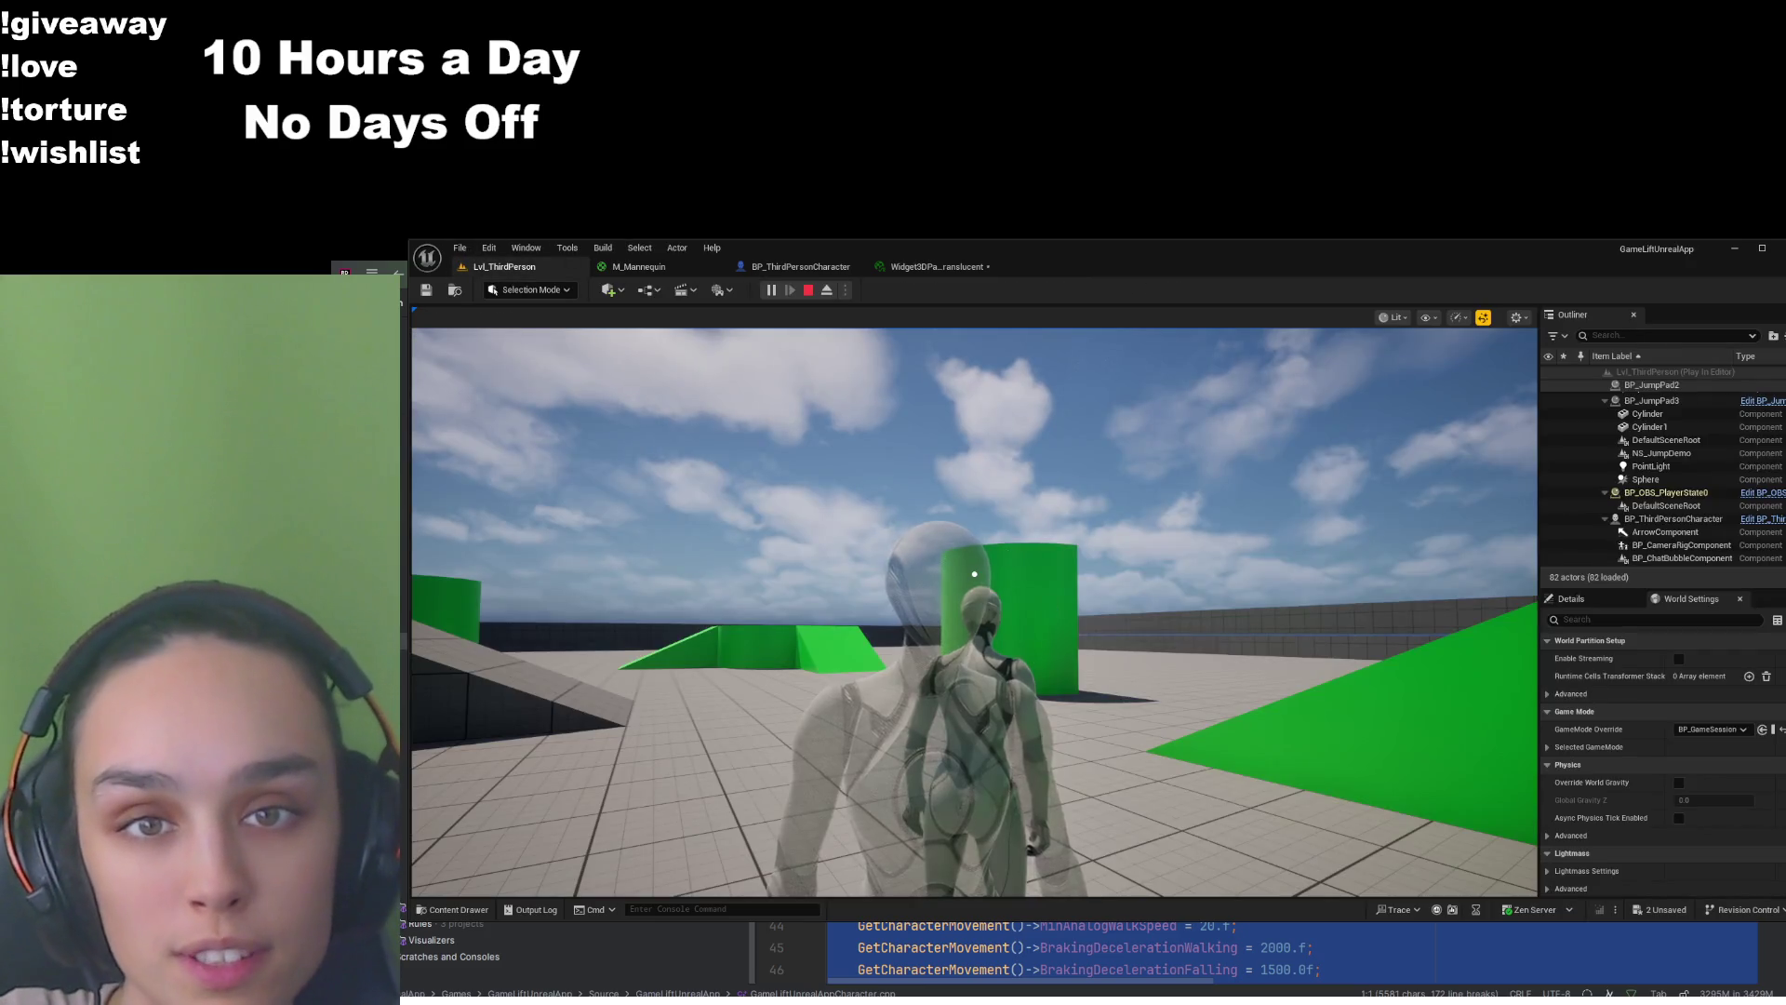
{"action": "left_click", "coordinate": [974, 574]}
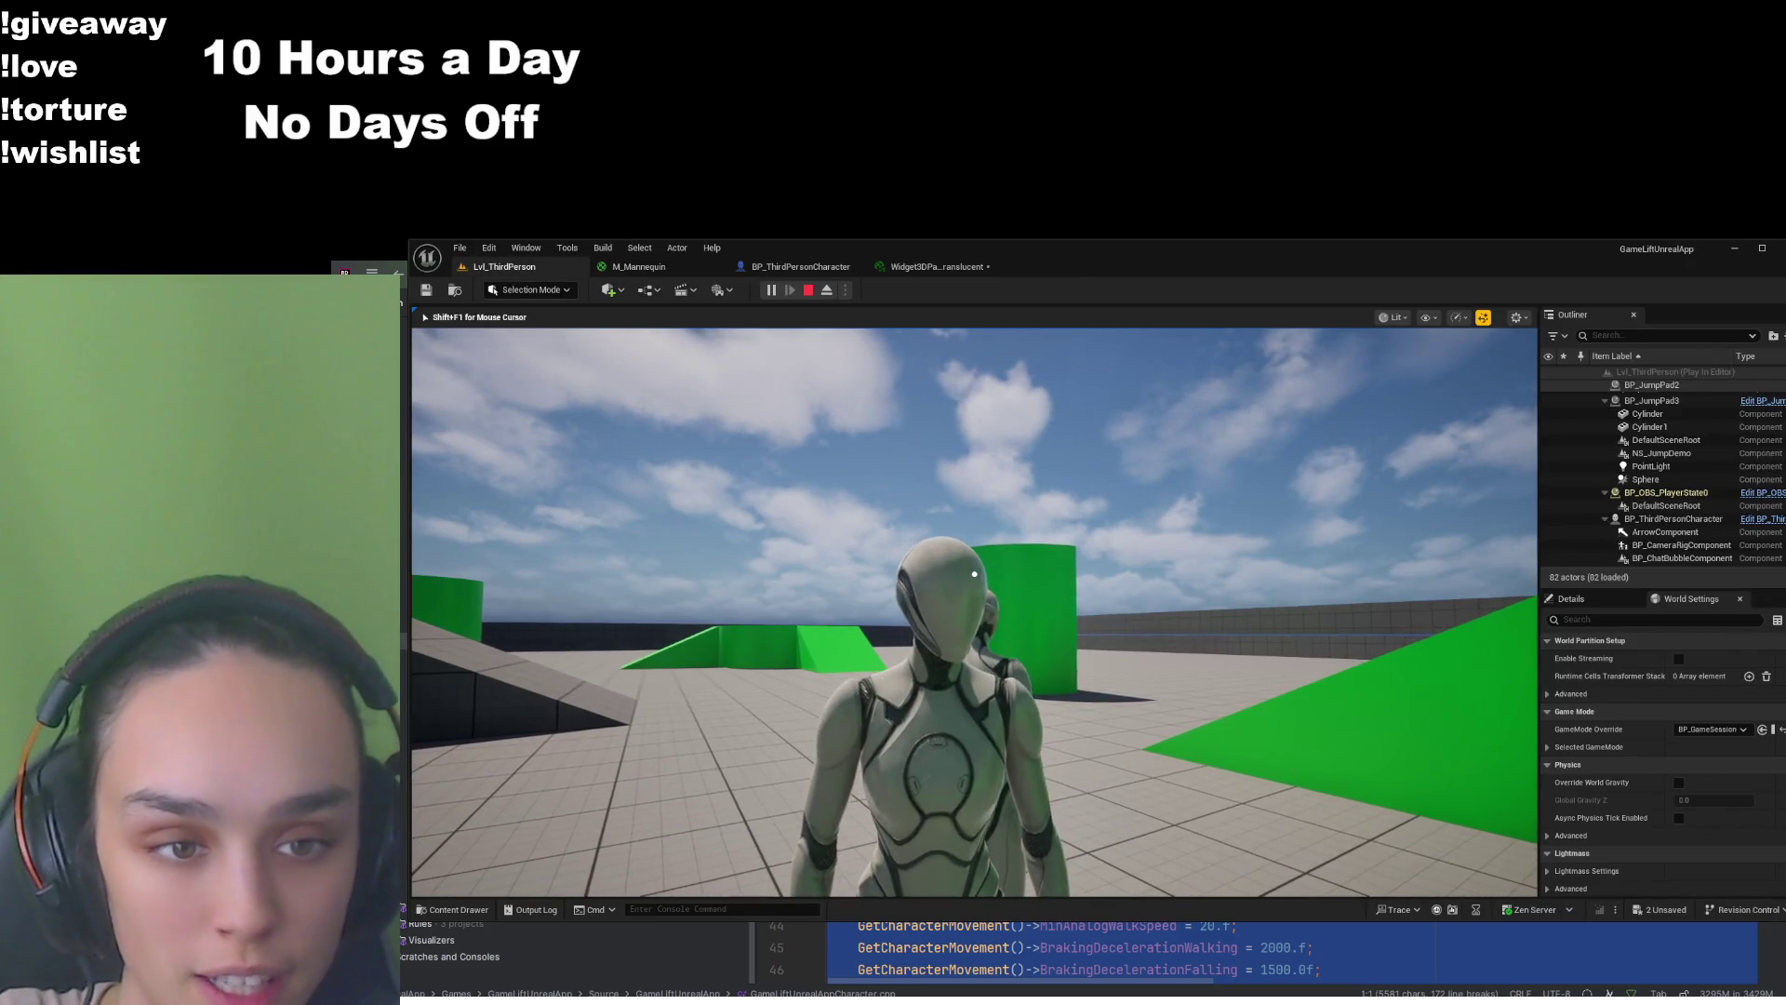
{"action": "key", "text": "w"}
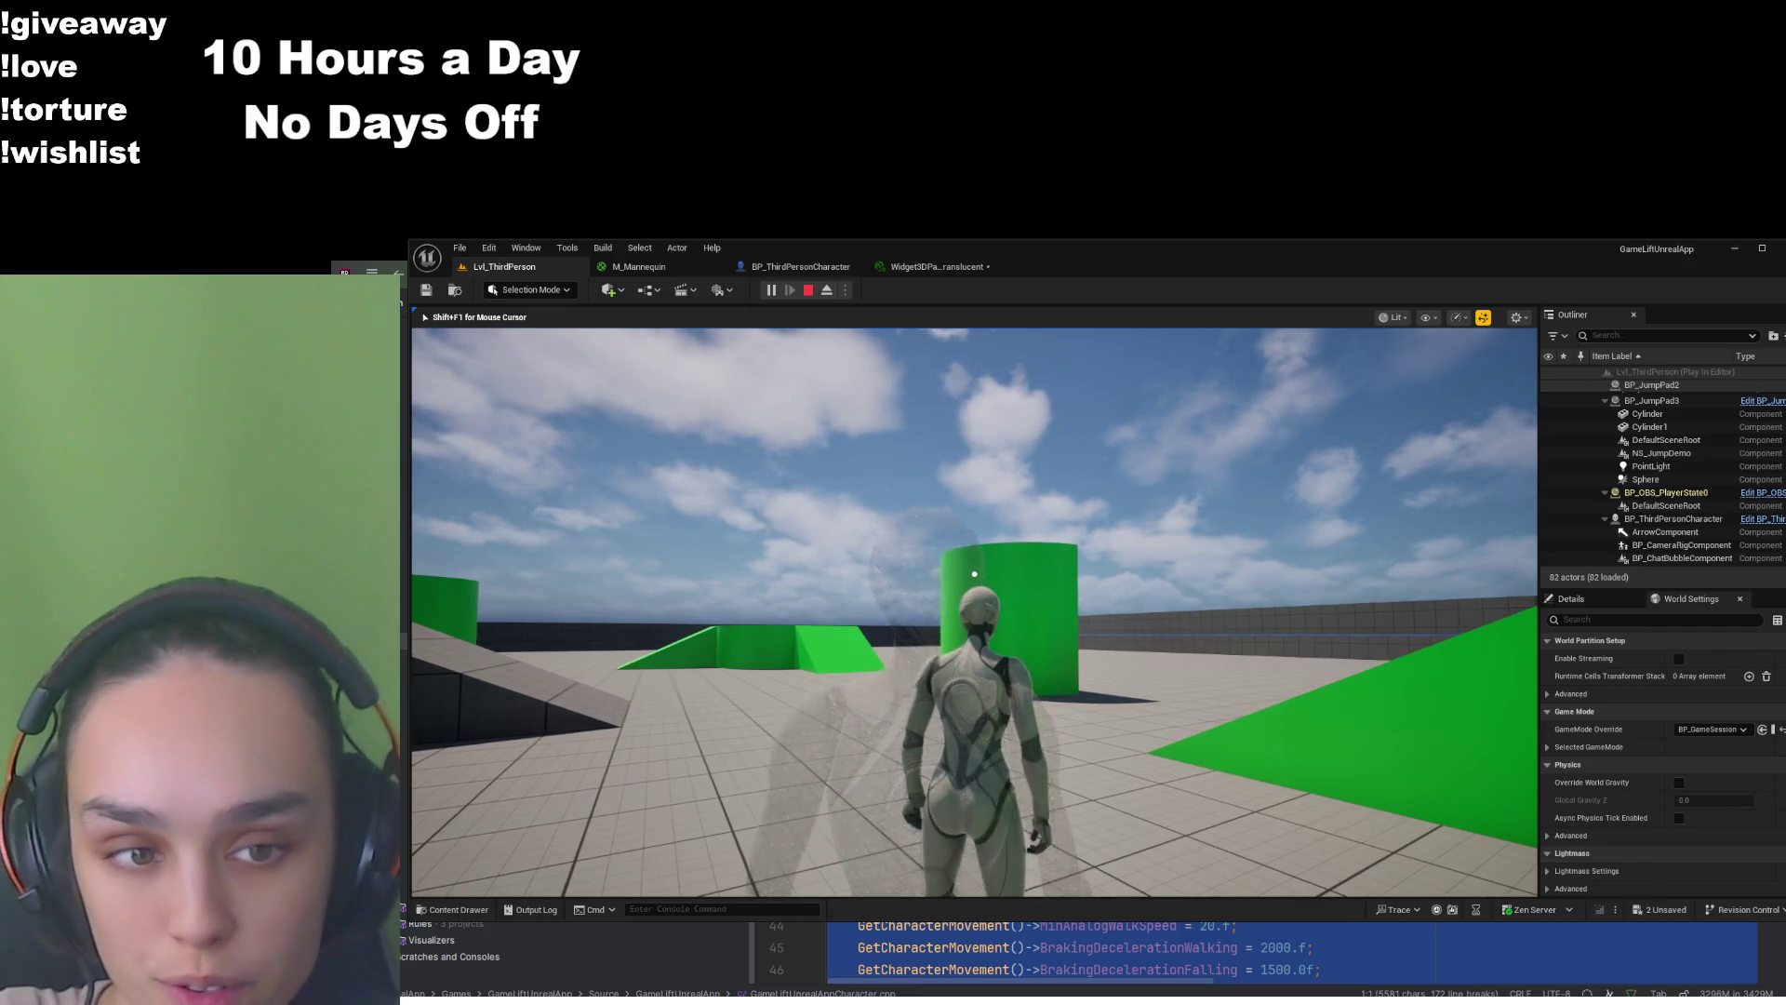
{"action": "key", "text": "s"}
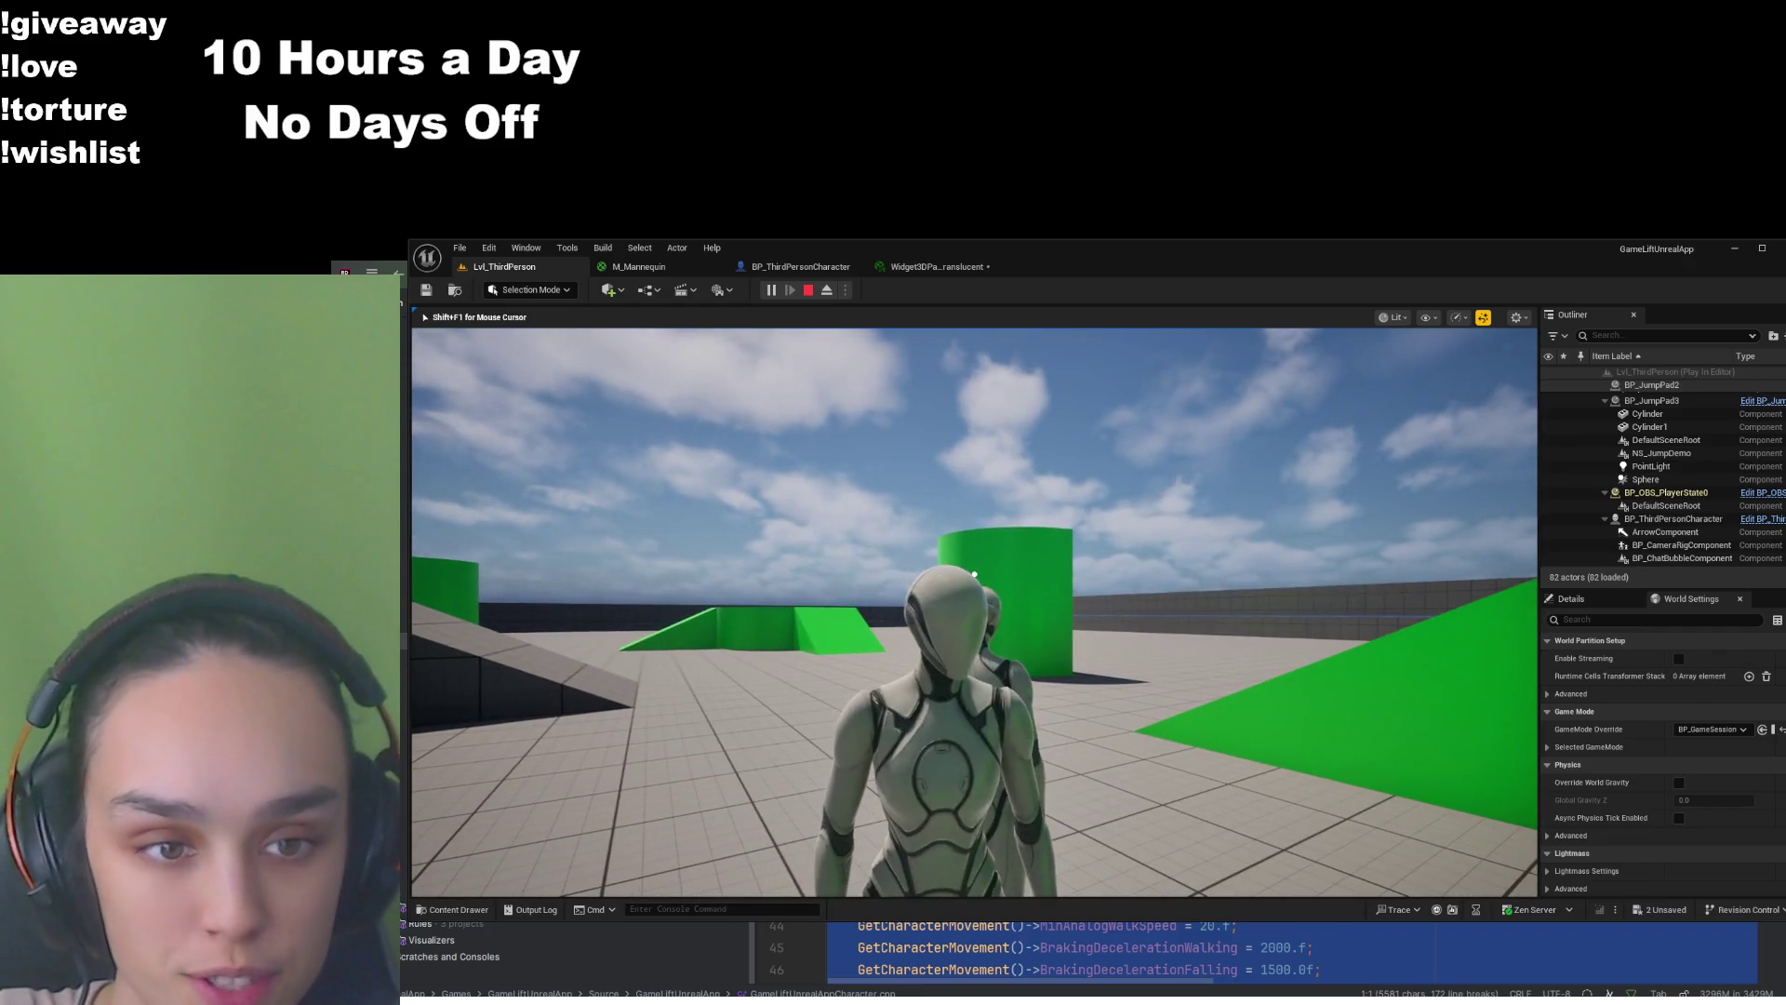
{"action": "key", "text": "w"}
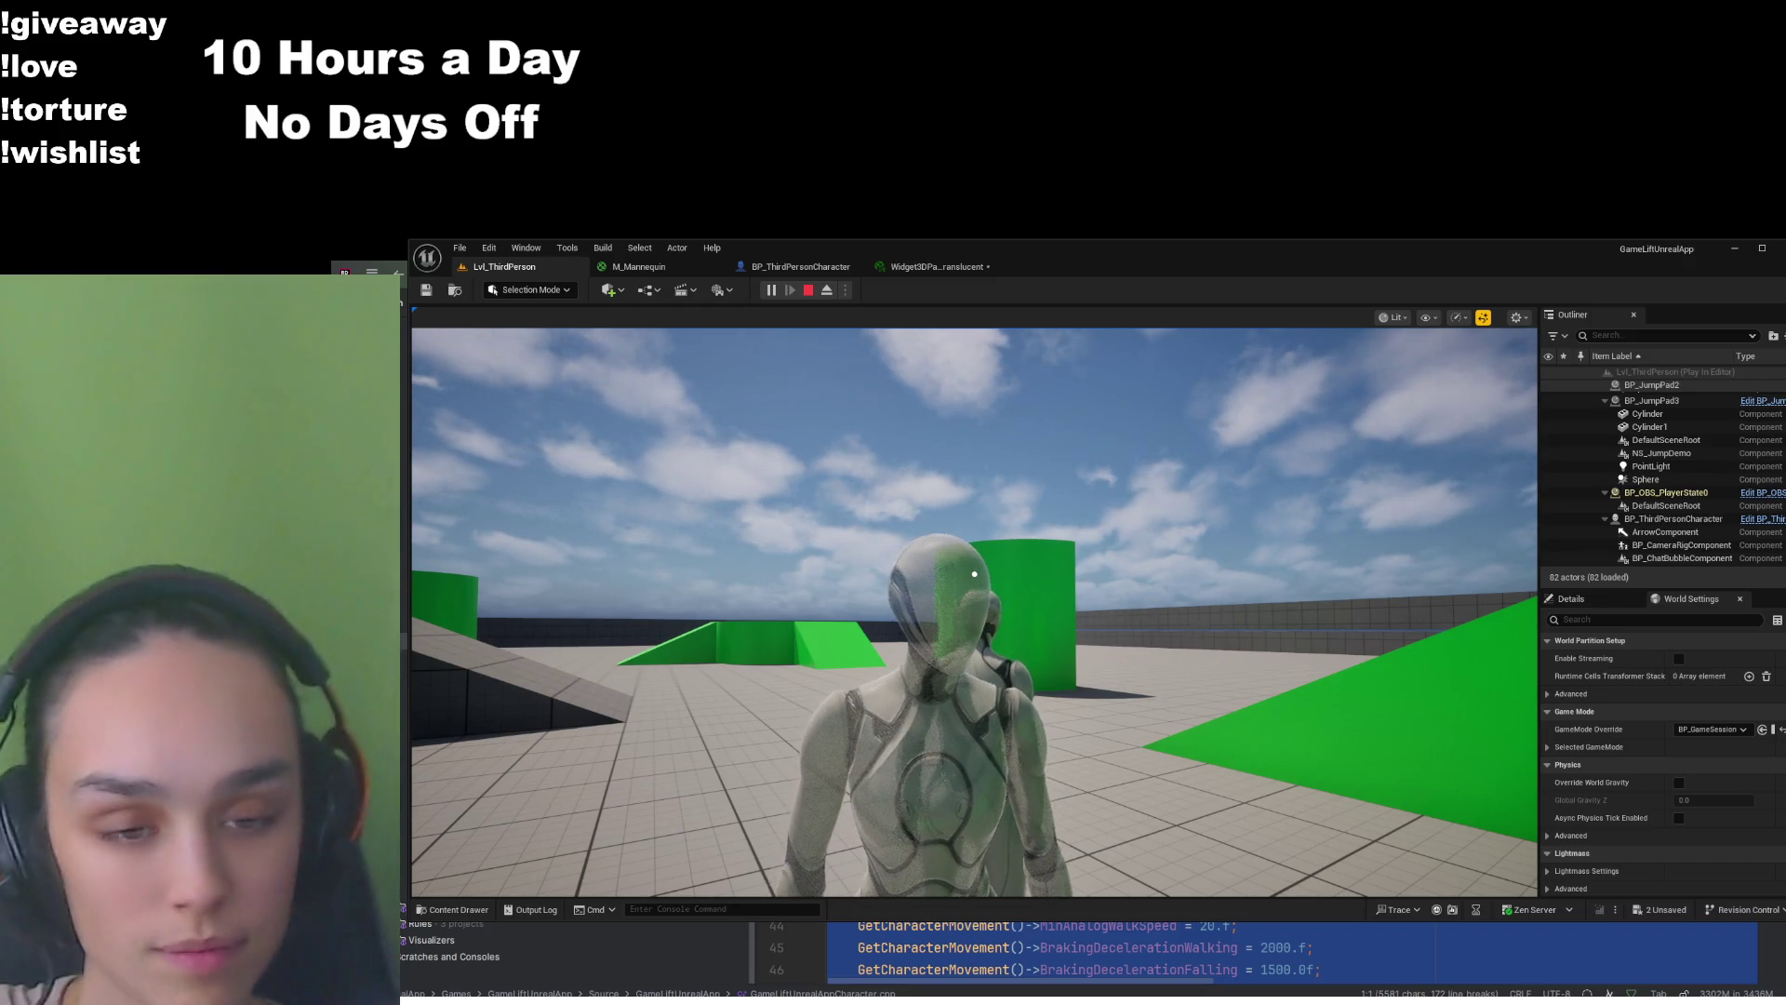
{"action": "left_click", "coordinate": [639, 266]}
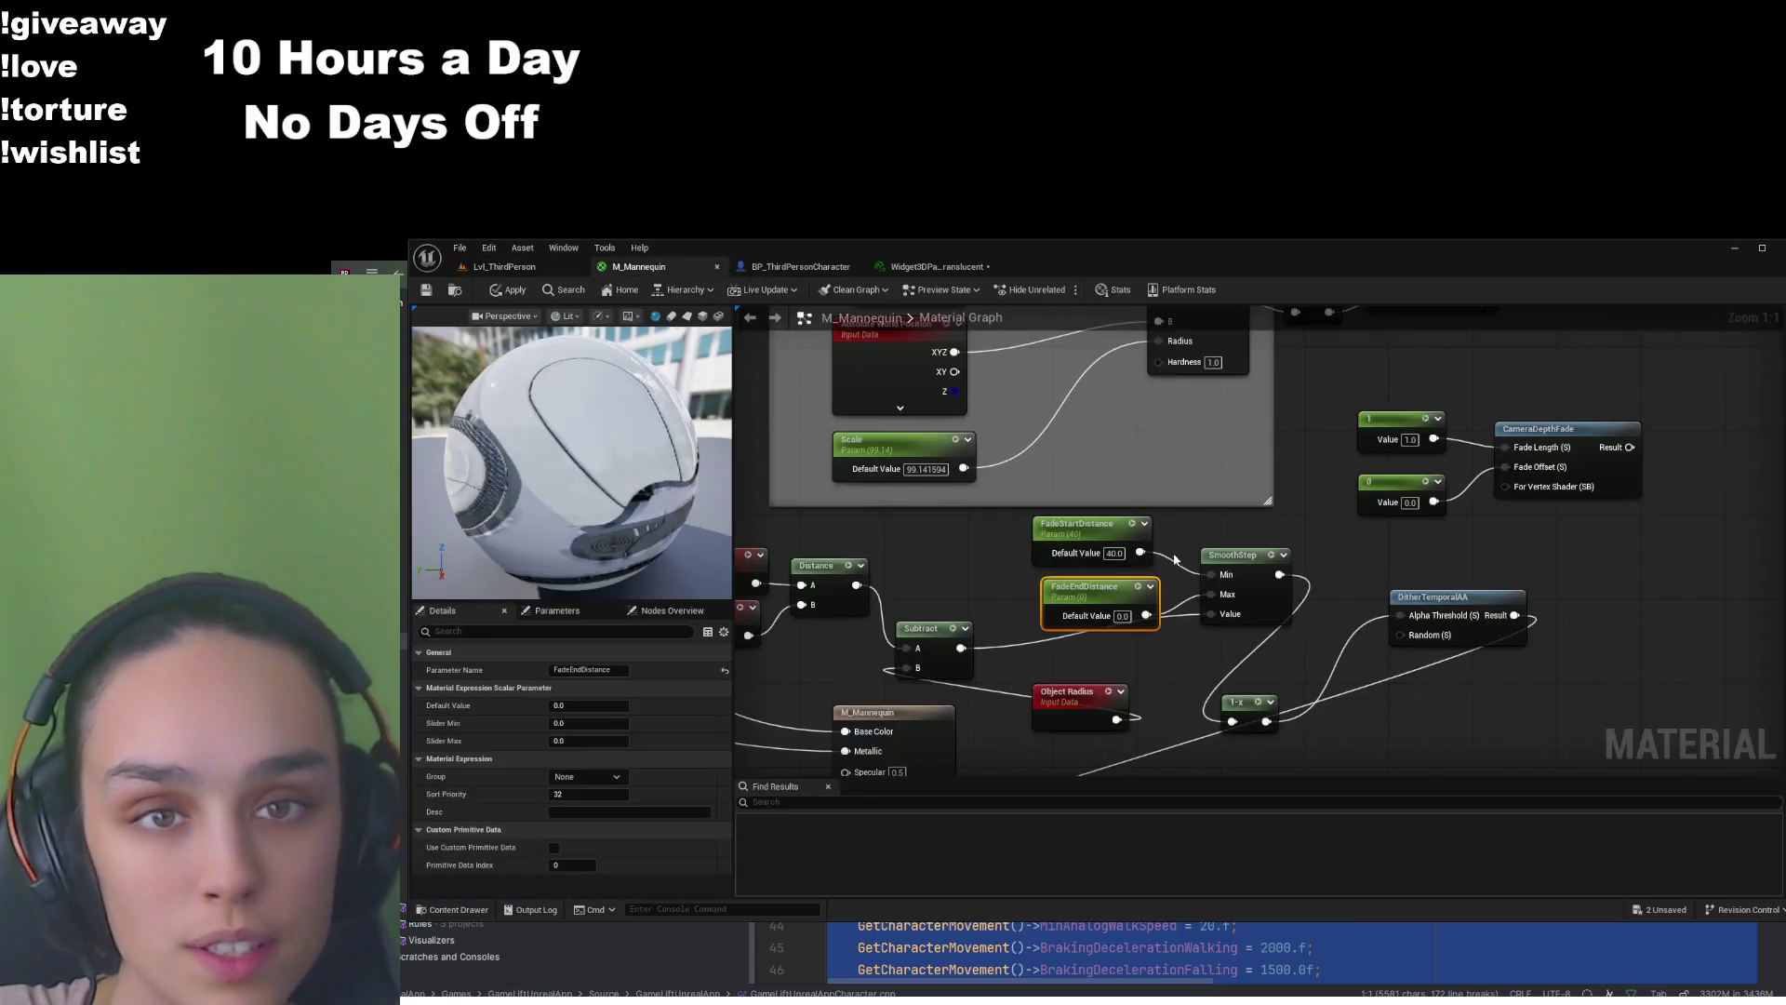
Set FadeStartDistance to 45, apply the material, and check it in the running game
{"action": "left_click", "coordinate": [1114, 553]}
{"action": "type", "text": "45"}
{"action": "key", "text": "Return"}
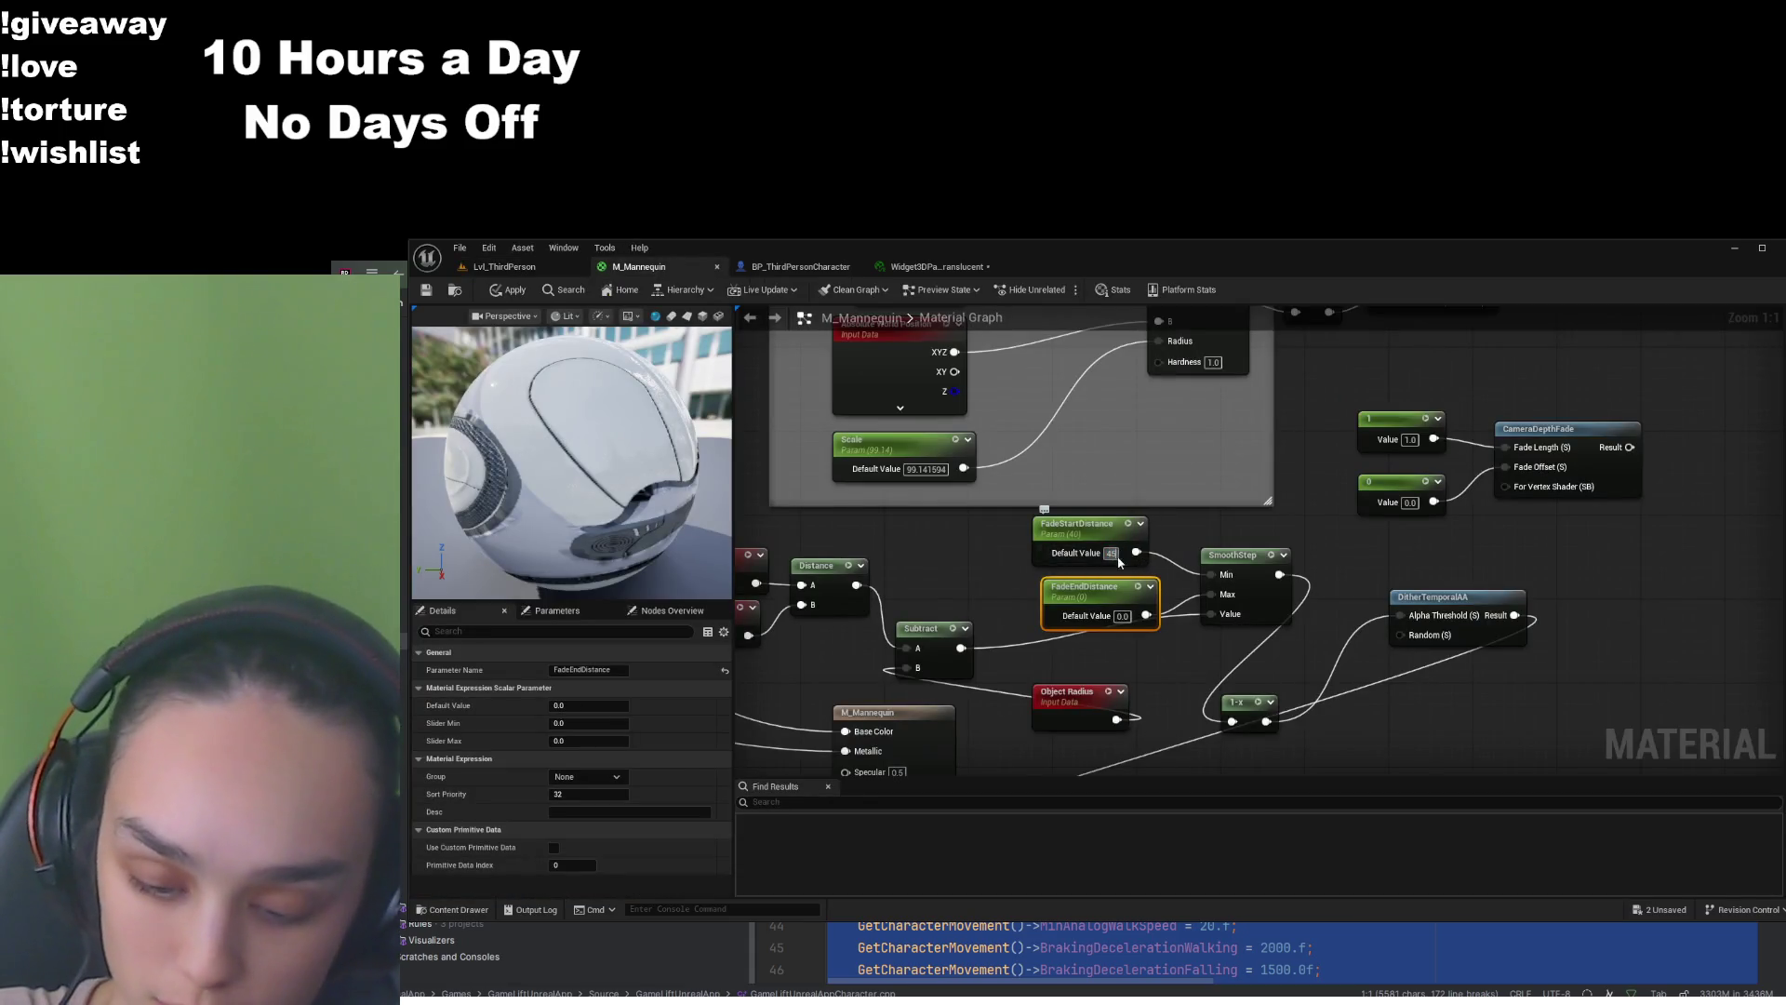
{"action": "left_click", "coordinate": [996, 540]}
{"action": "left_click", "coordinate": [509, 290]}
{"action": "left_click", "coordinate": [504, 266]}
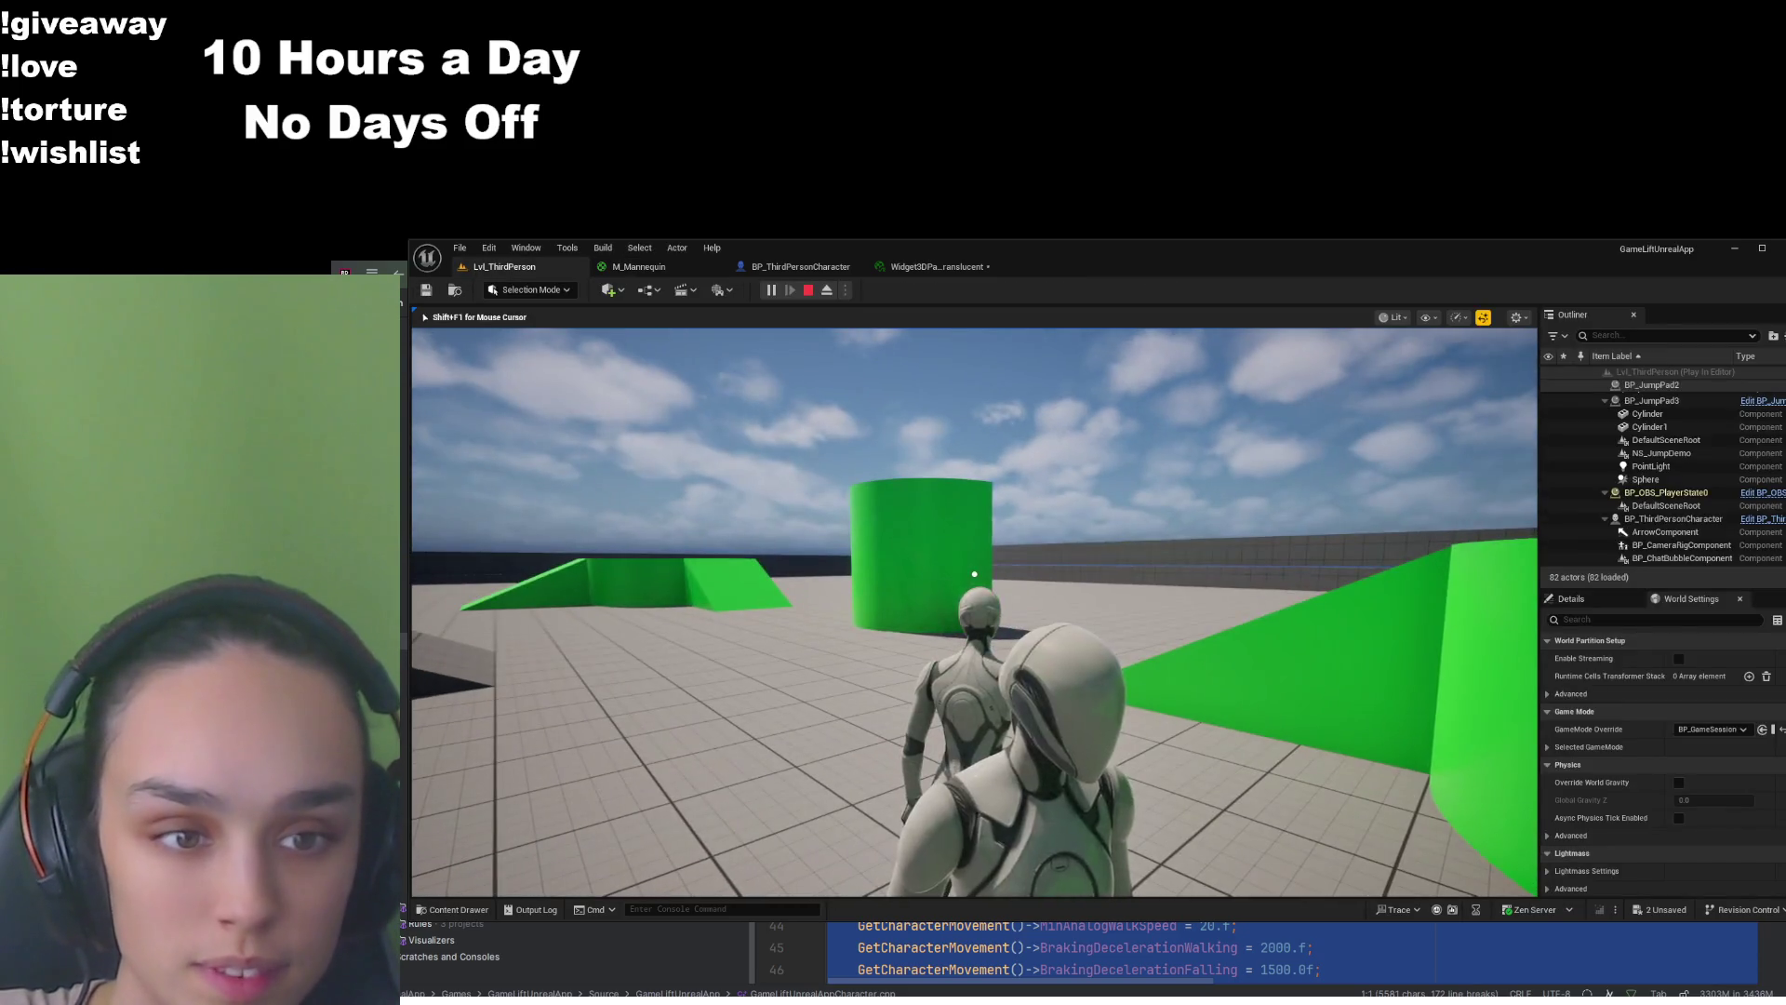
{"action": "key", "text": "shift+F1"}
Raise FadeStartDistance to 50, apply, and return to the running Lvl_ThirdPerson game
{"action": "left_click", "coordinate": [678, 269]}
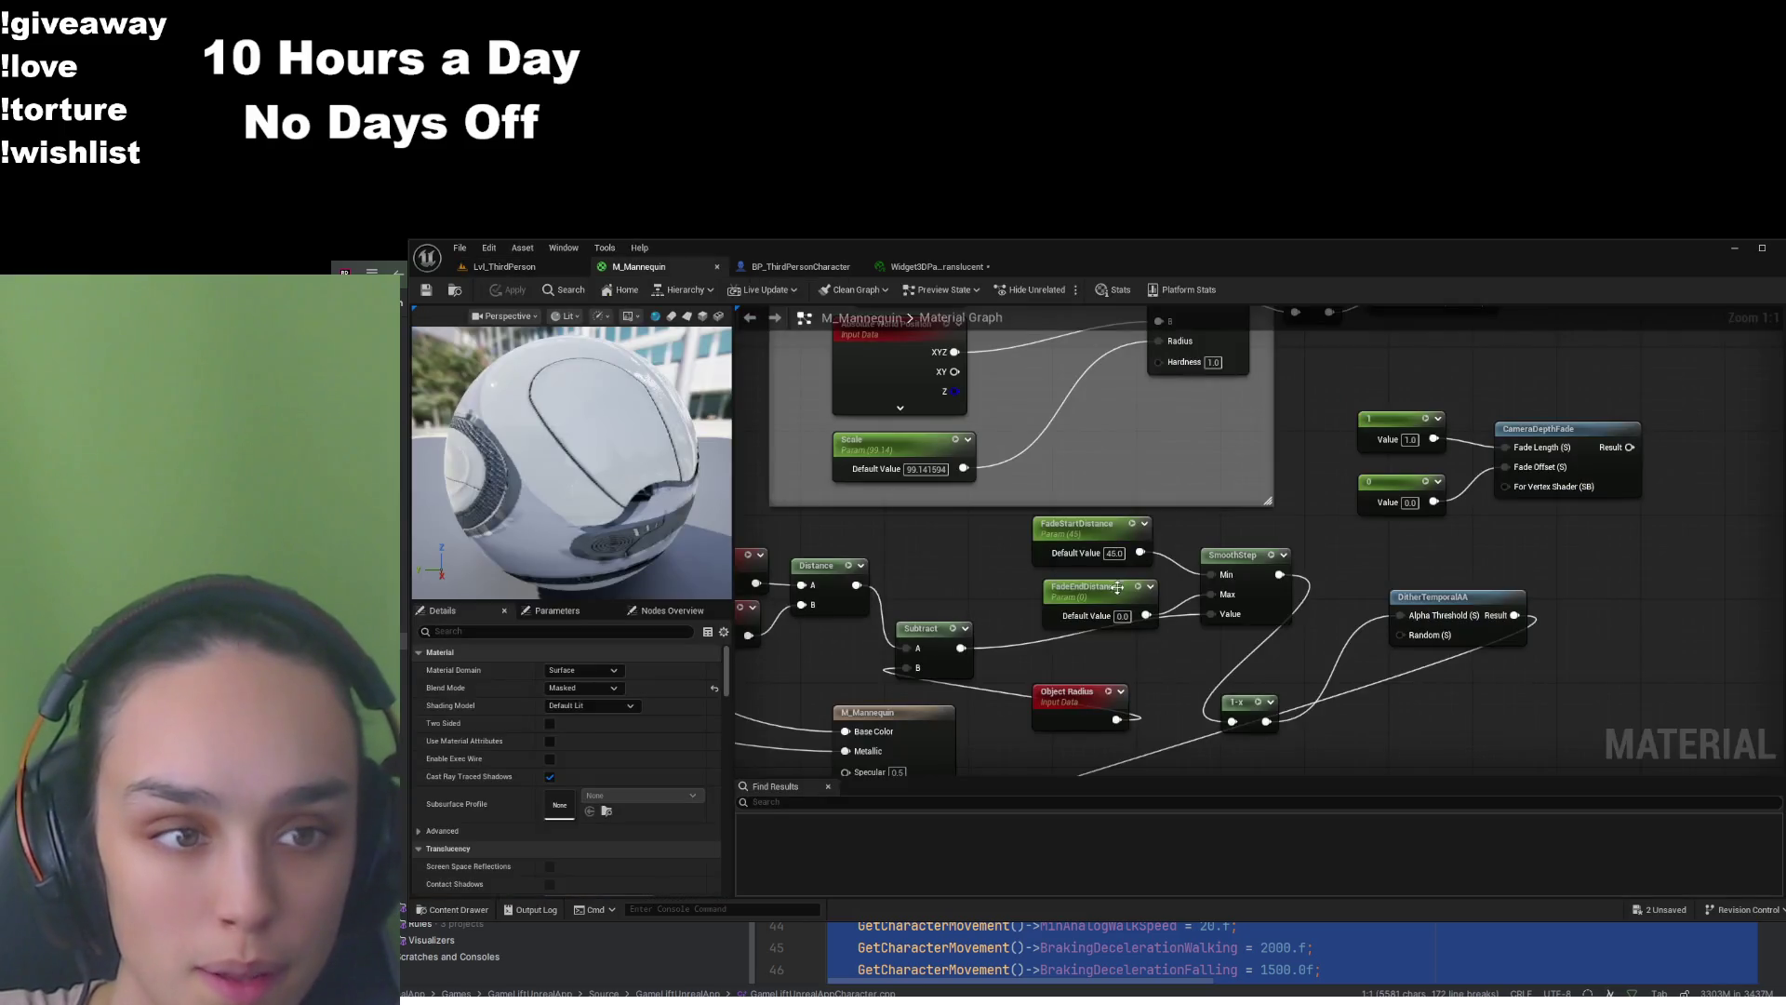
{"action": "type", "text": "50"}
{"action": "key", "text": "Return"}
{"action": "left_click", "coordinate": [1230, 557]}
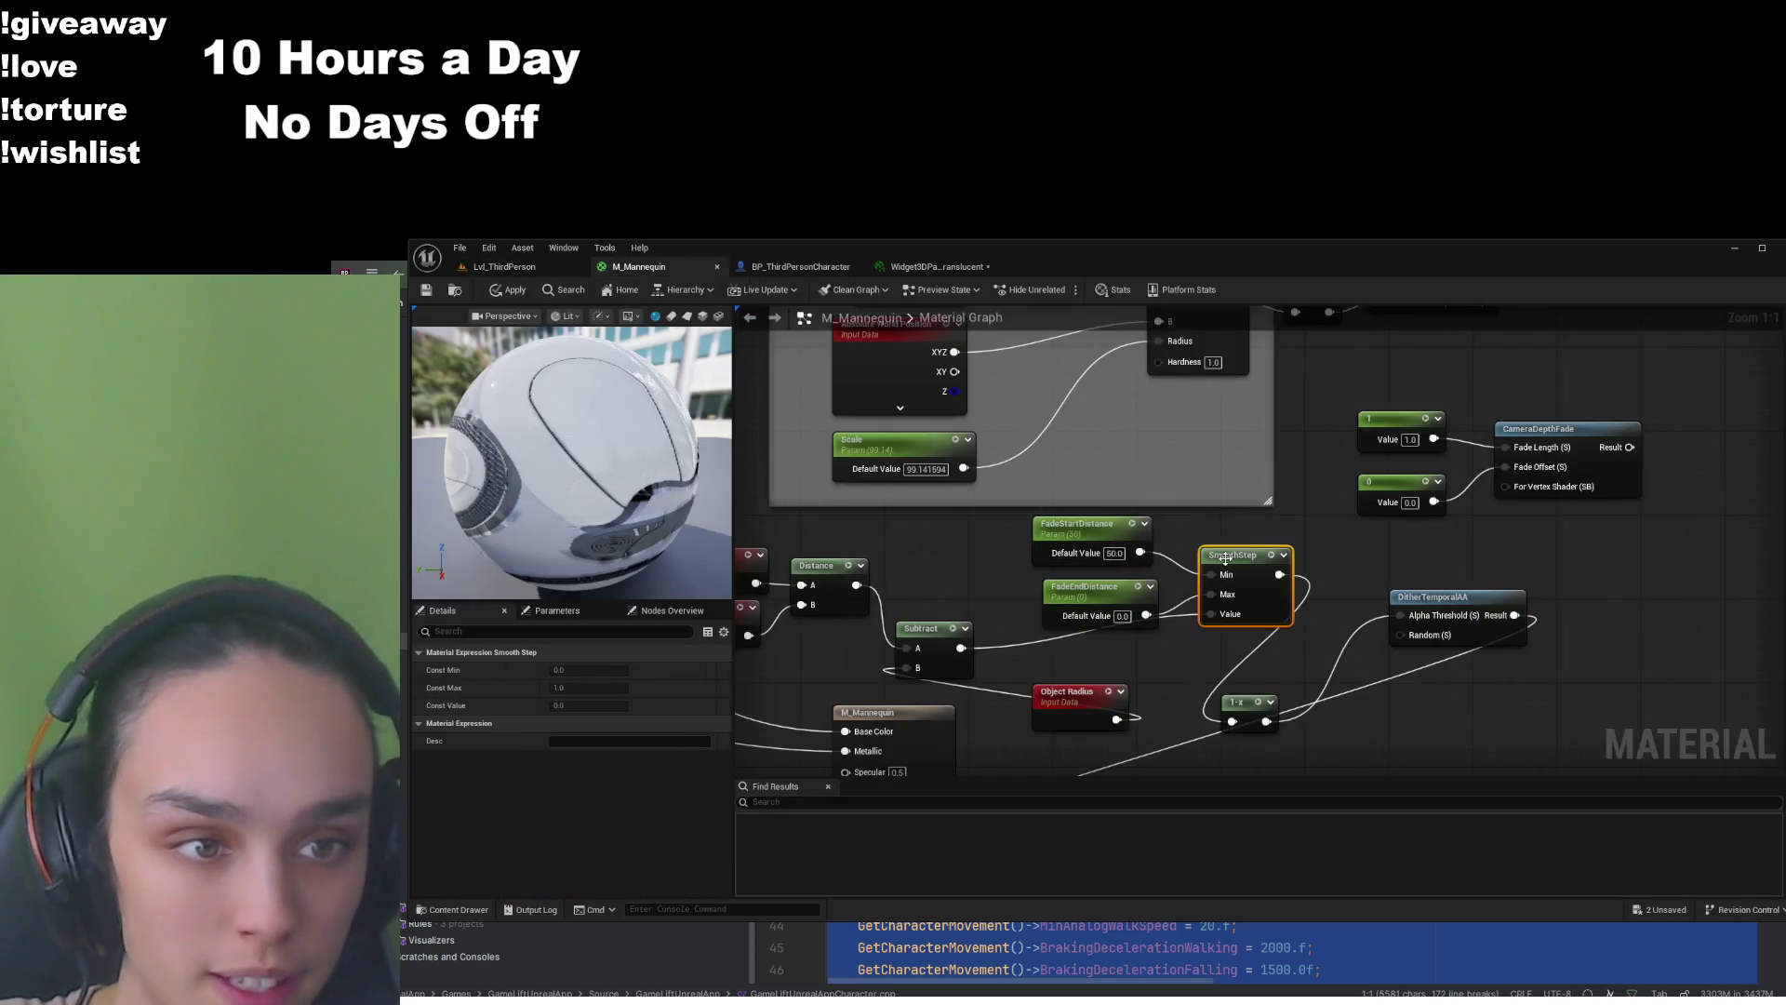
{"action": "left_click", "coordinate": [502, 290]}
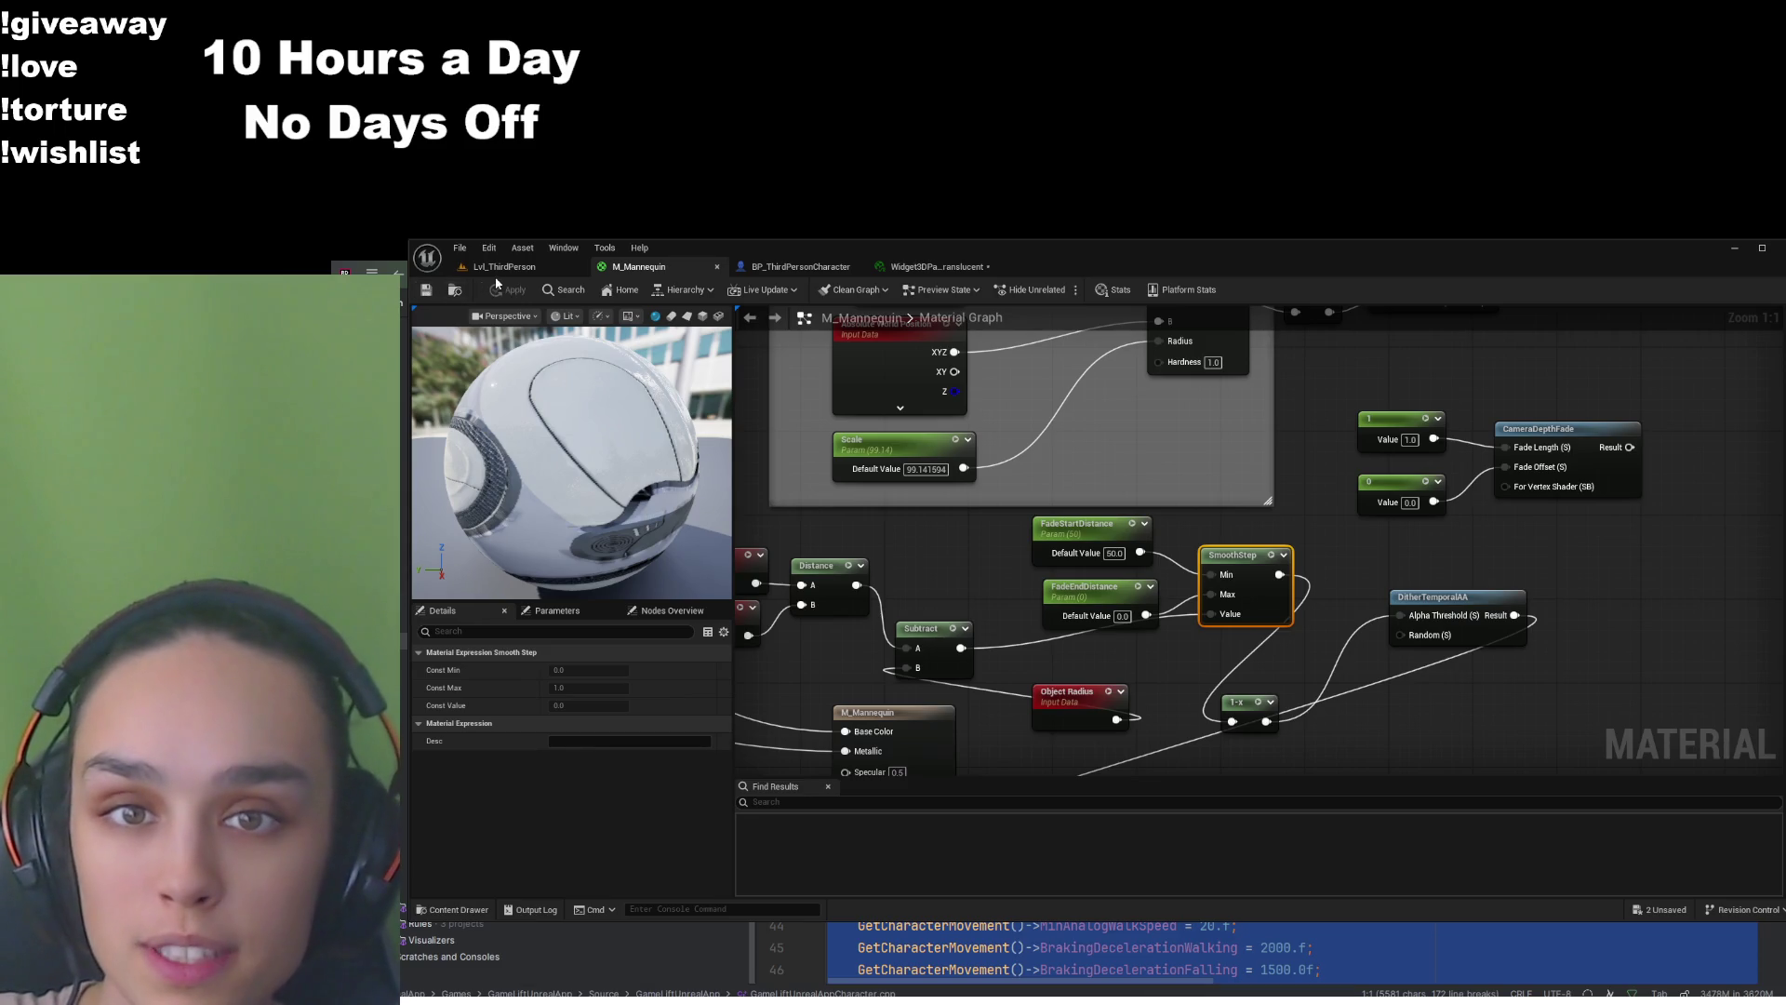
{"action": "left_click", "coordinate": [504, 266]}
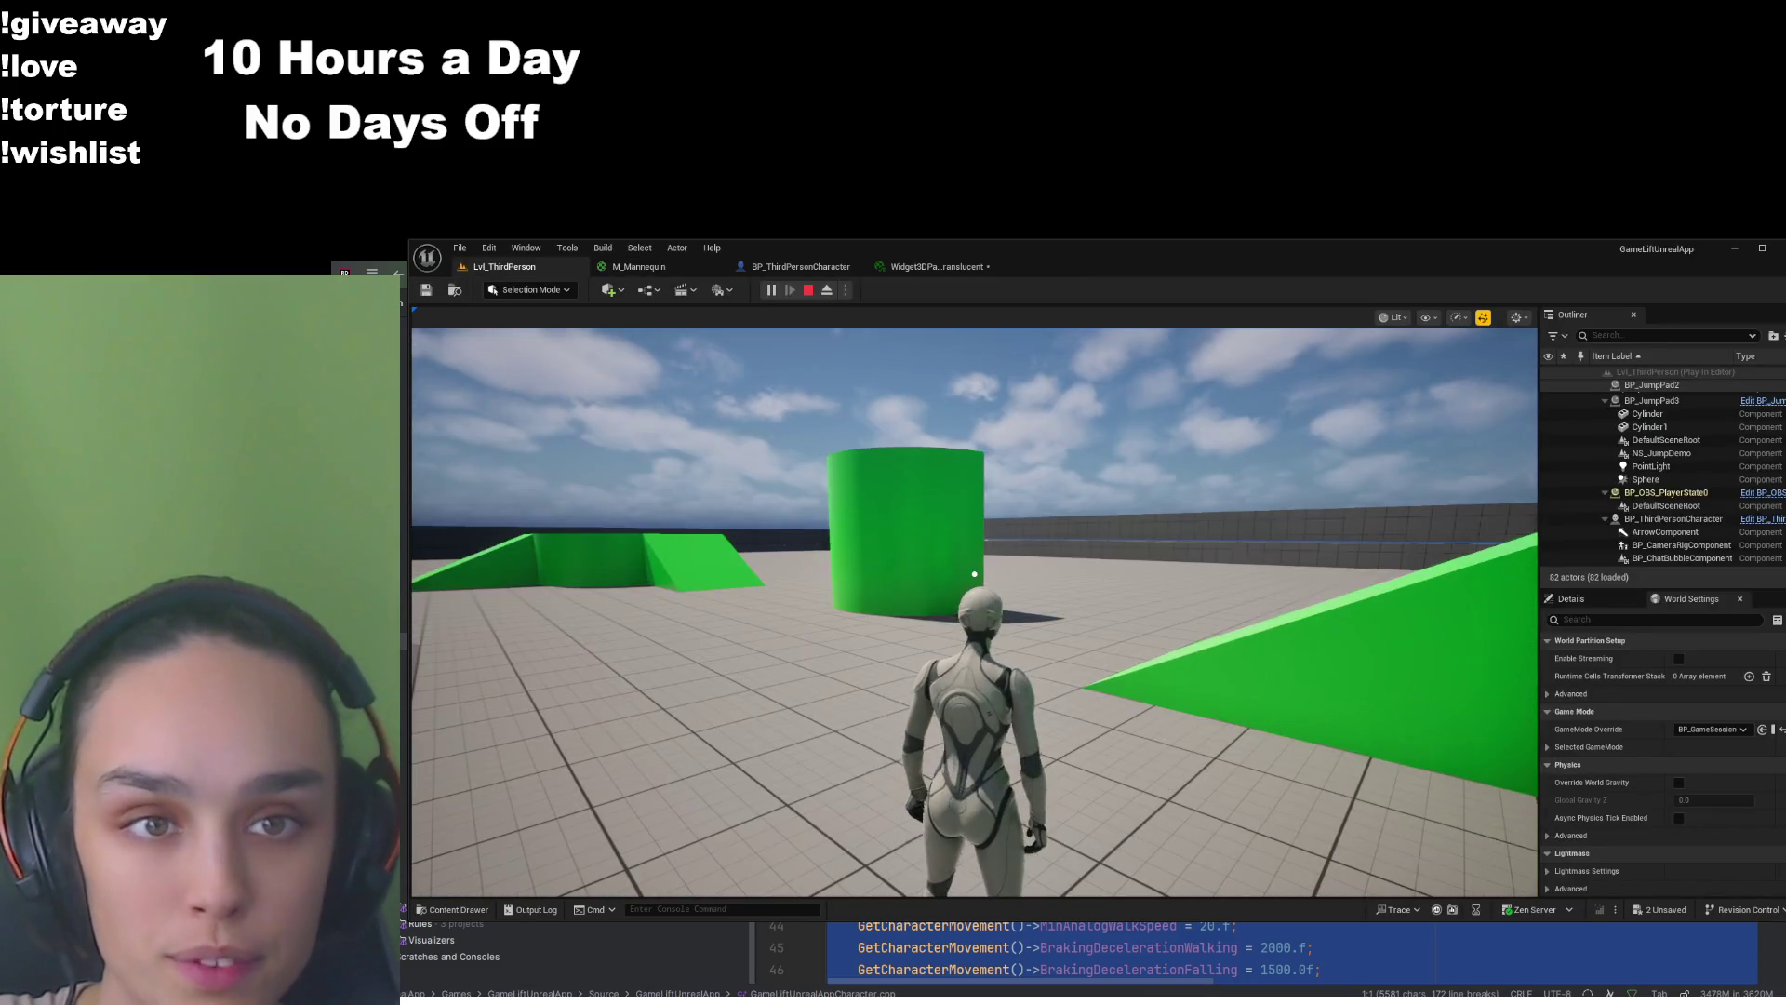
Restart the Play-In-Editor session and go back to the M_Mannequin graph
{"action": "key", "text": "Escape"}
{"action": "left_click", "coordinate": [769, 292]}
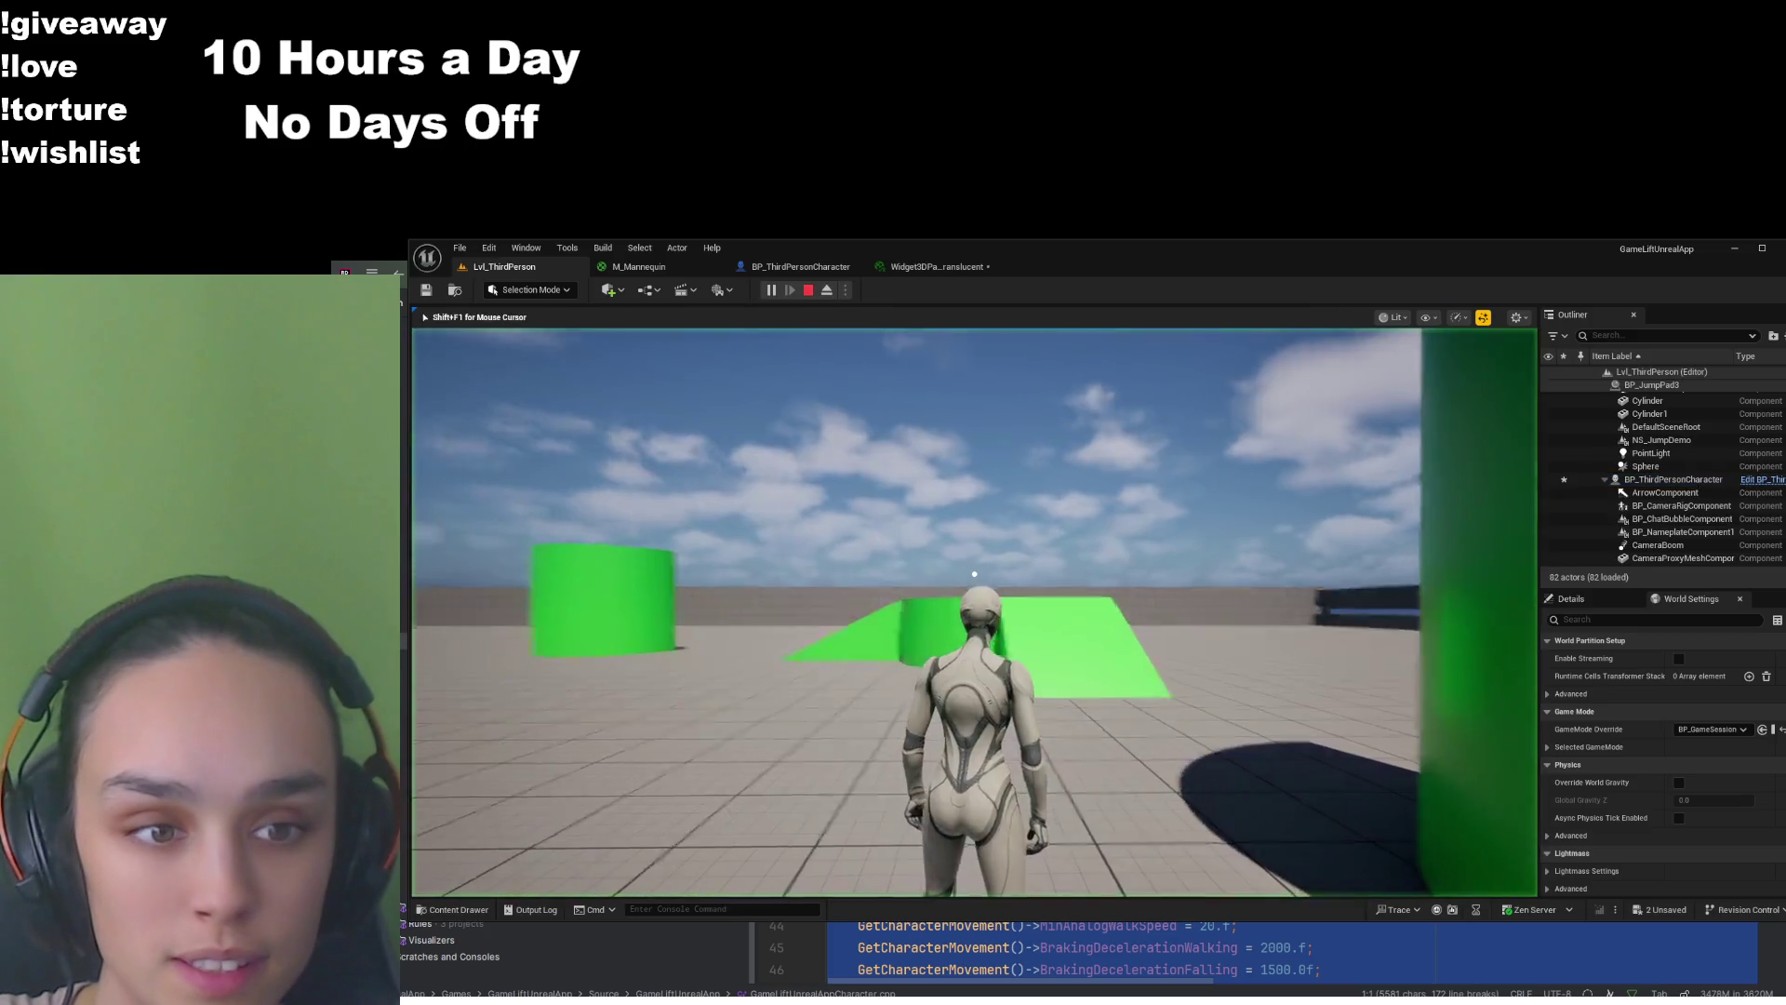
{"action": "key", "text": "shift+F1"}
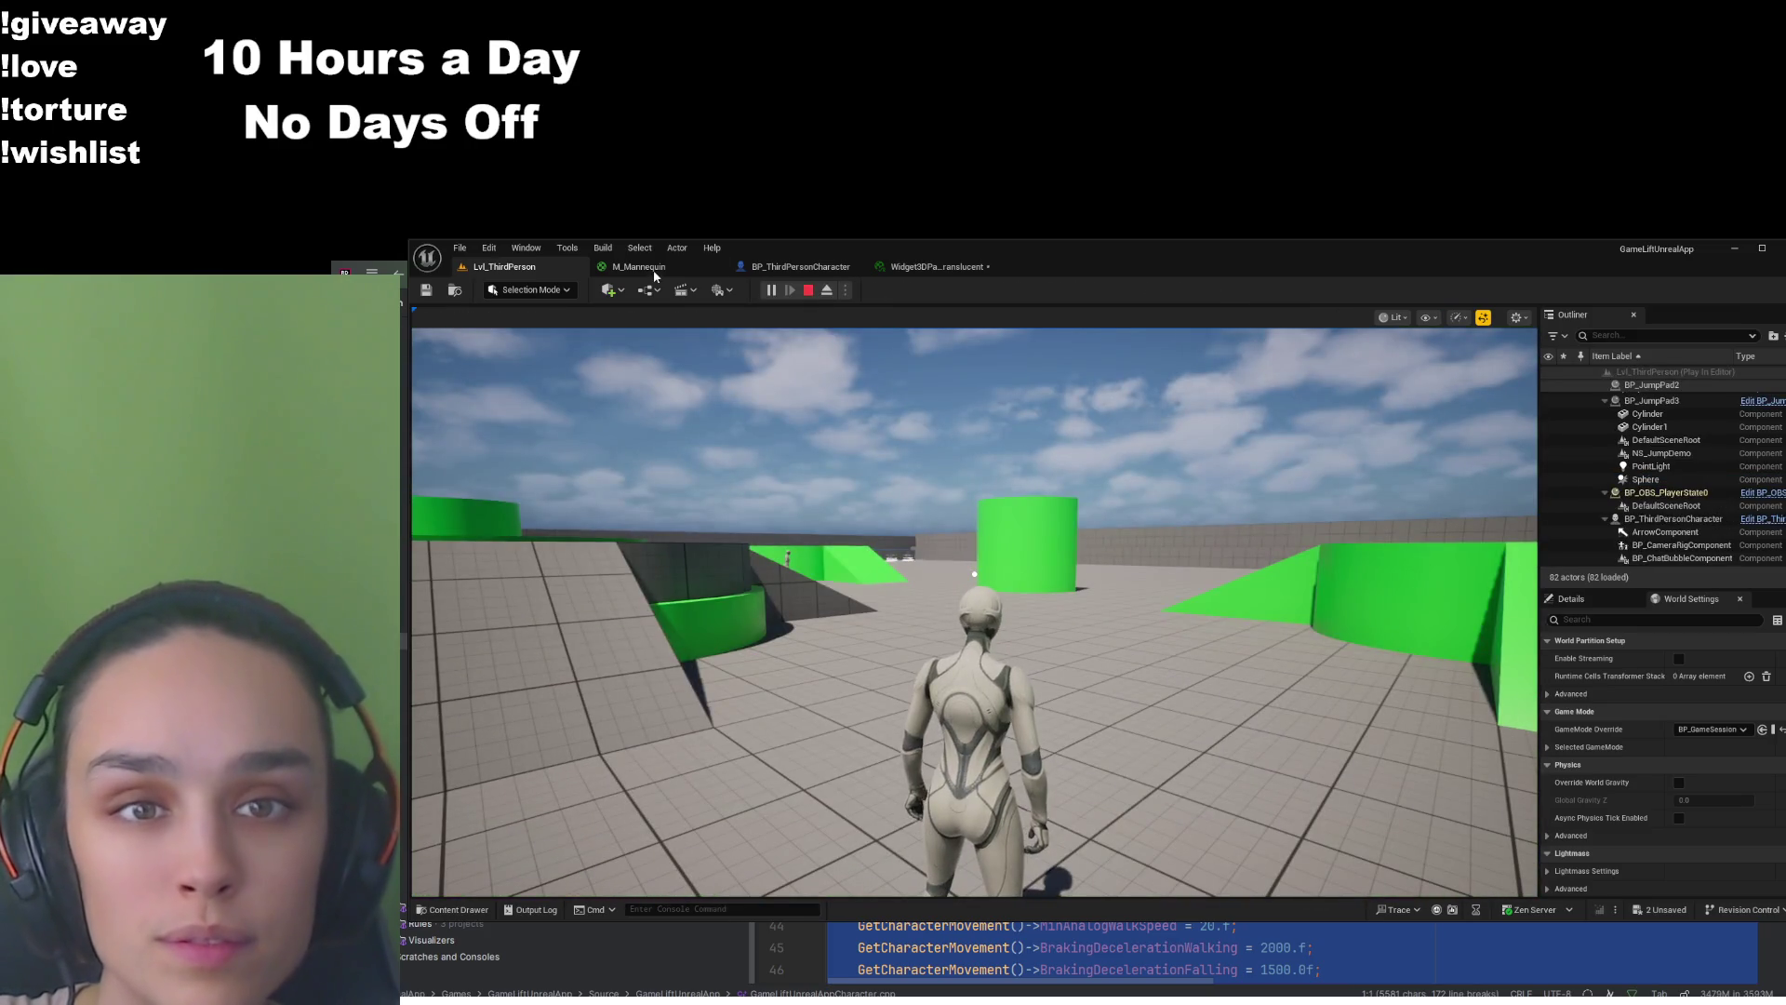
{"action": "left_click", "coordinate": [638, 266]}
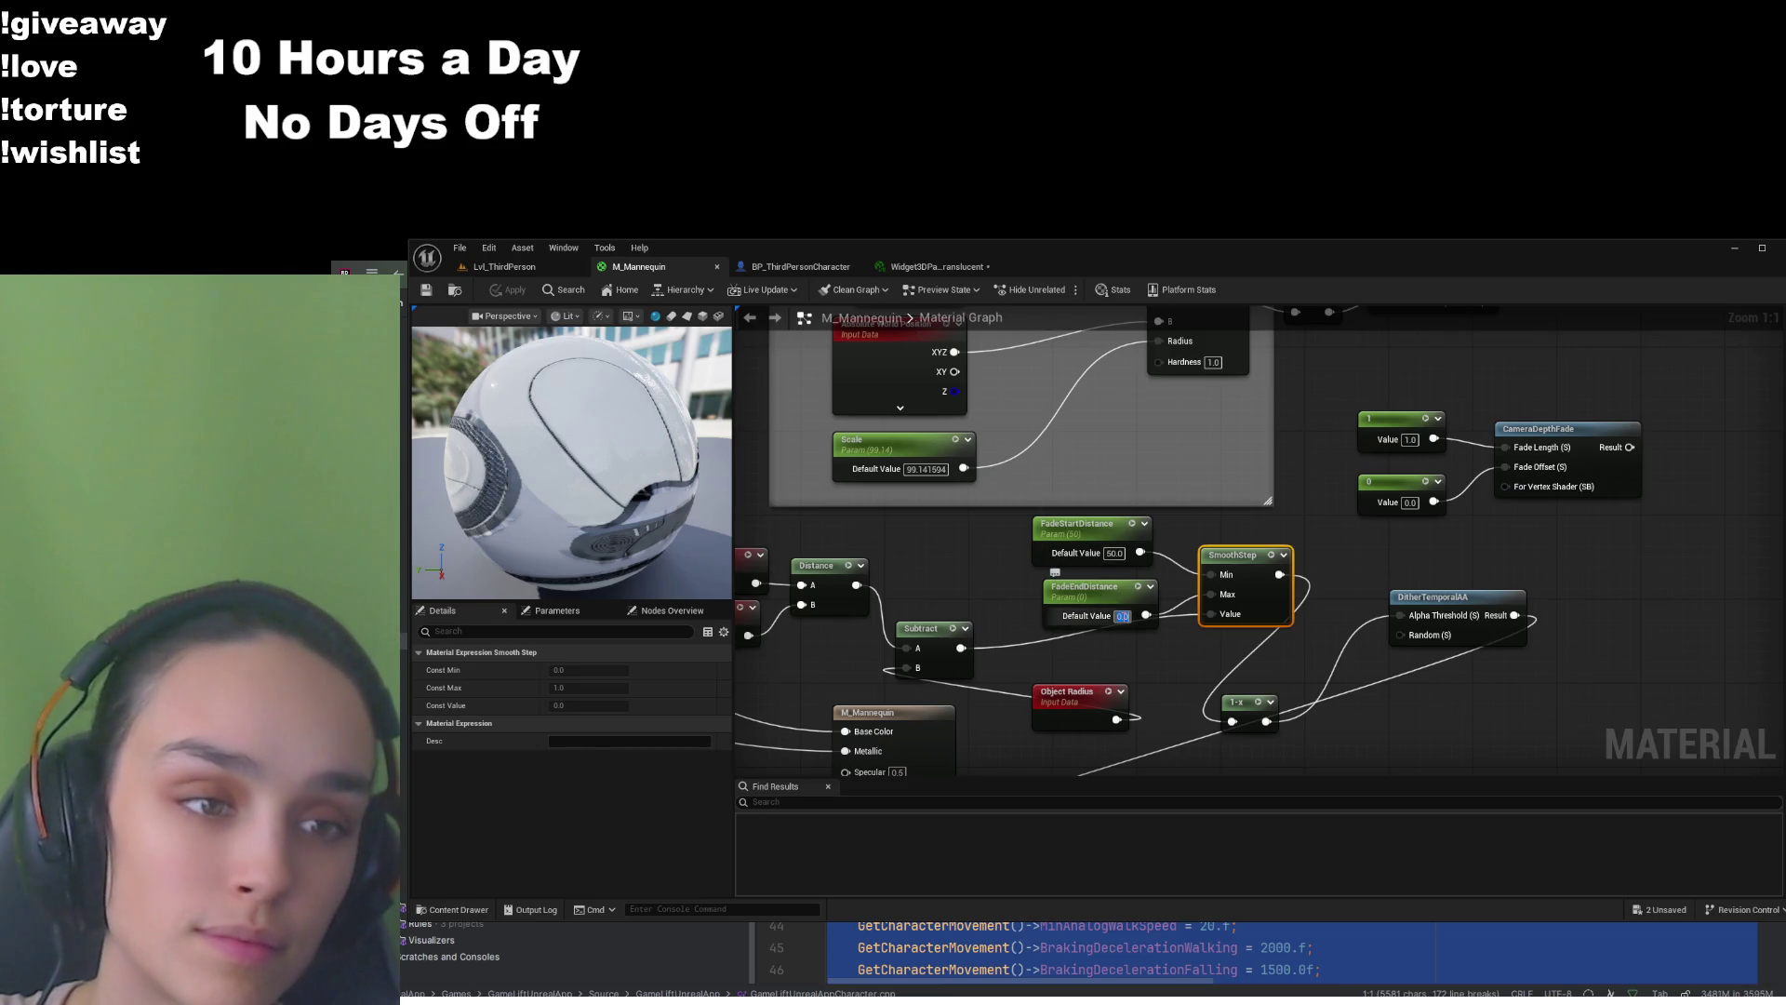
Set FadeEndDistance to 50, then 45 so both fades read 45, and save the material
{"action": "type", "text": "50"}
{"action": "key", "text": "Return"}
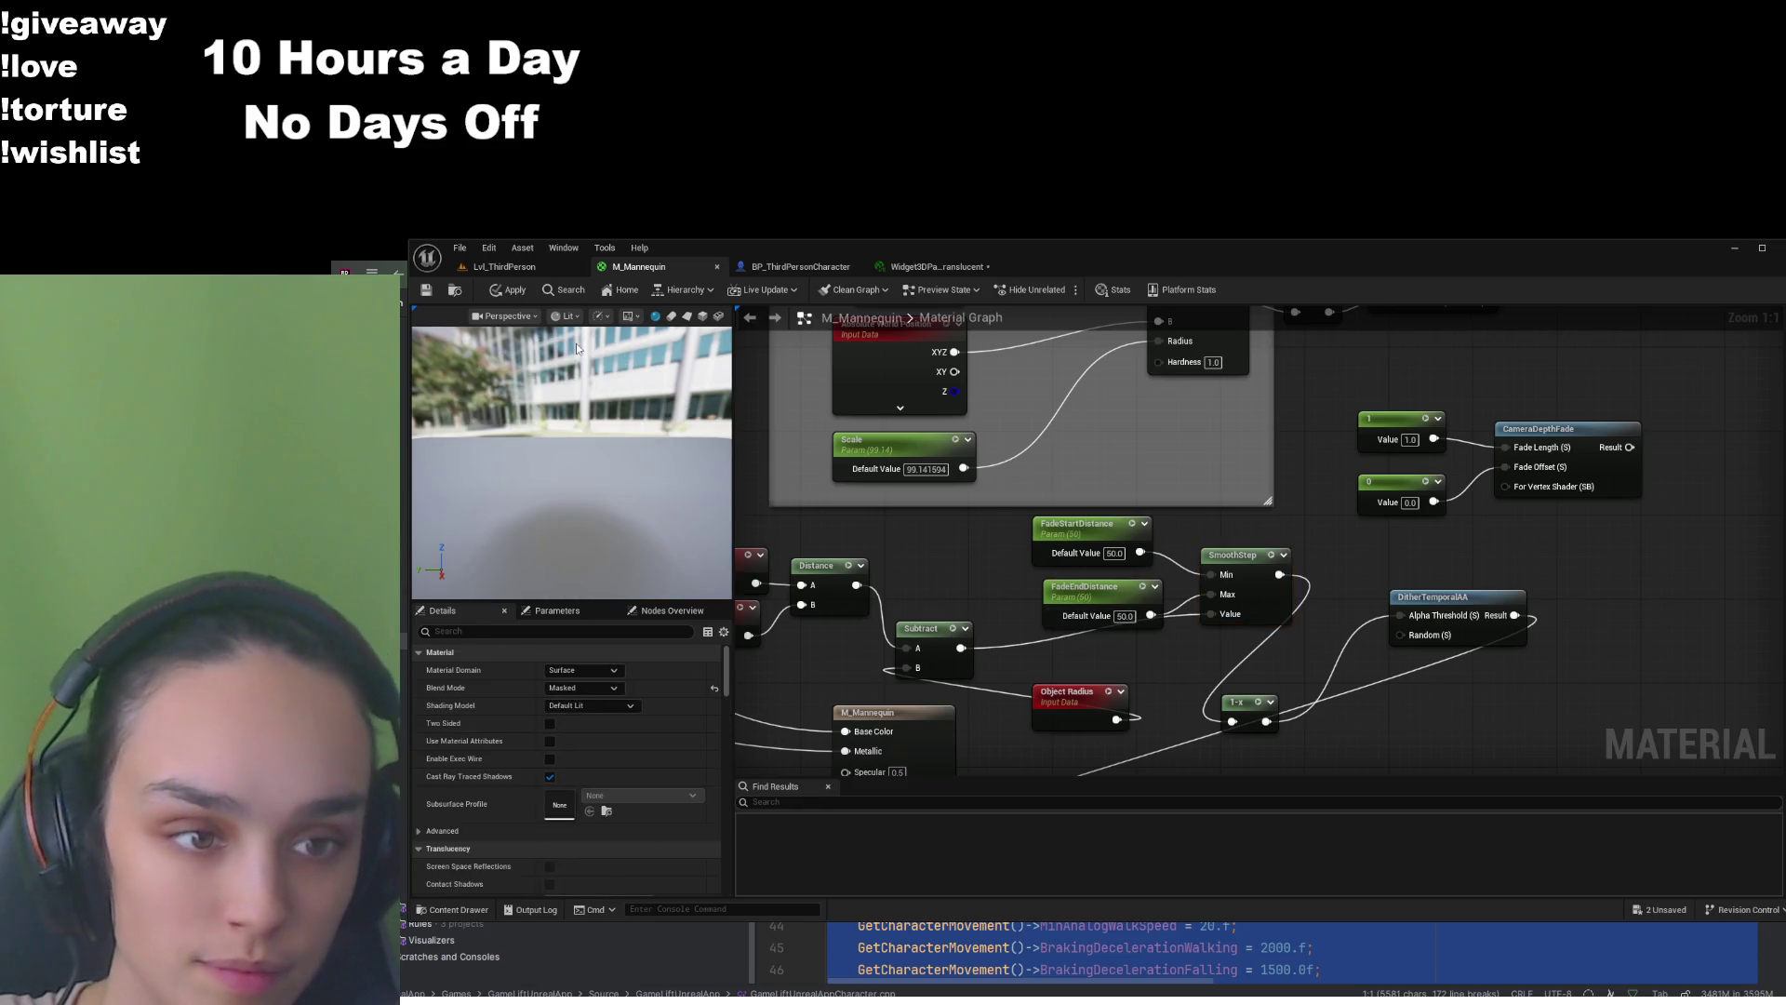
{"action": "left_click", "coordinate": [503, 267]}
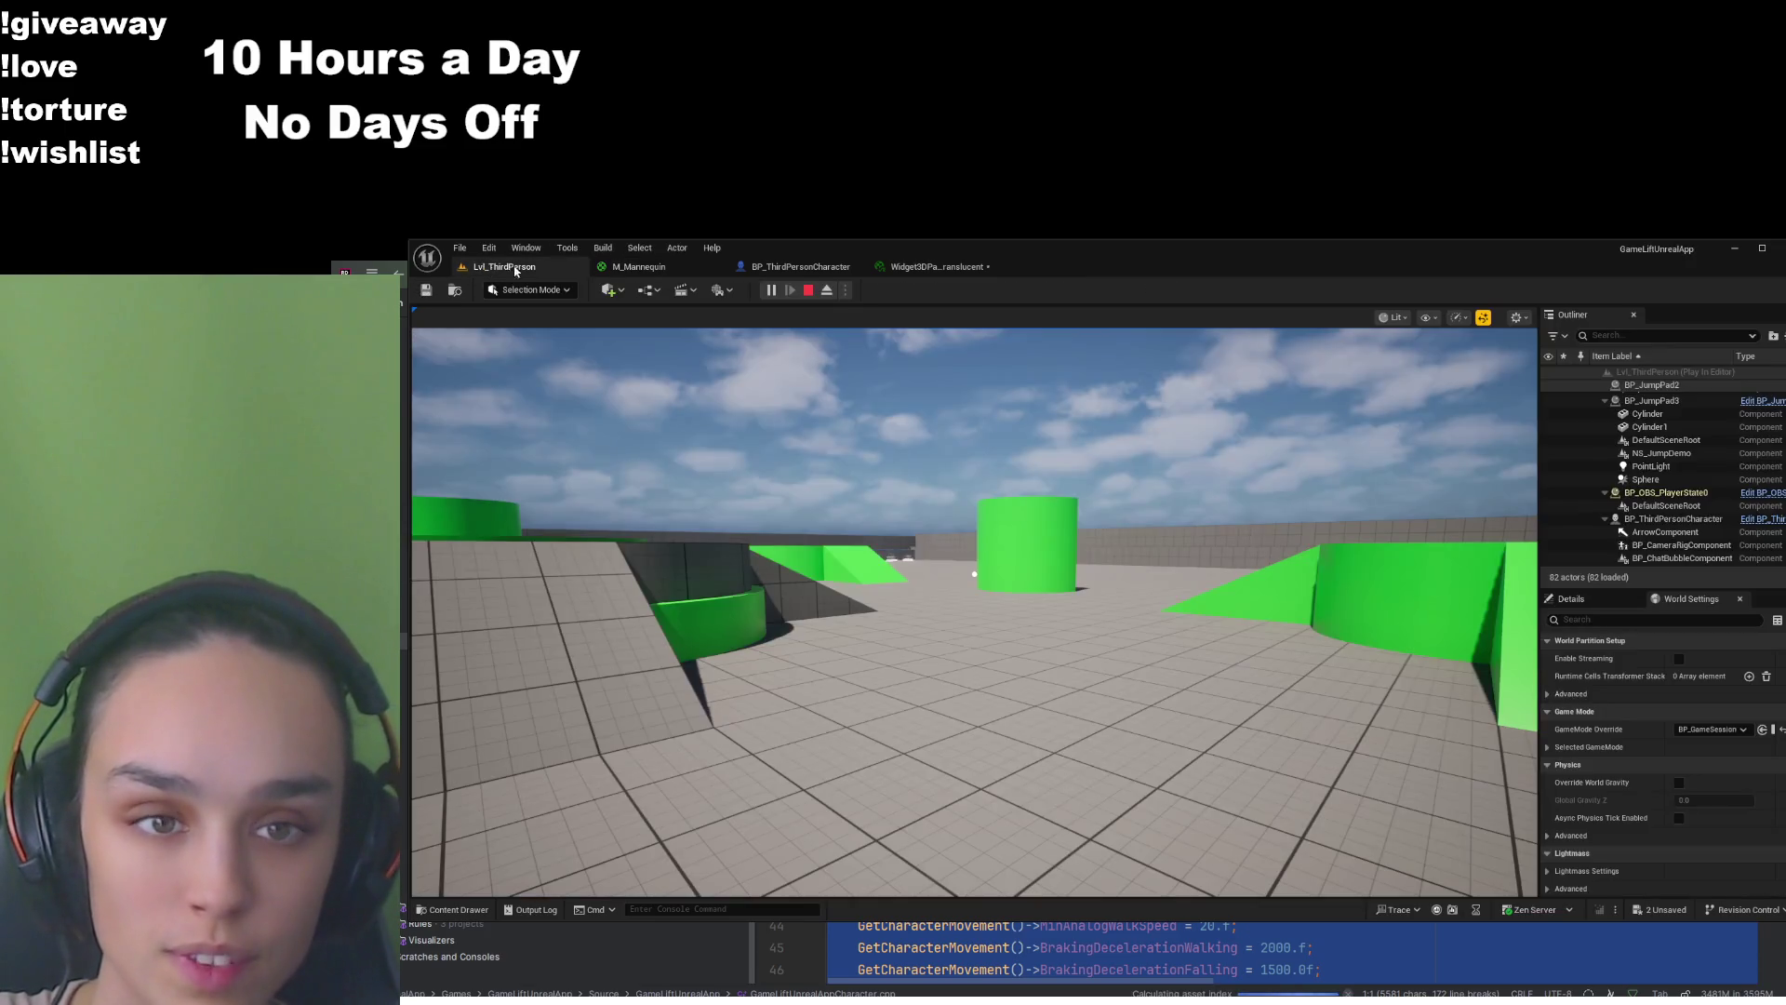
{"action": "left_click", "coordinate": [780, 268]}
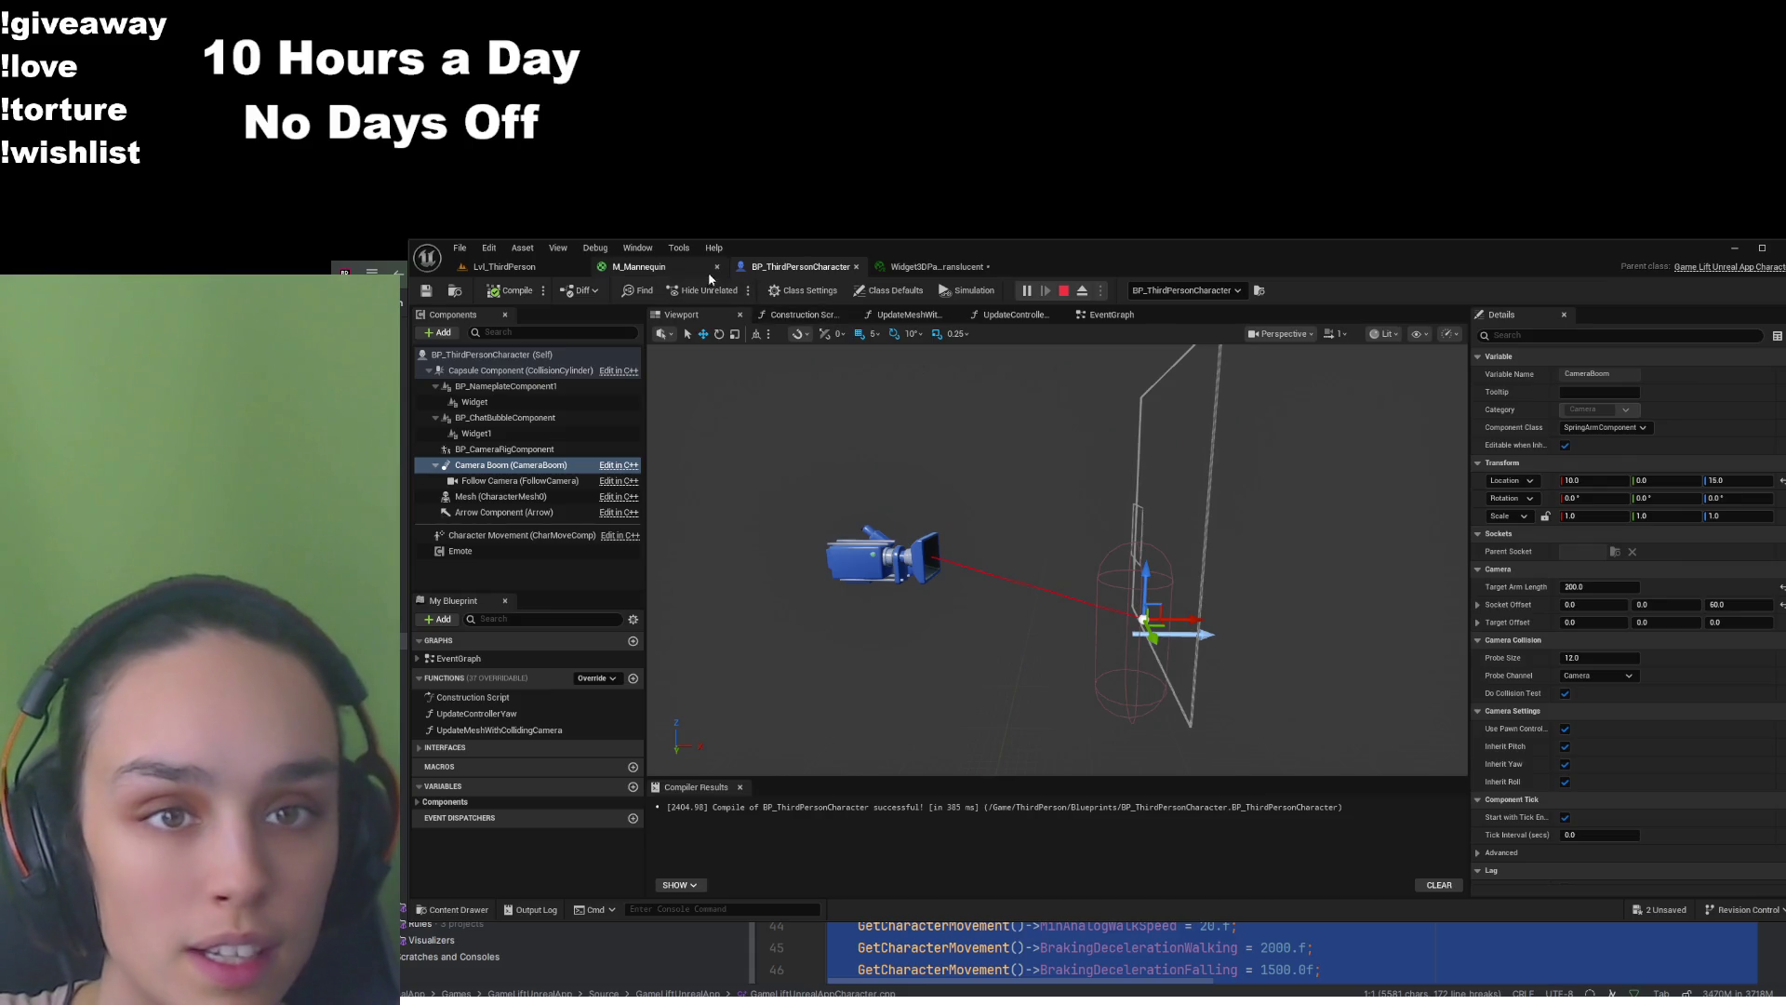
{"action": "left_click", "coordinate": [638, 267]}
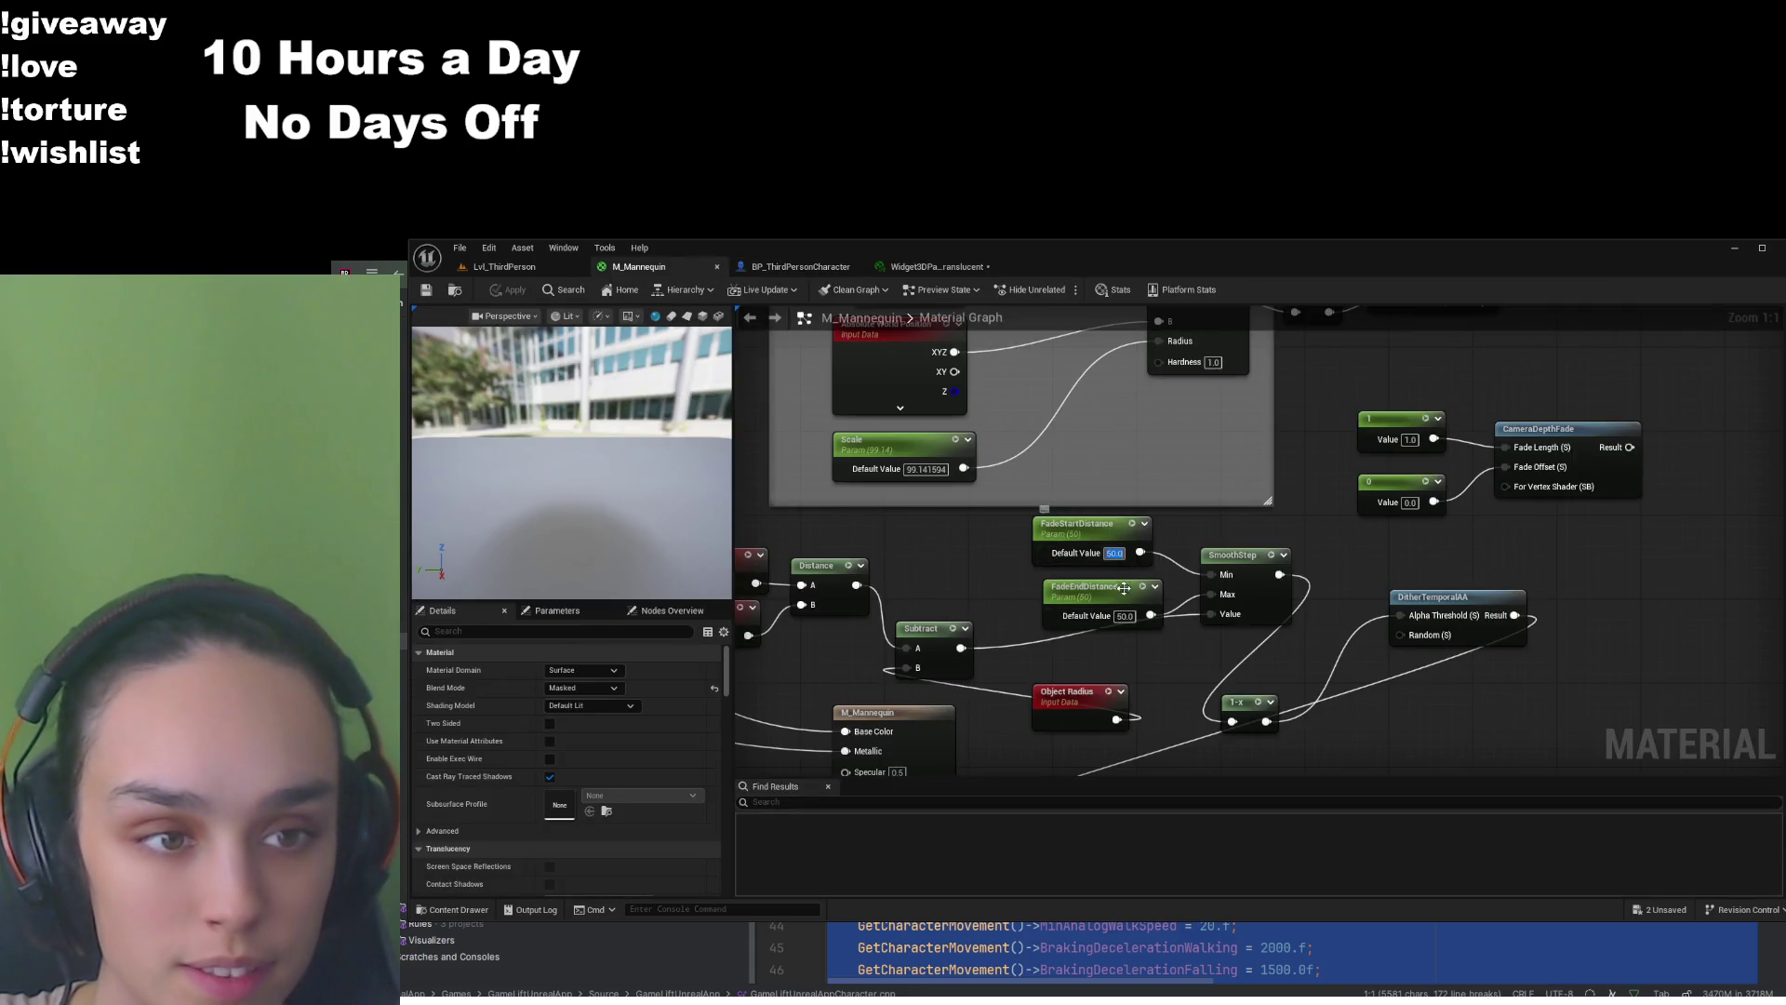
{"action": "type", "text": "45"}
{"action": "key", "text": "Return"}
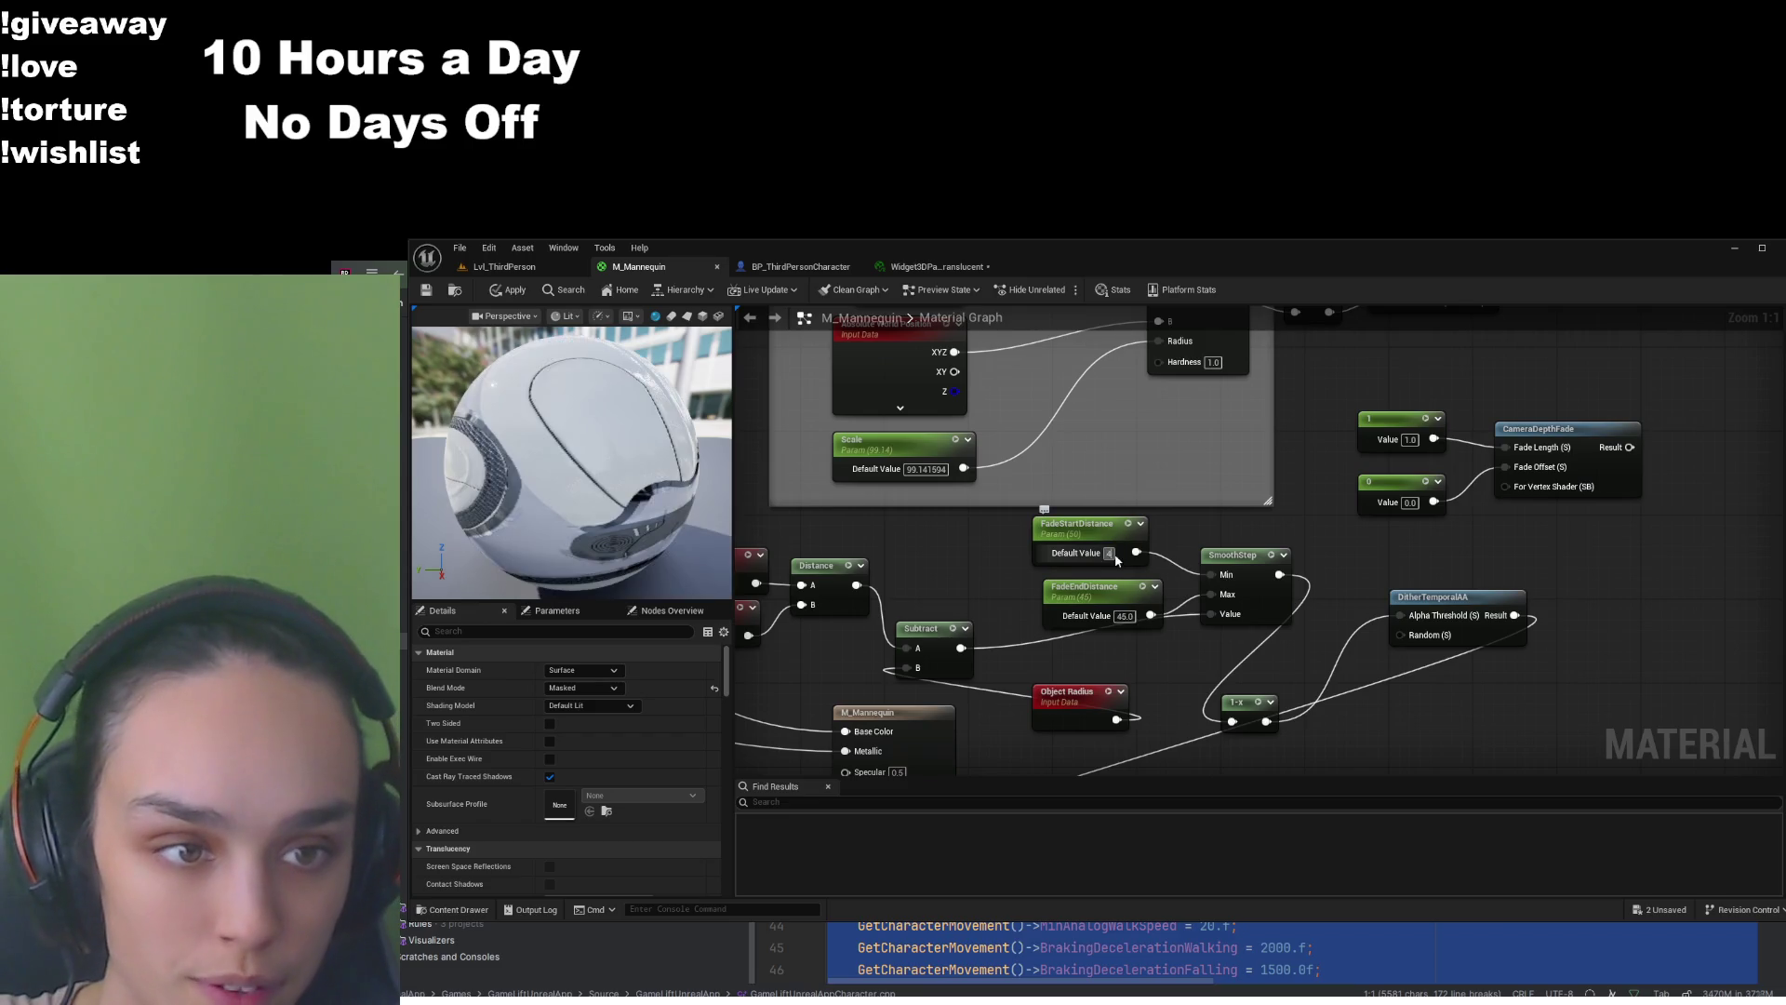
{"action": "left_click", "coordinate": [426, 290]}
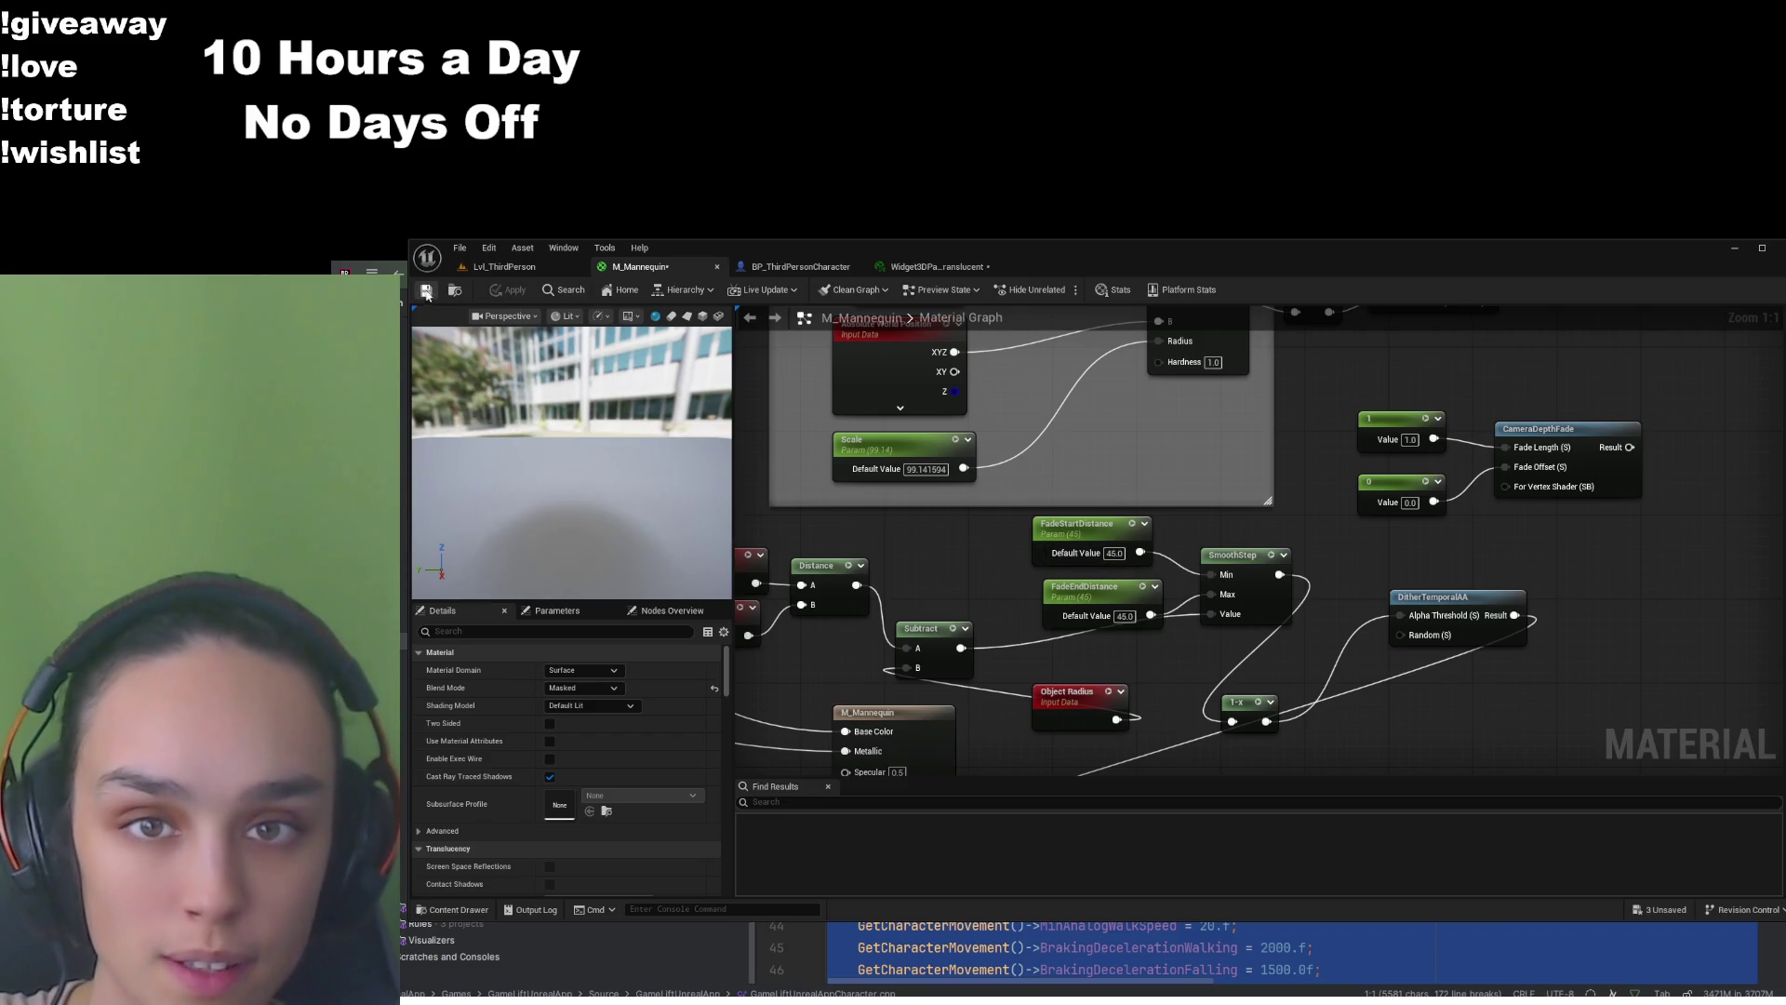
Test in game, then set both fade distances to 42 and play the level again
{"action": "left_click", "coordinate": [505, 266]}
{"action": "left_click", "coordinate": [893, 553]}
{"action": "key", "text": "shift+F1"}
{"action": "left_click", "coordinate": [639, 266]}
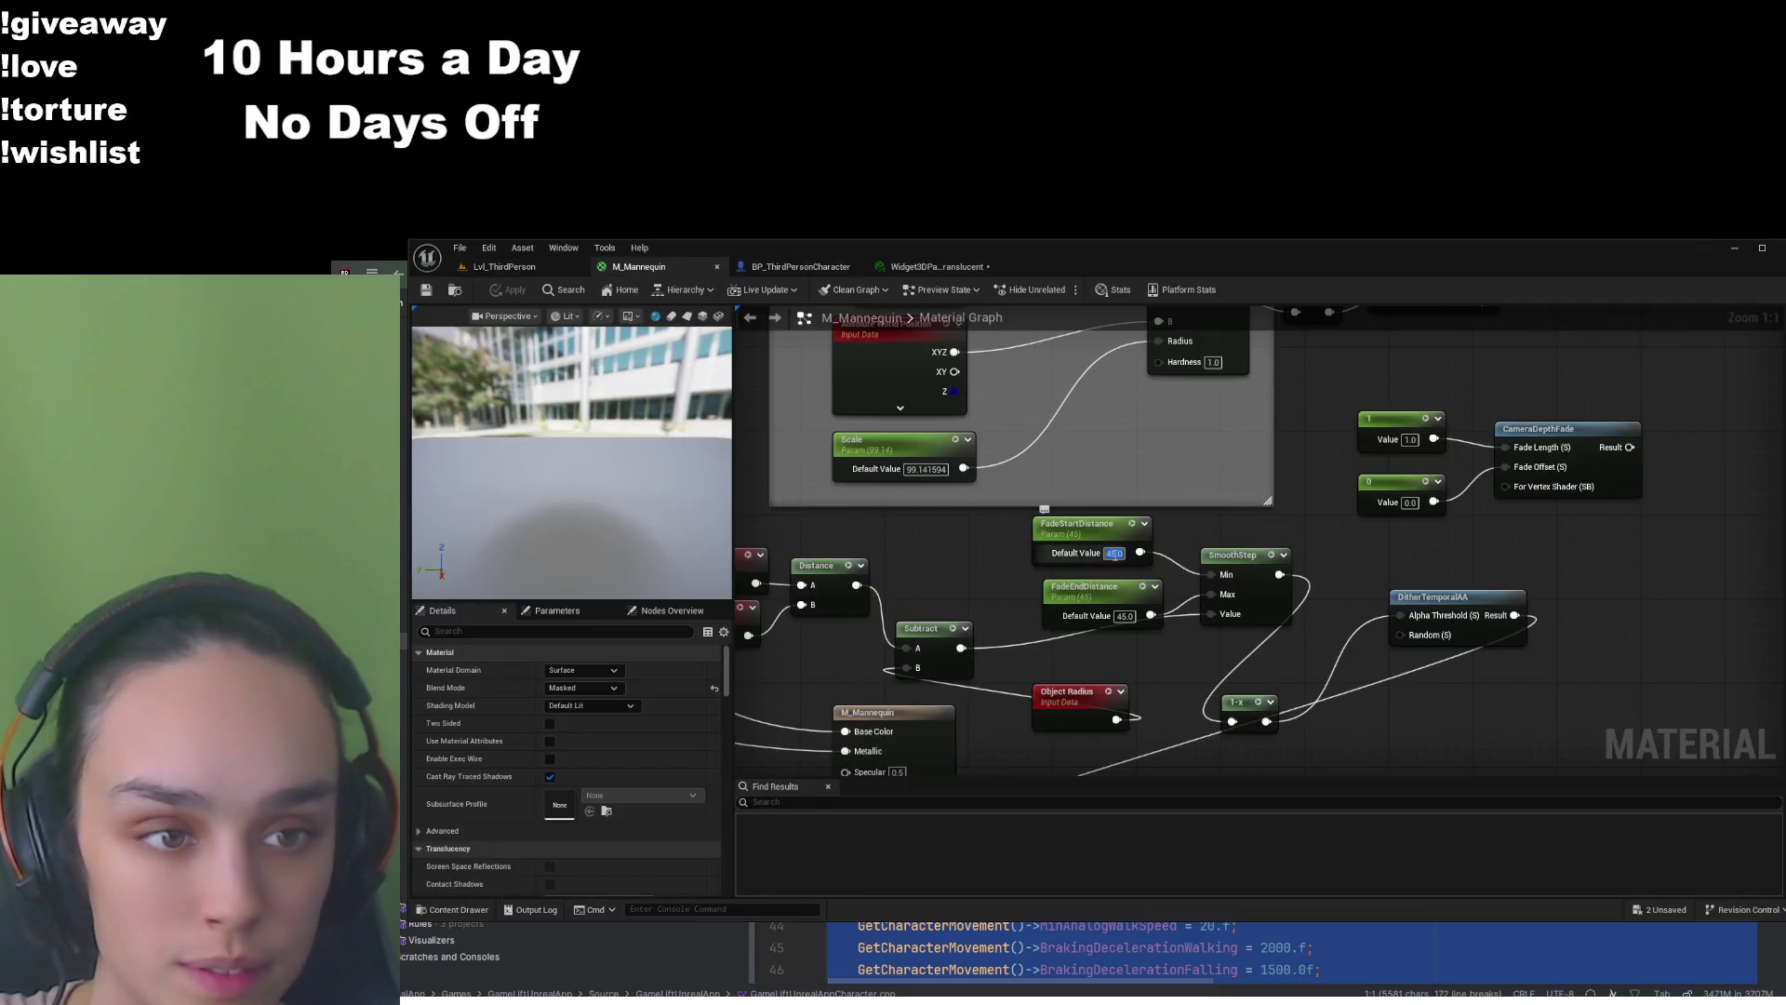
{"action": "type", "text": "42"}
{"action": "key", "text": "Tab"}
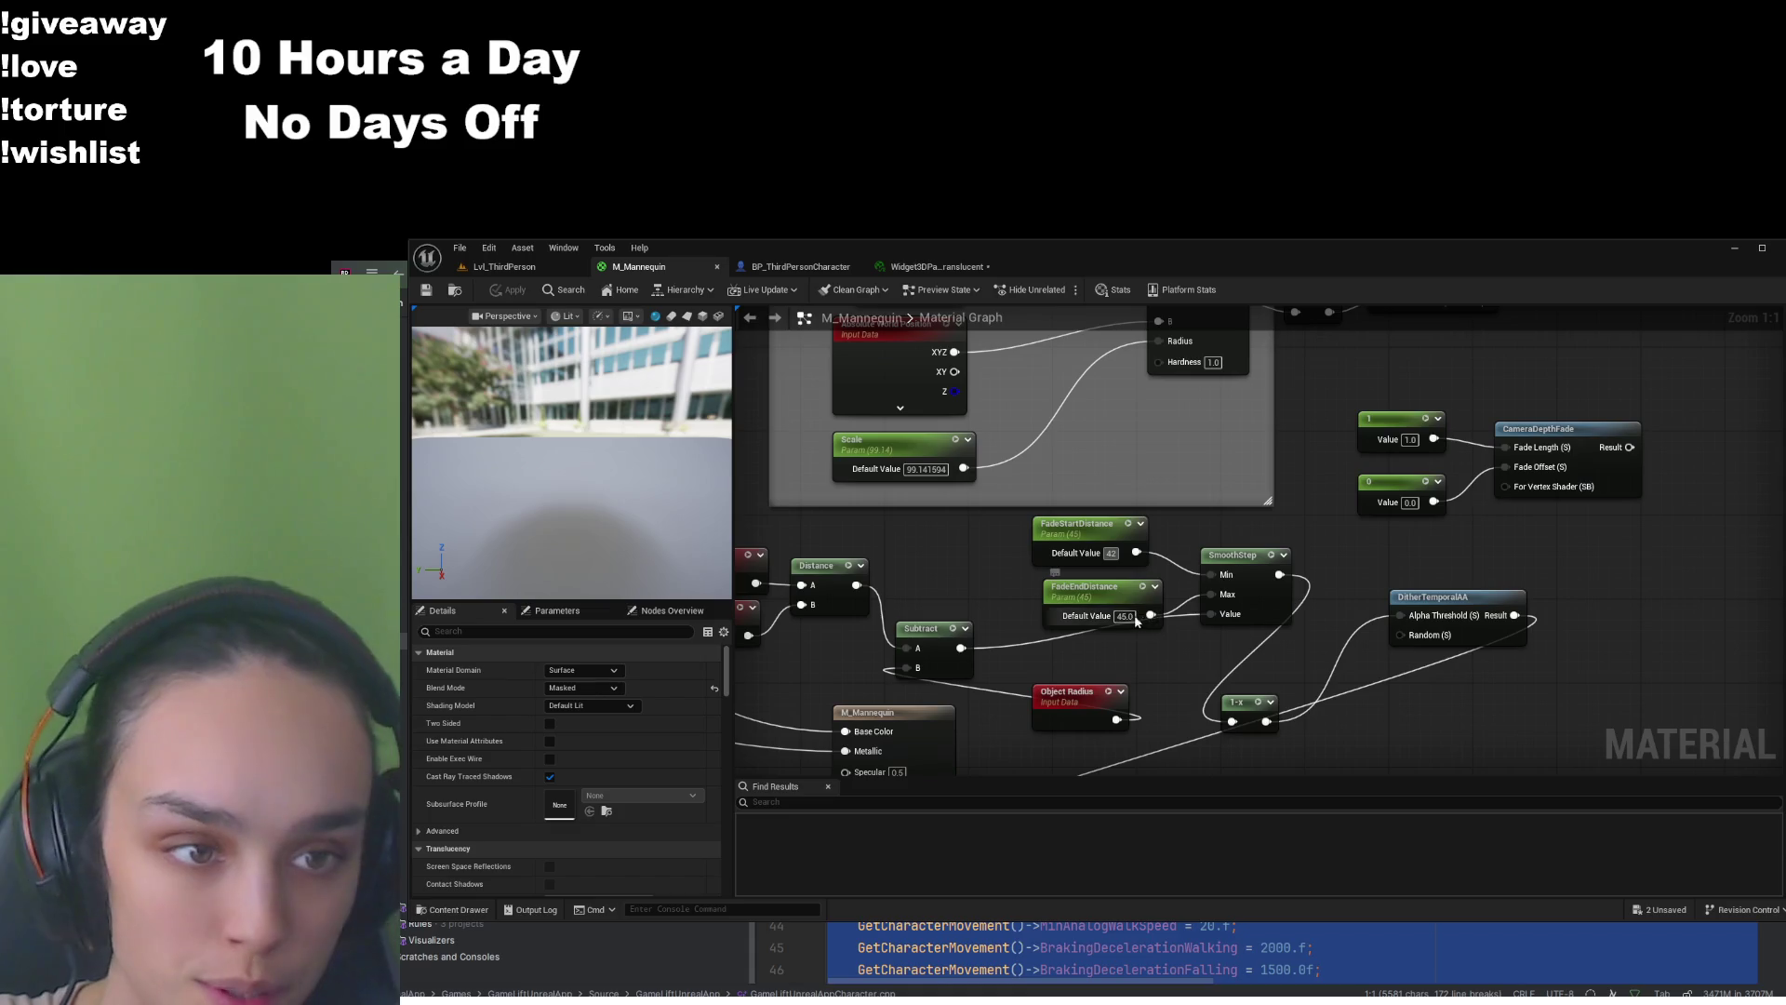
{"action": "type", "text": "42"}
{"action": "key", "text": "Return"}
{"action": "key", "text": "alt+p"}
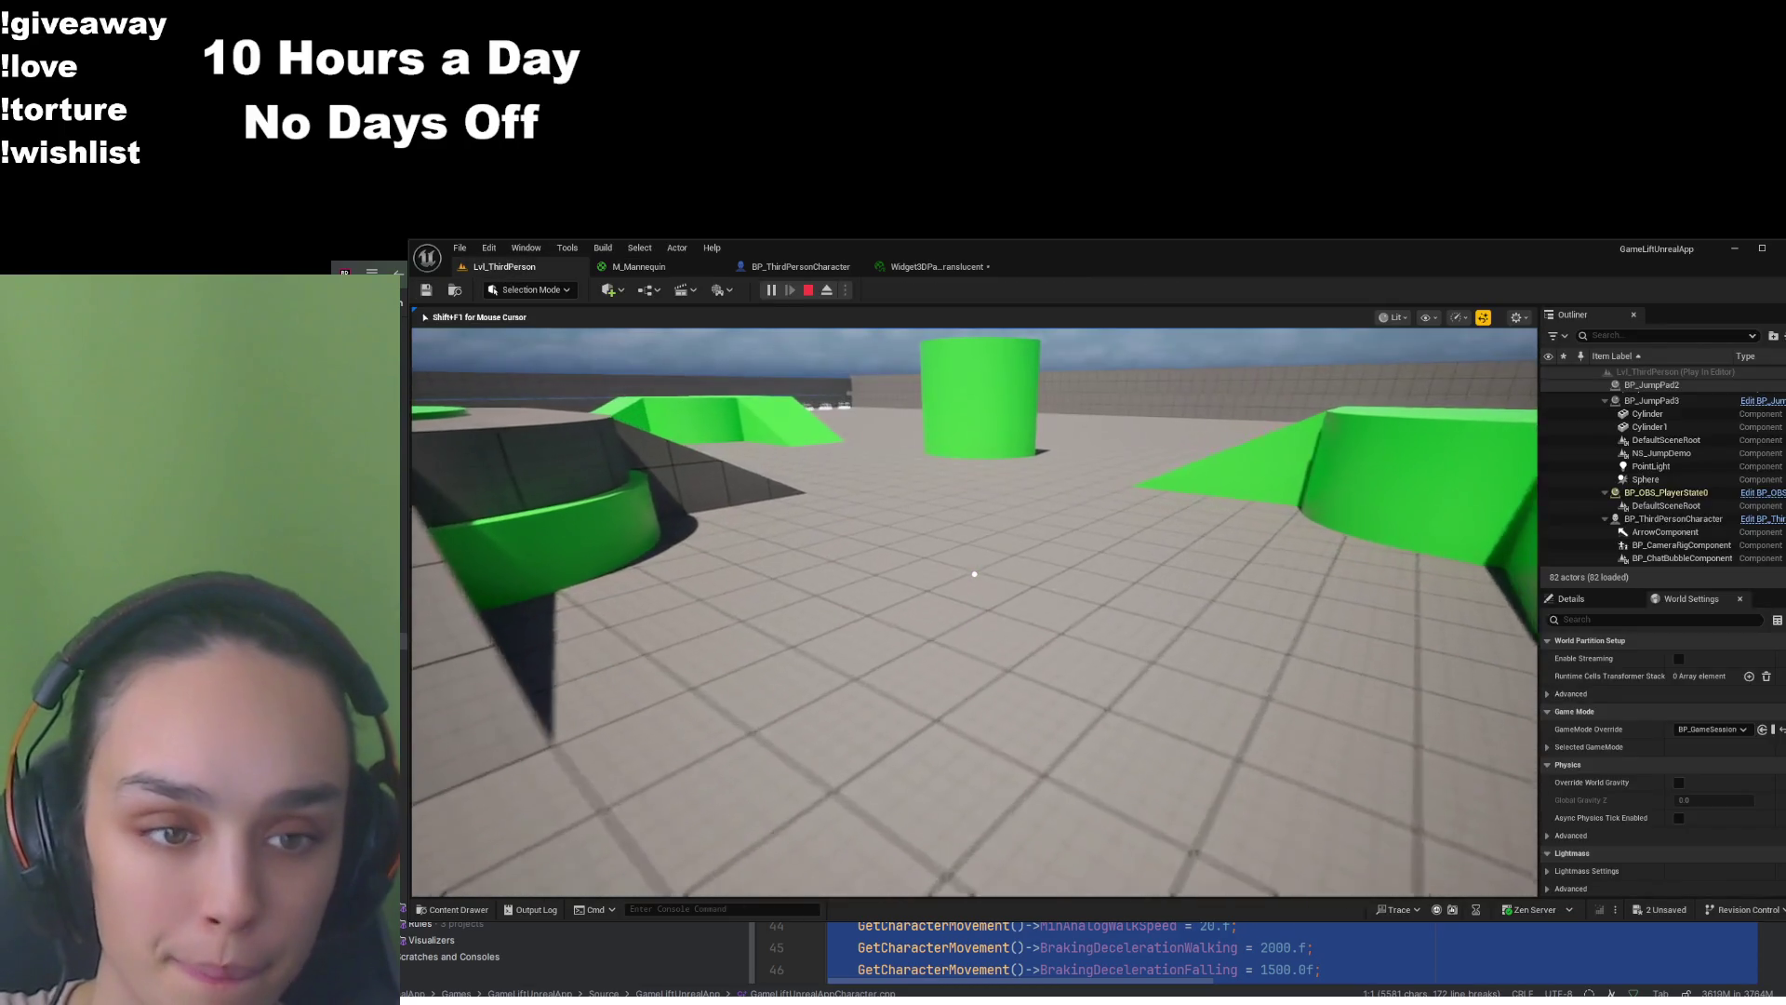
Set both fade distances to 40, apply the material, and stop the play session
{"action": "key", "text": "Escape"}
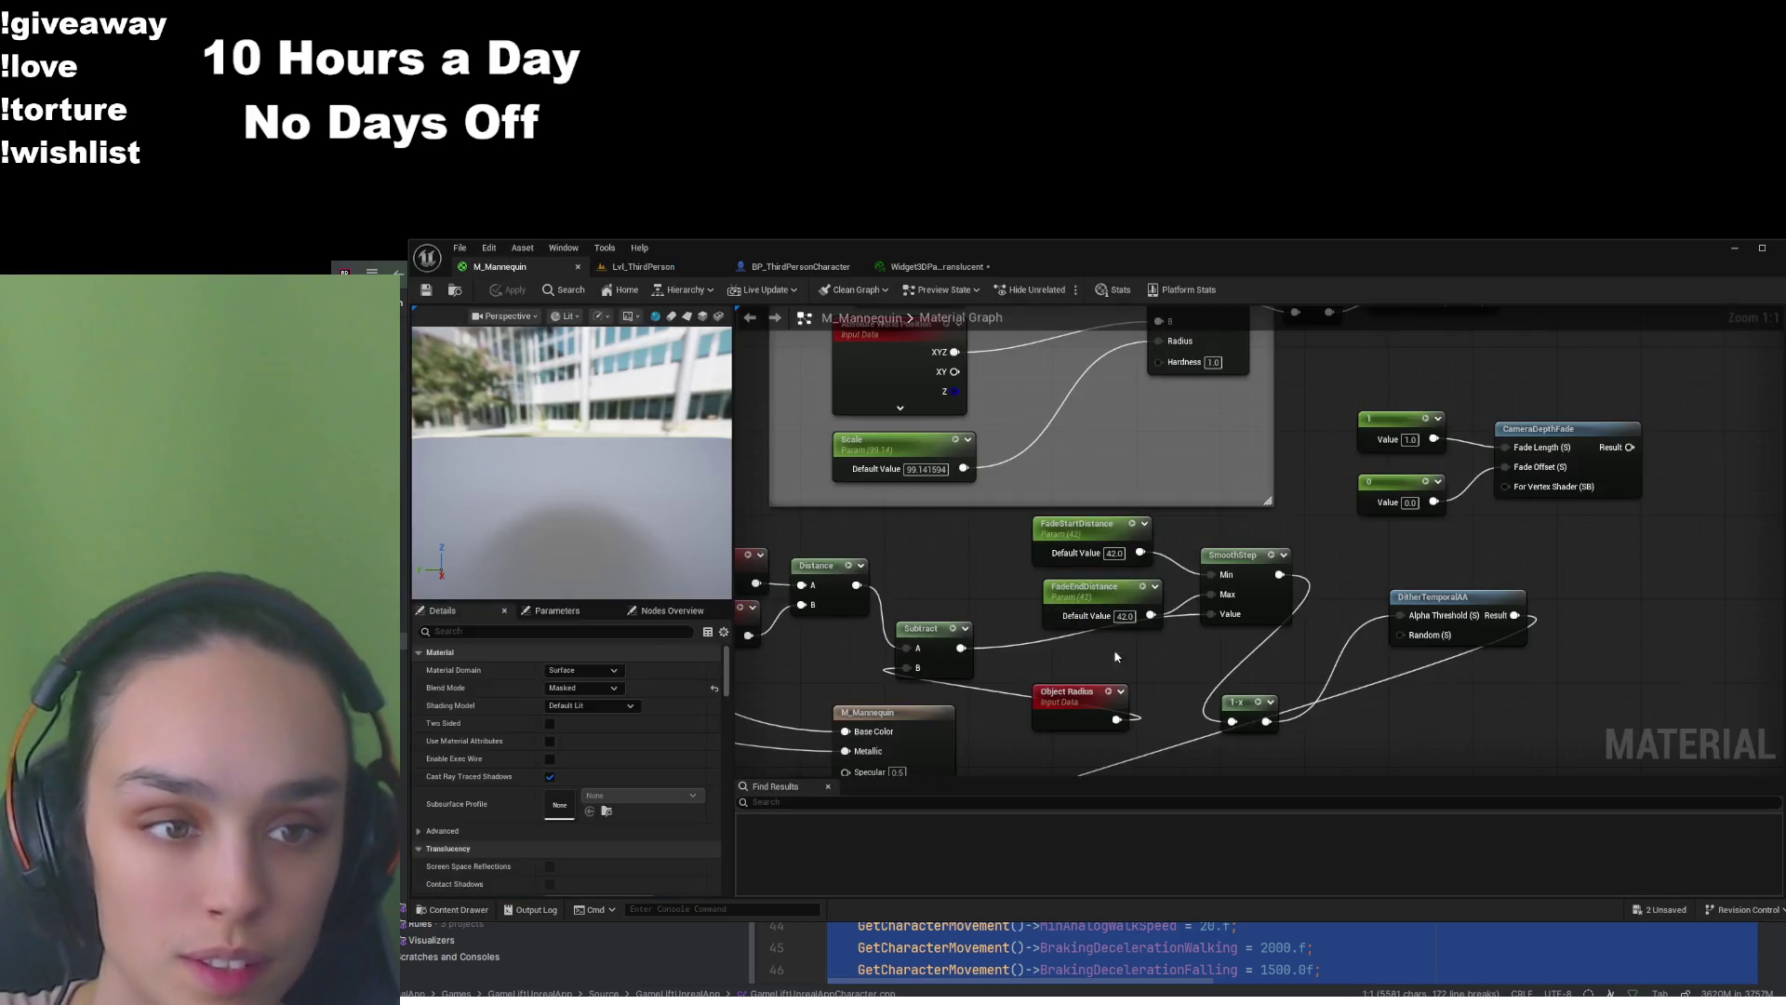
{"action": "type", "text": "40"}
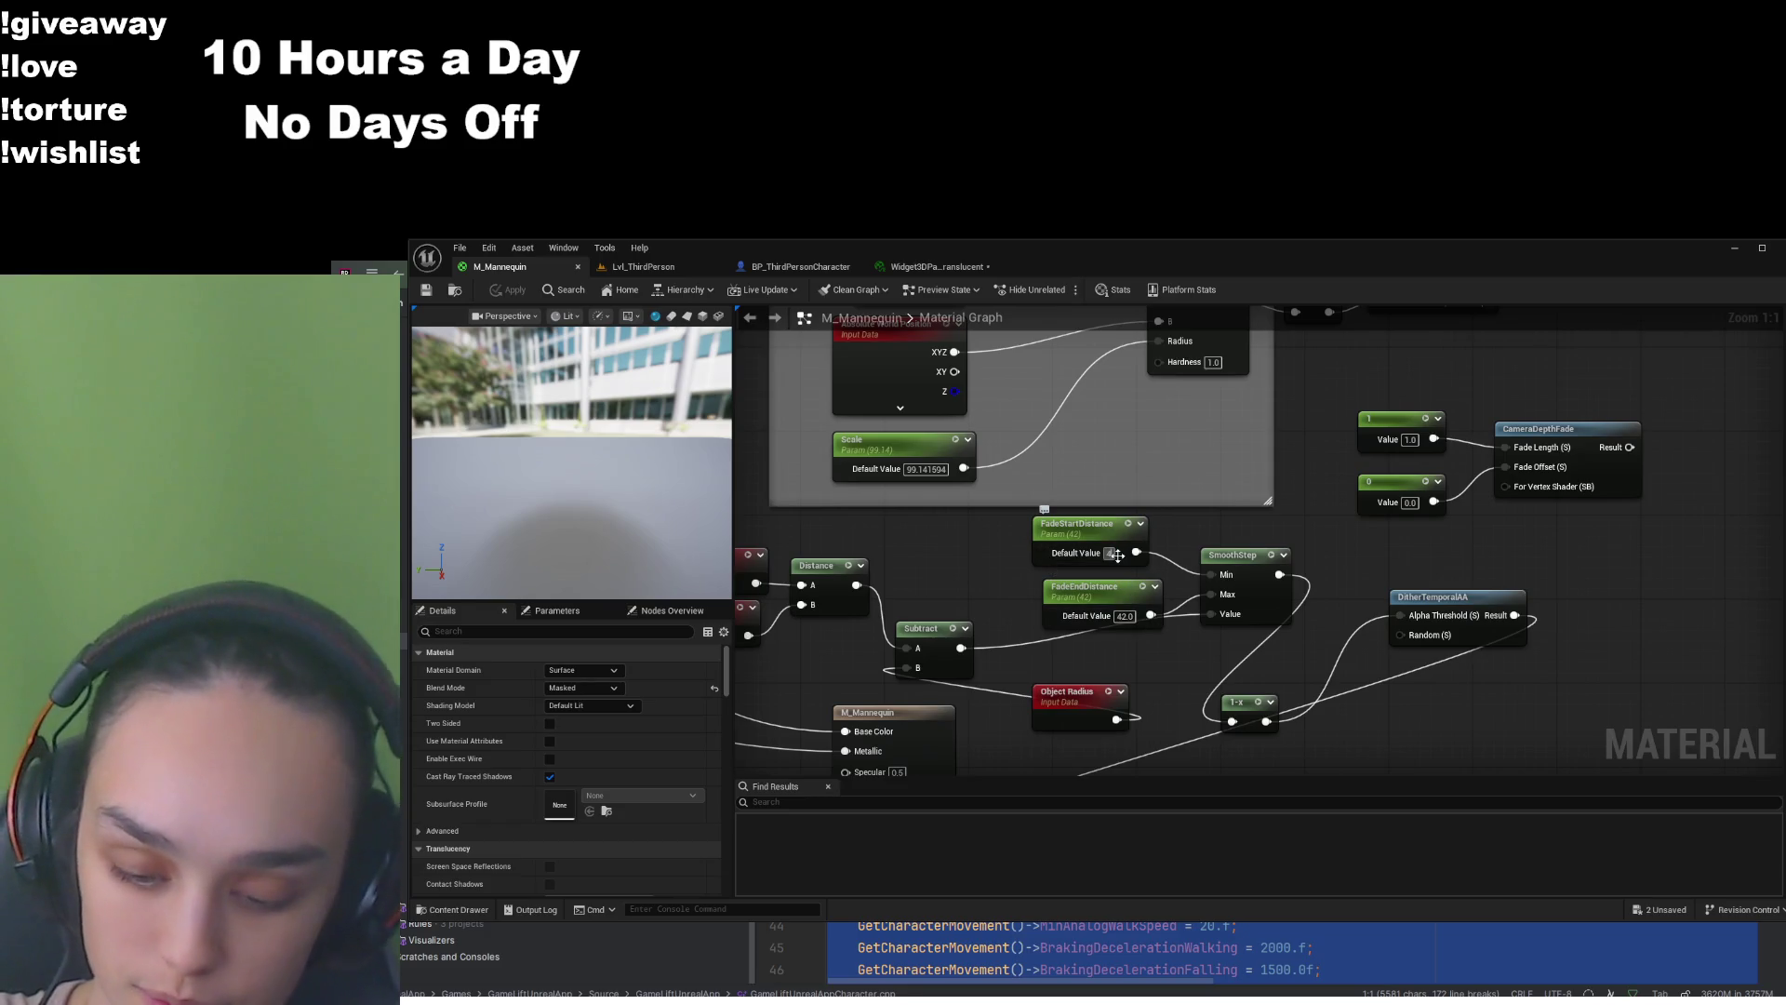
{"action": "left_click", "coordinate": [1124, 616]}
{"action": "type", "text": "40"}
{"action": "key", "text": "Return"}
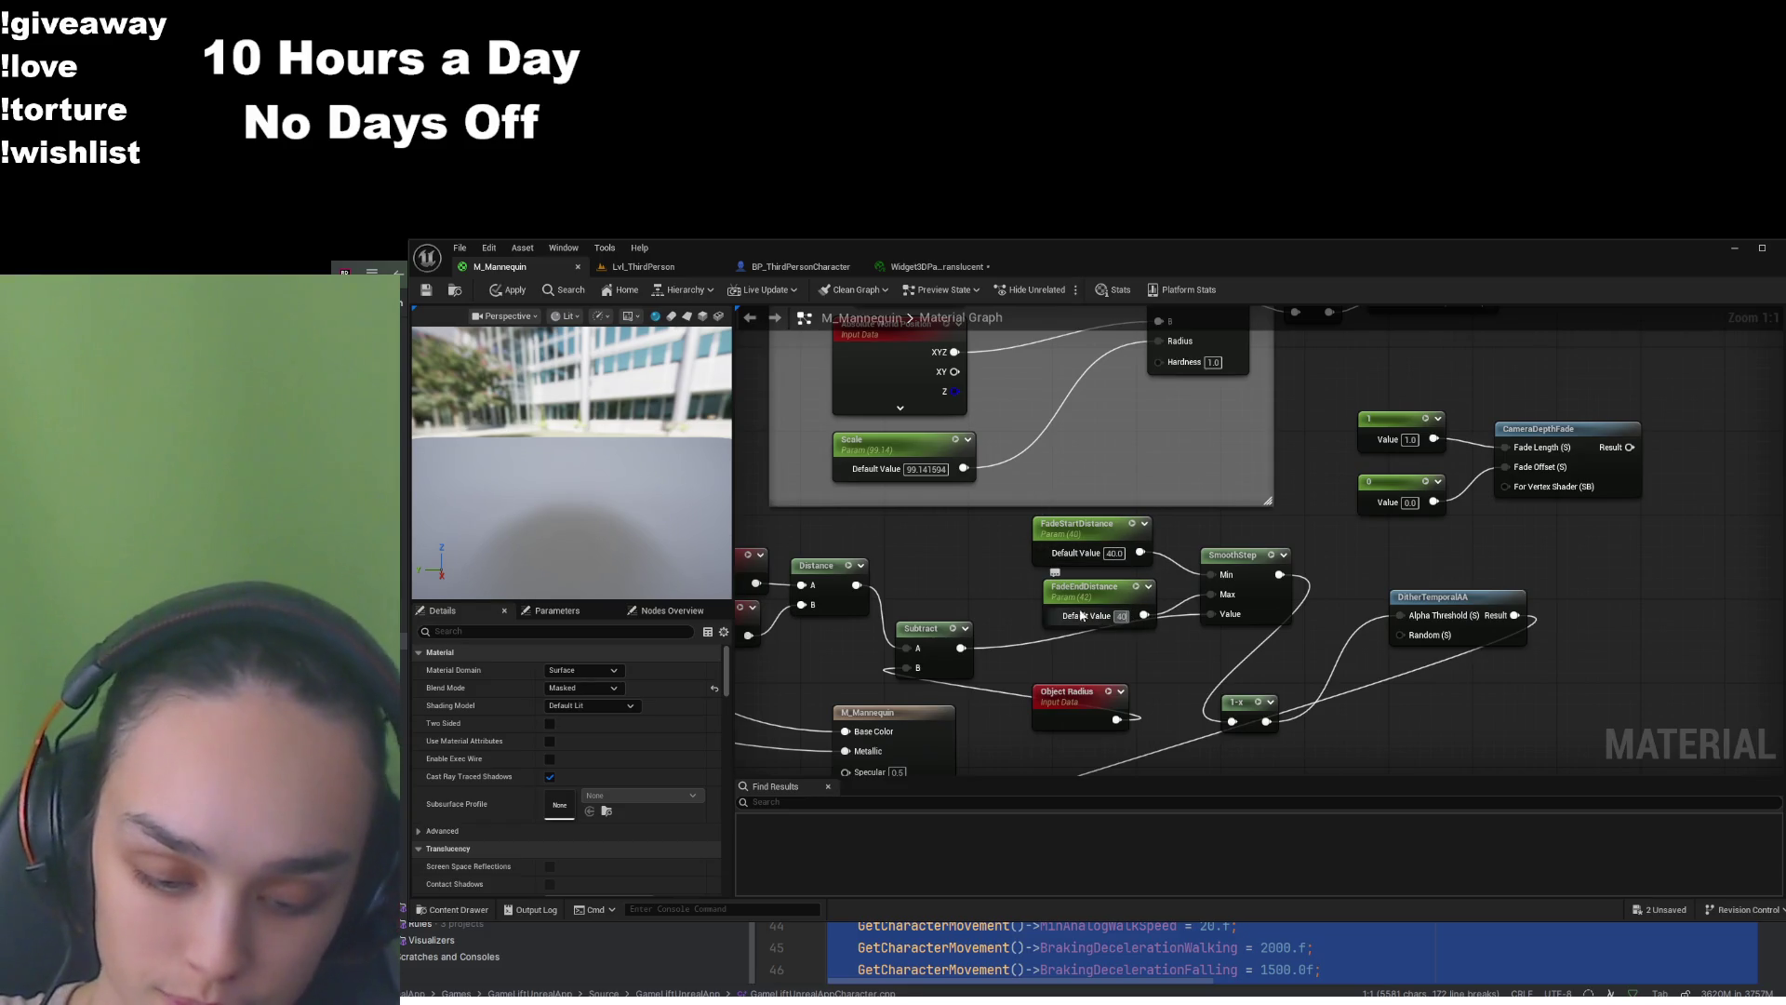
{"action": "left_click", "coordinate": [509, 289]}
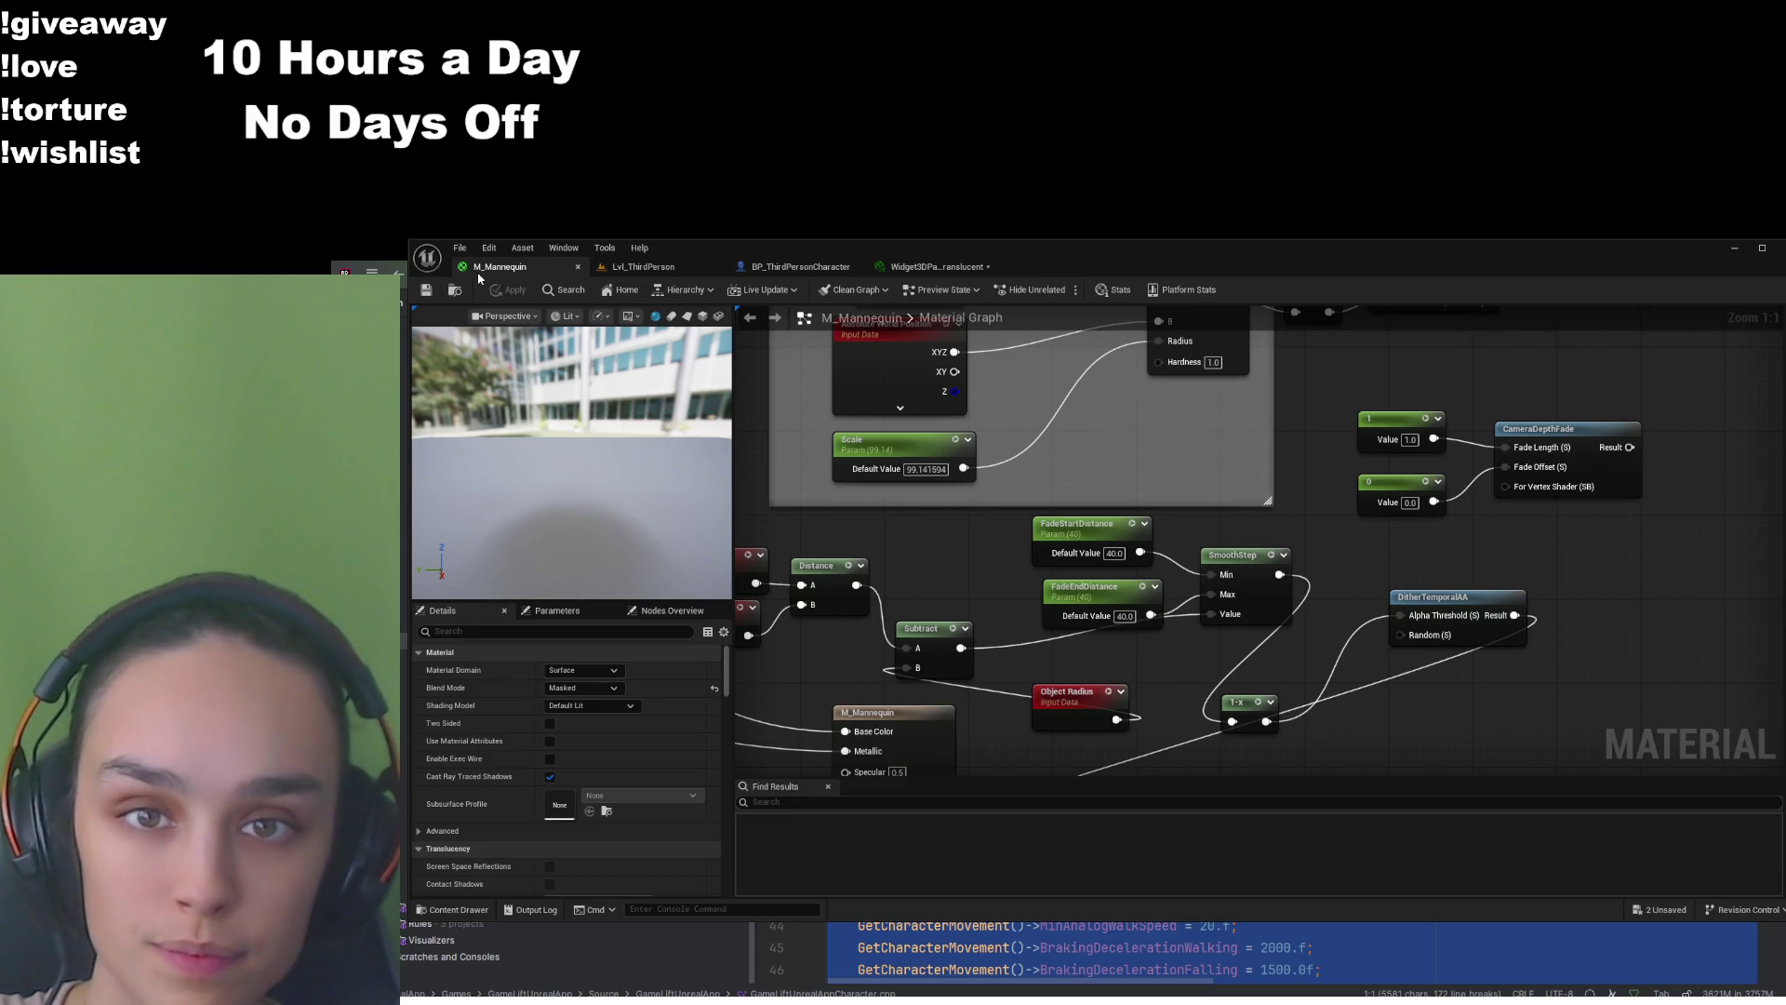
{"action": "left_click", "coordinate": [642, 267]}
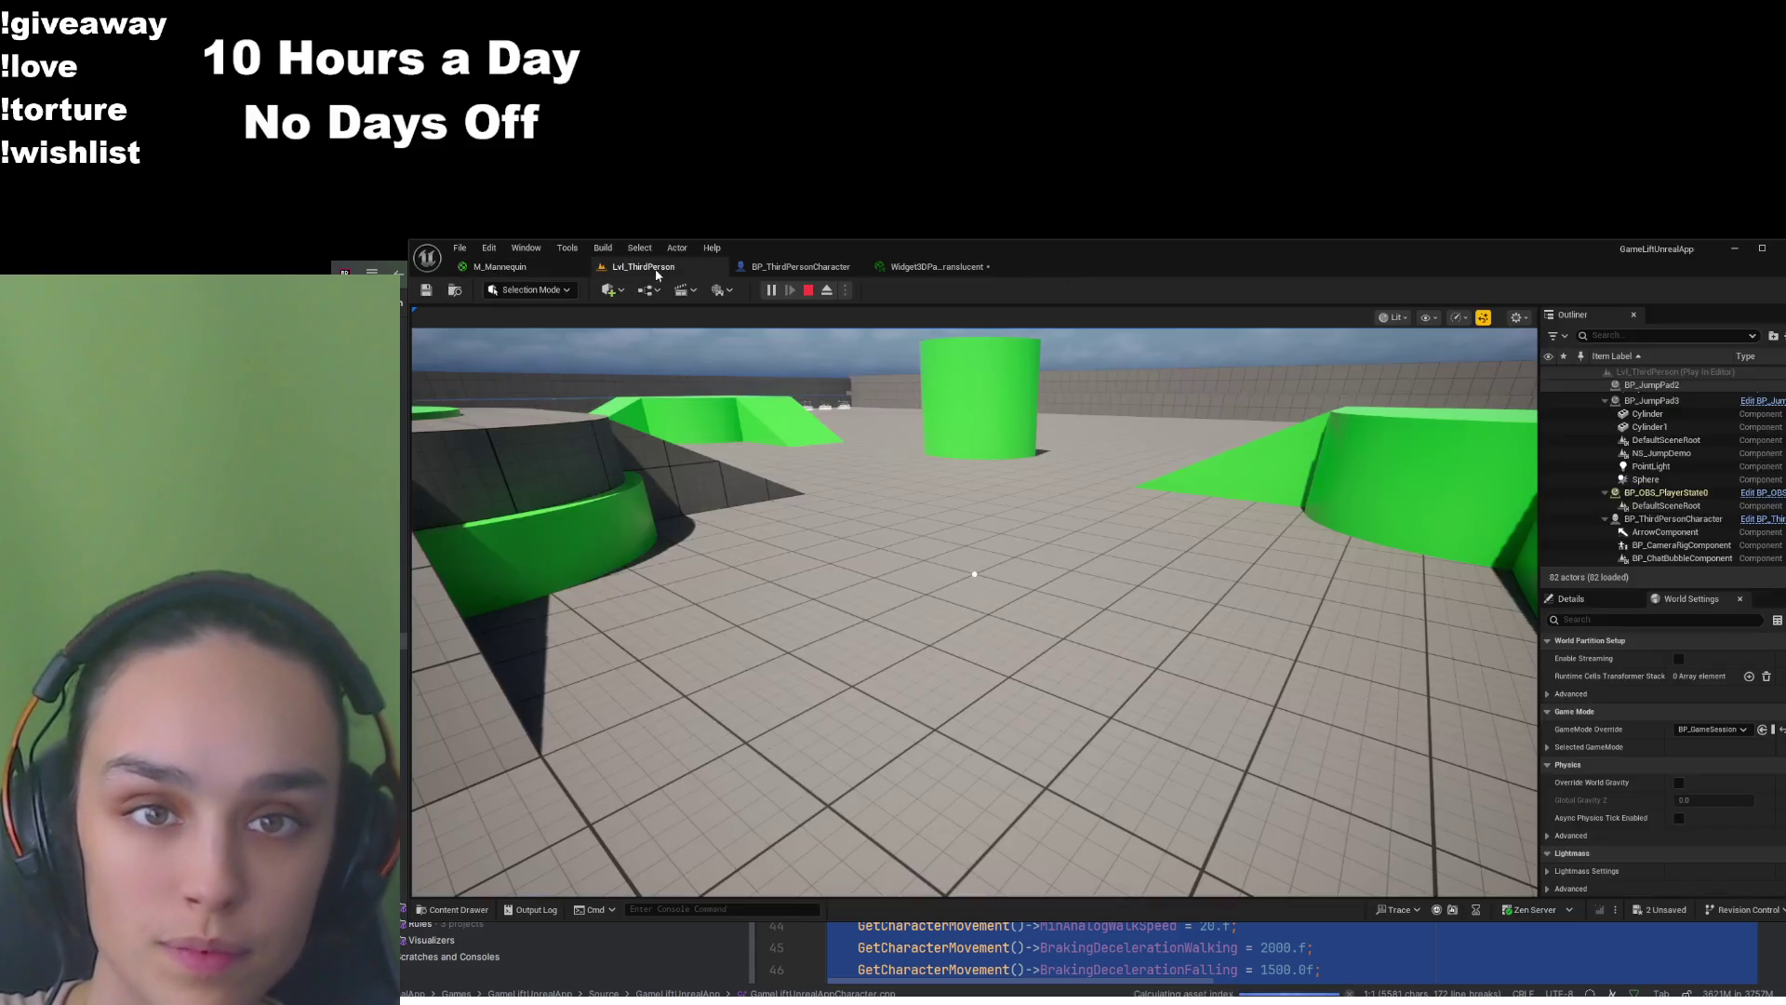
{"action": "left_click", "coordinate": [809, 290]}
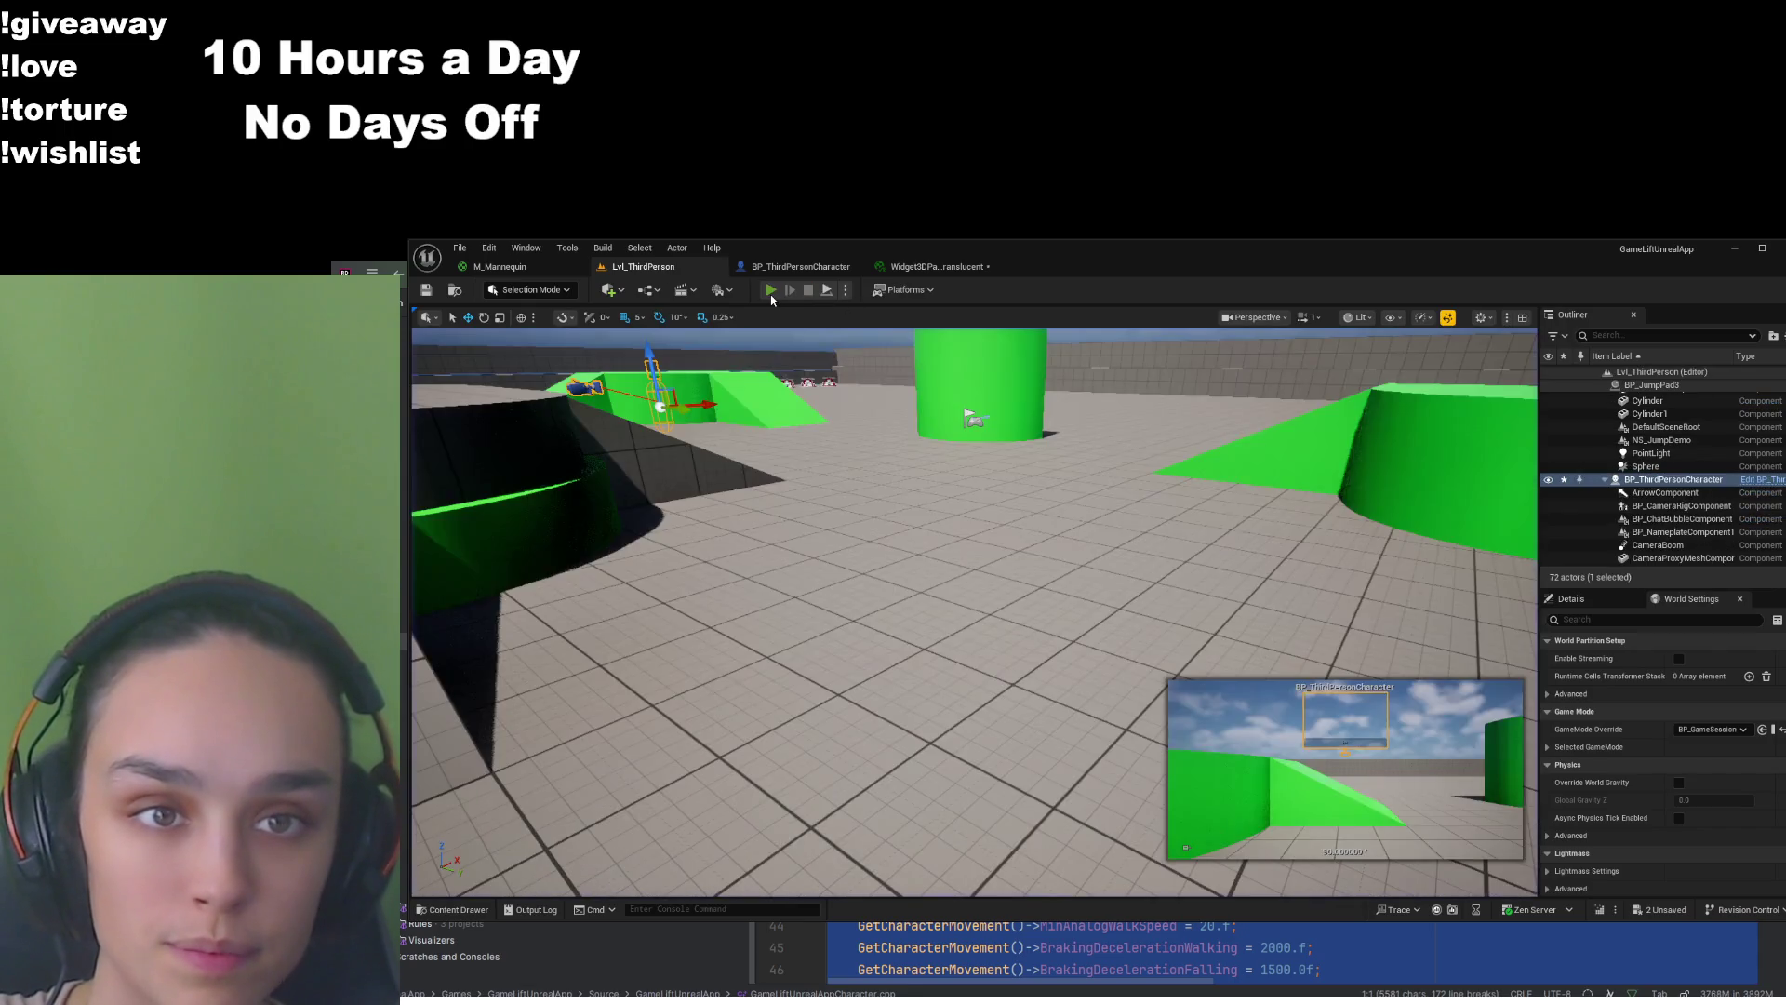
Start a fresh play session, then bring up the M_Mannequin material graph
{"action": "left_click", "coordinate": [771, 289]}
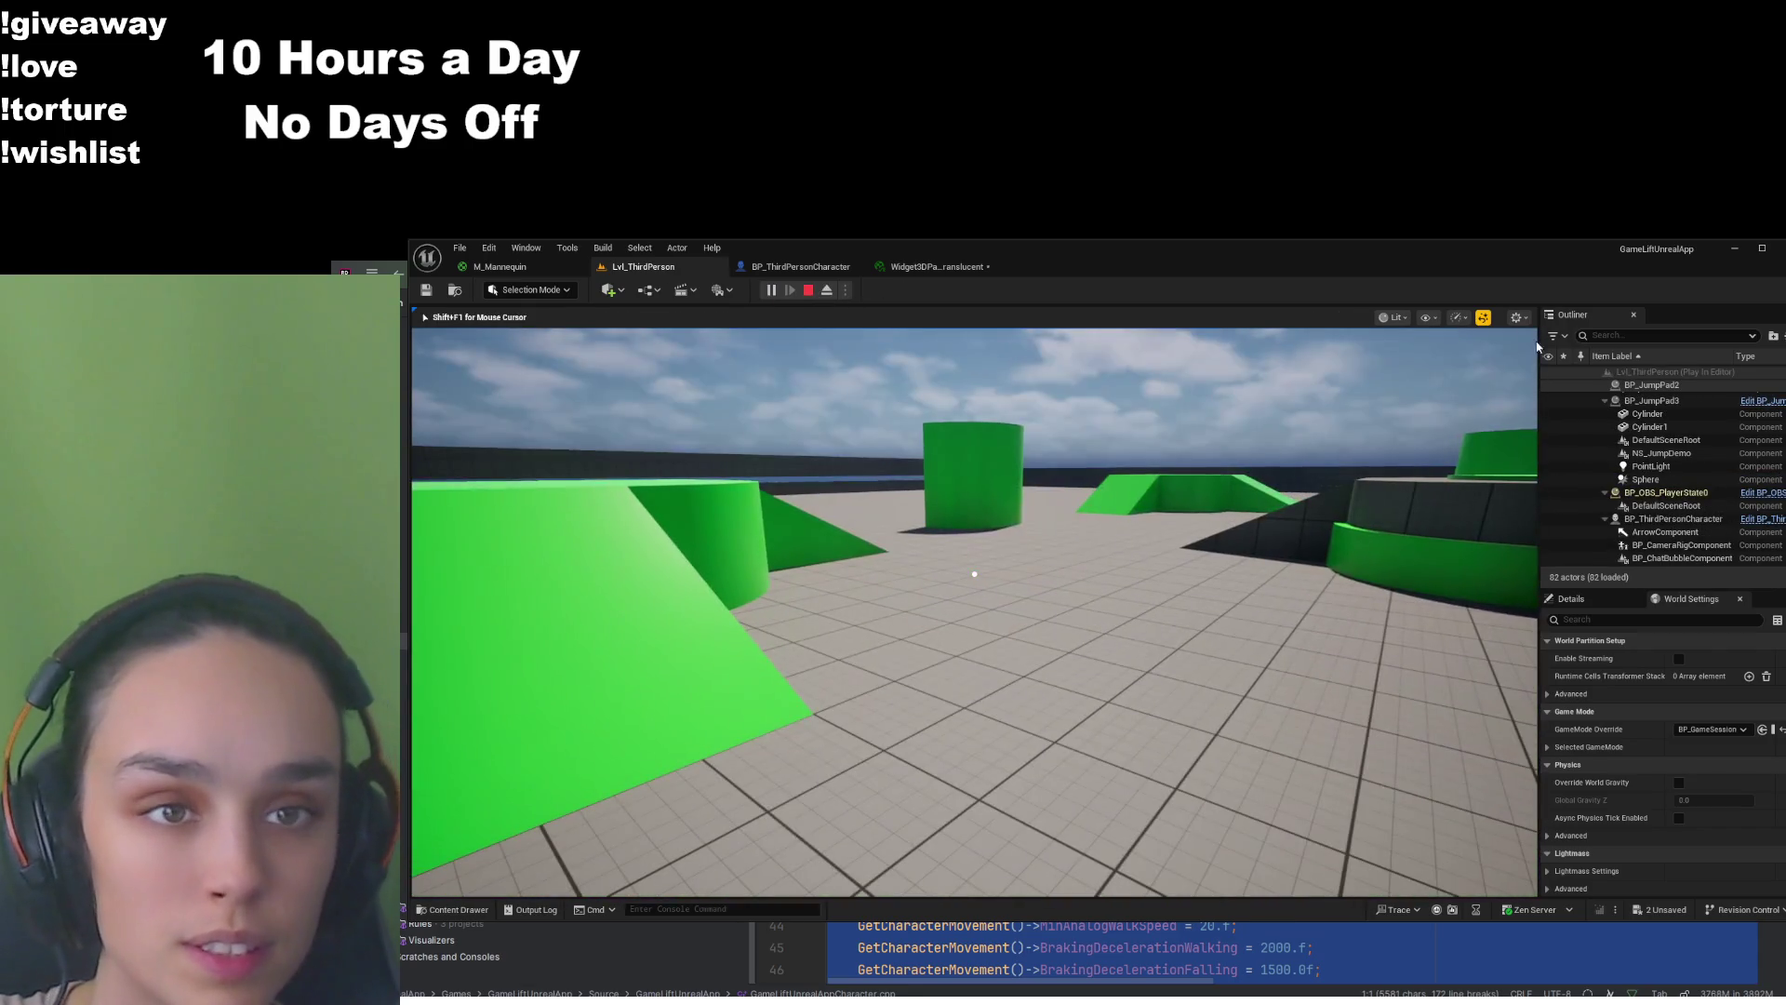
{"action": "left_click", "coordinate": [800, 267]}
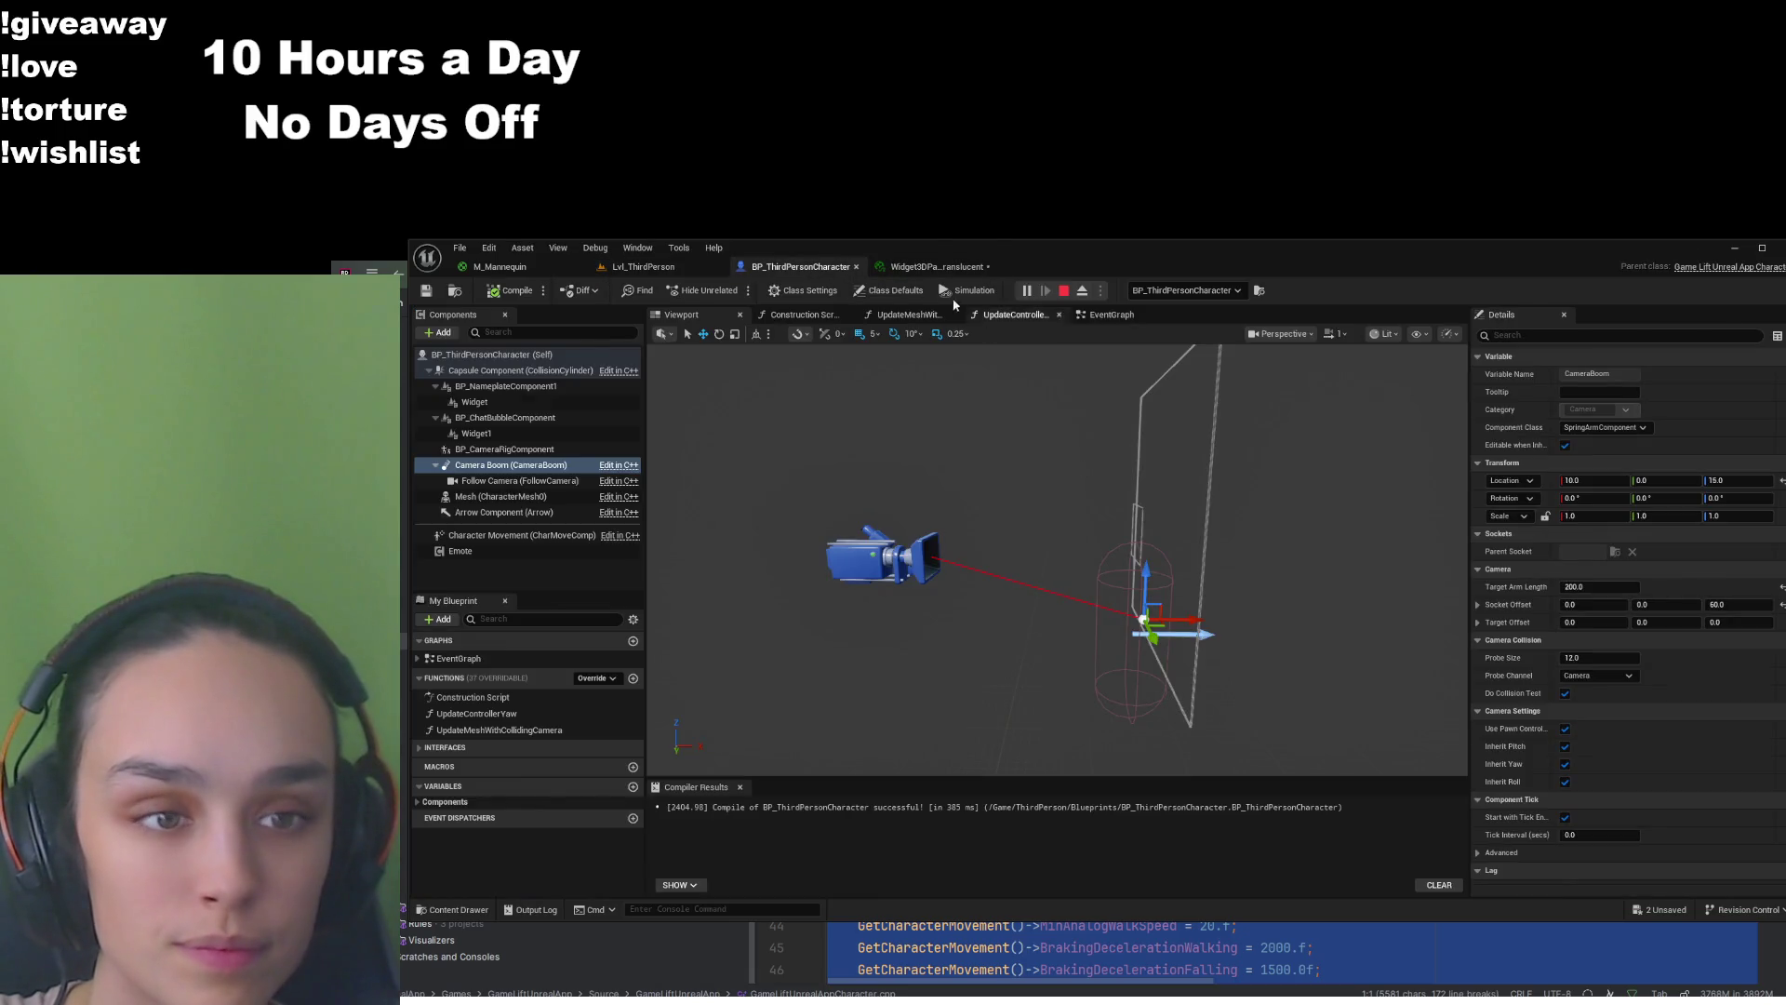
{"action": "left_click", "coordinate": [651, 267]}
{"action": "left_click", "coordinate": [500, 267]}
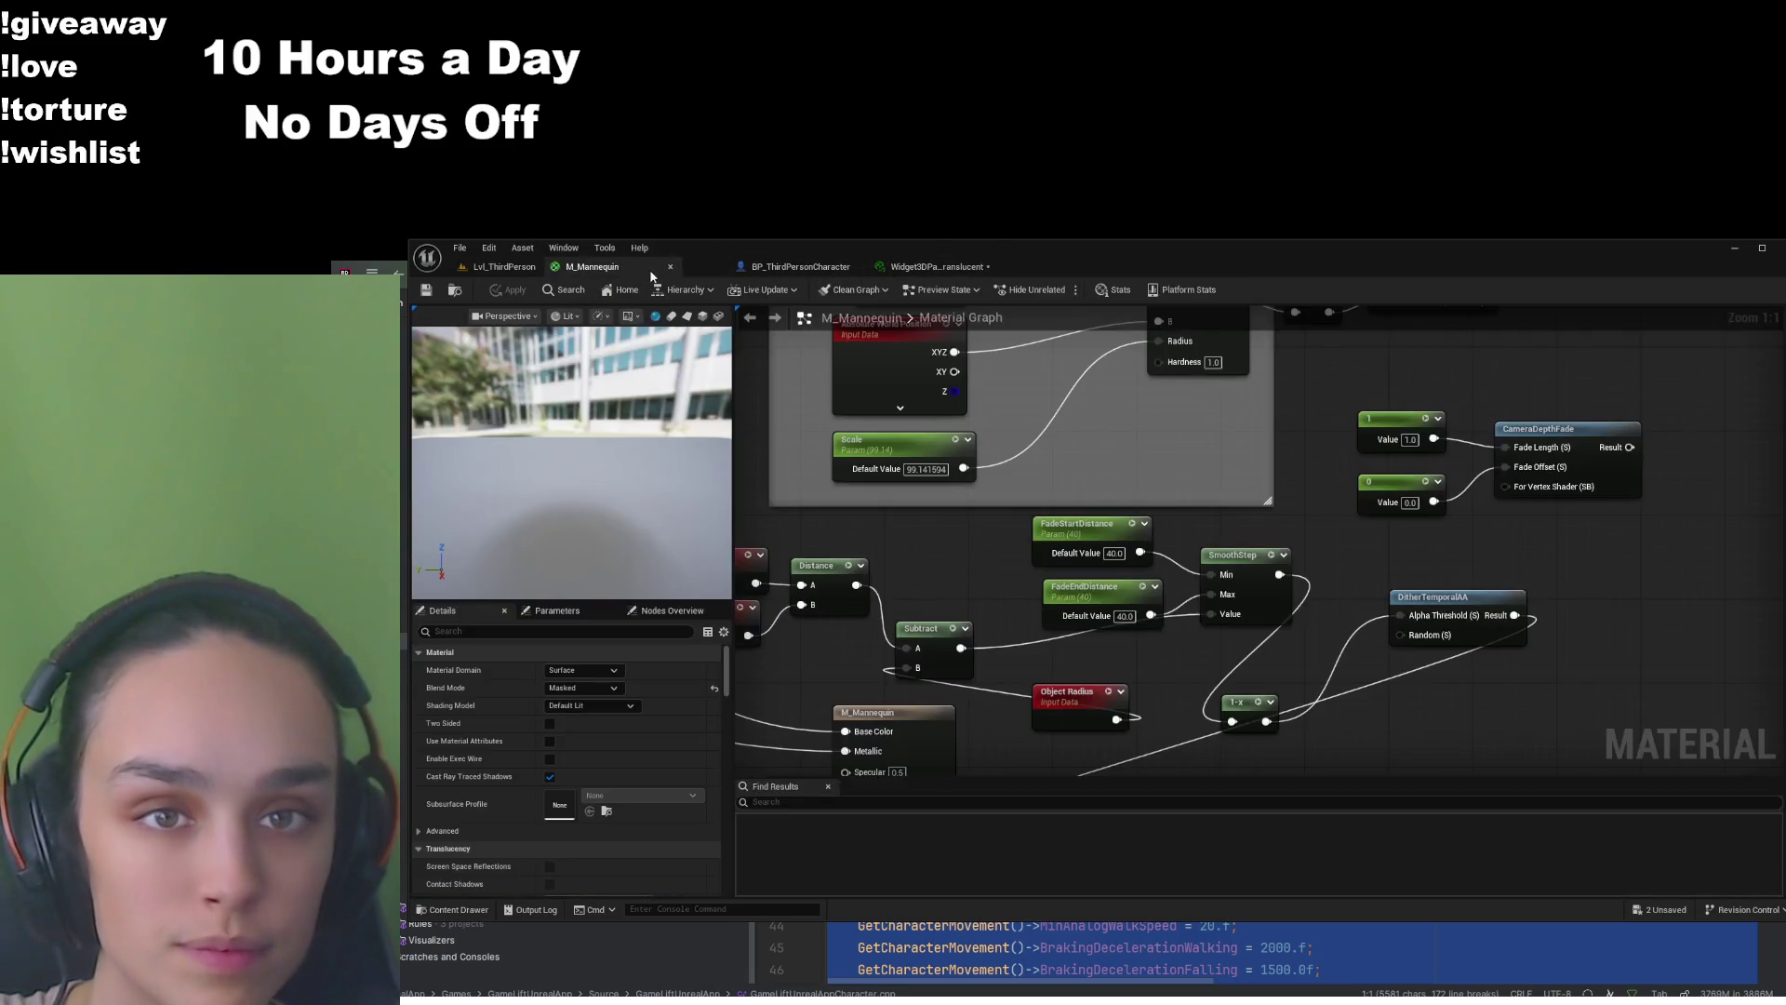
Set M_Mannequin's FadeStartDistance and FadeEndDistance to 35, then apply and save
{"action": "left_click", "coordinate": [1116, 555]}
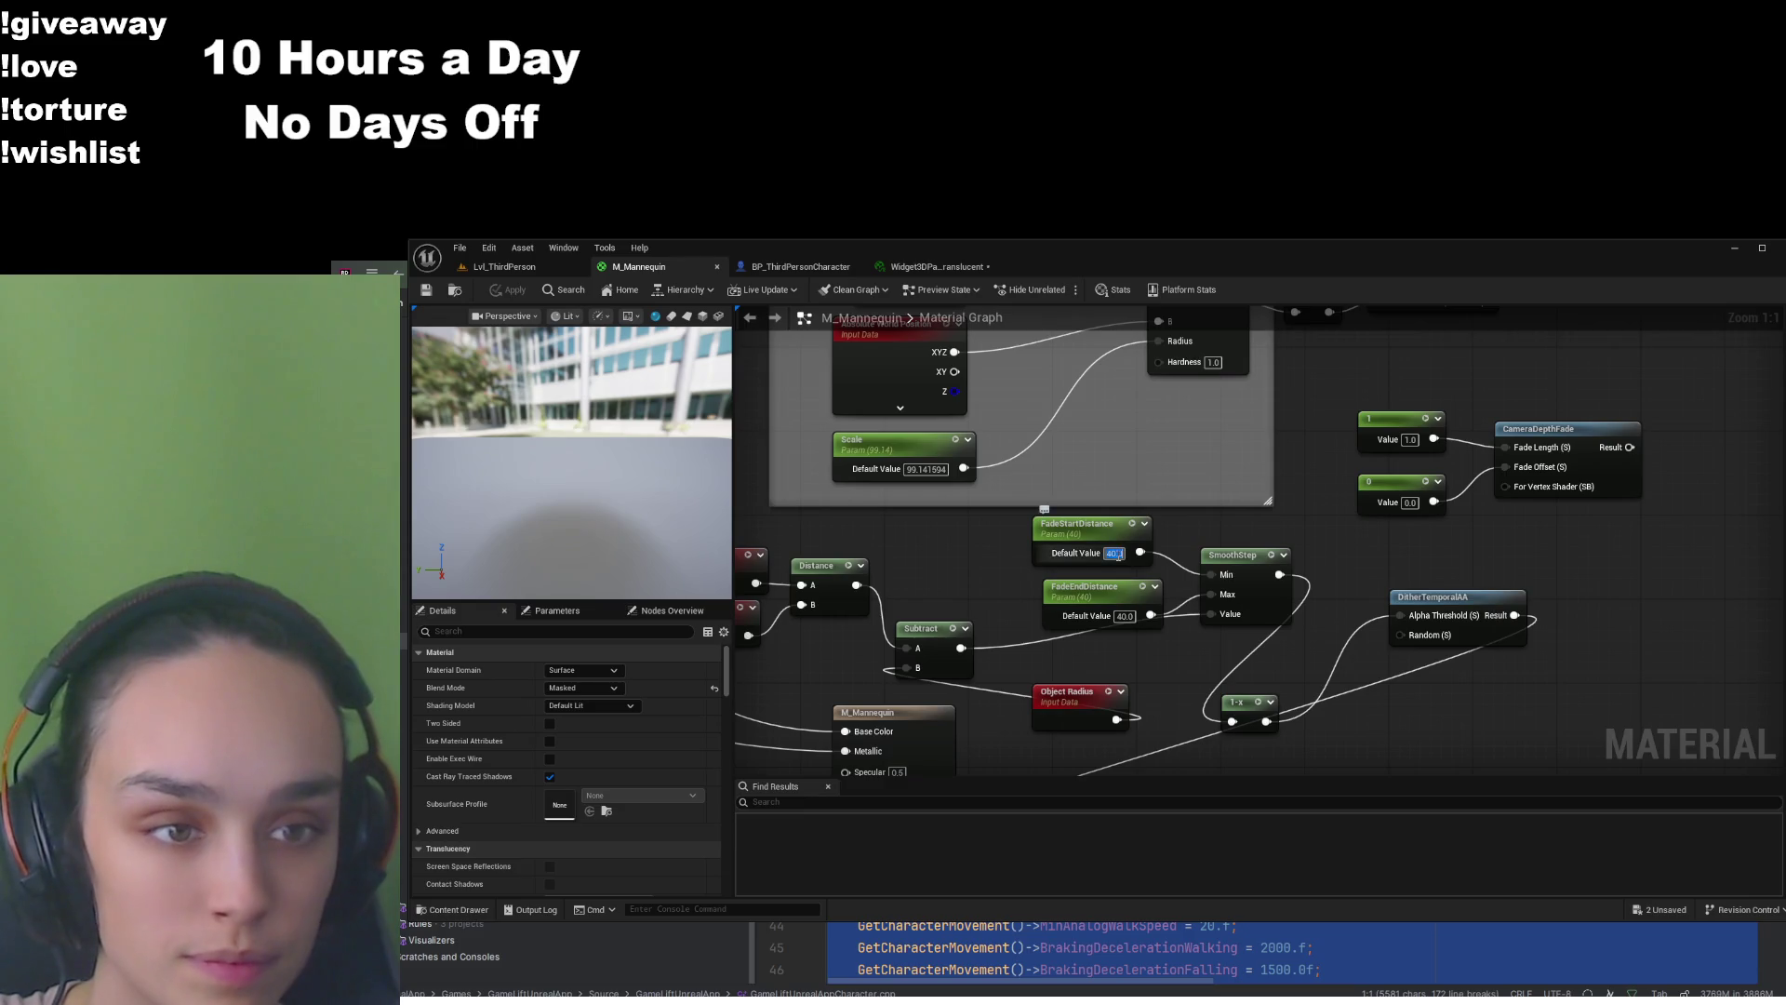
{"action": "type", "text": "35"}
{"action": "left_click", "coordinate": [1124, 617]}
{"action": "type", "text": "35"}
{"action": "key", "text": "Return"}
{"action": "left_click", "coordinate": [509, 289]}
{"action": "left_click", "coordinate": [427, 290]}
Stop and restart the Lvl_ThirdPerson play session, then regain editor control with Shift+F1
{"action": "left_click", "coordinate": [502, 267]}
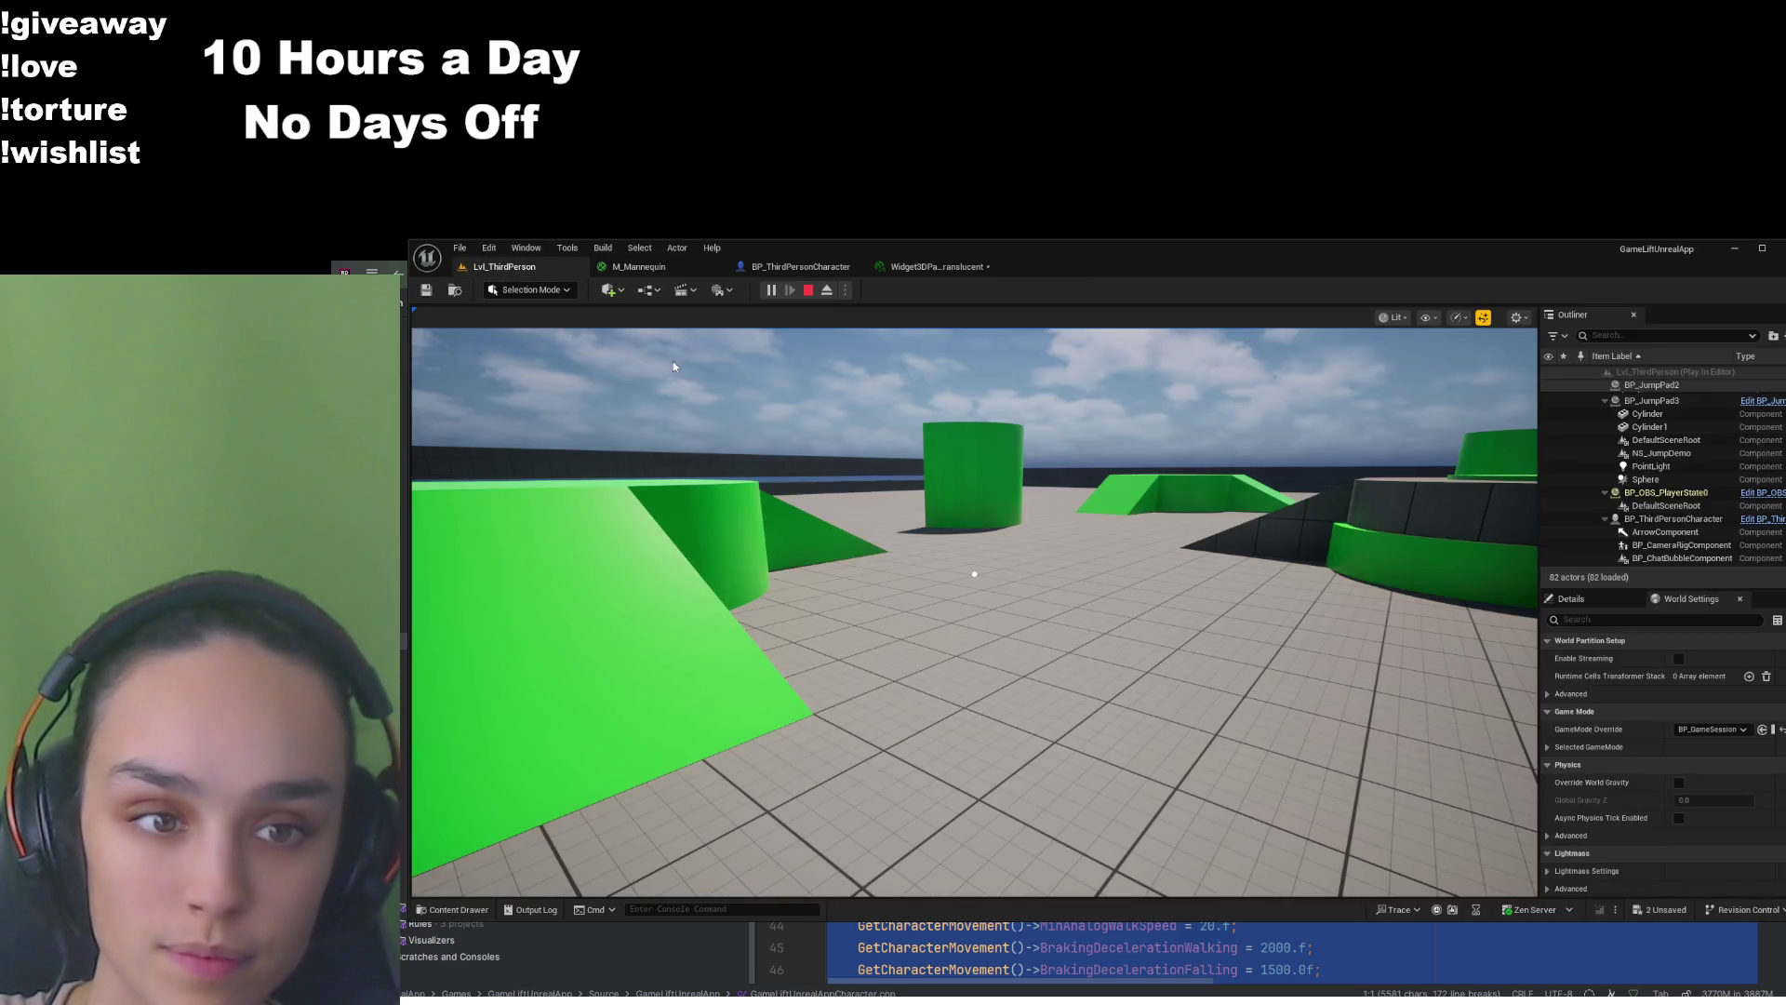
{"action": "left_click", "coordinate": [809, 290]}
{"action": "left_click", "coordinate": [772, 291]}
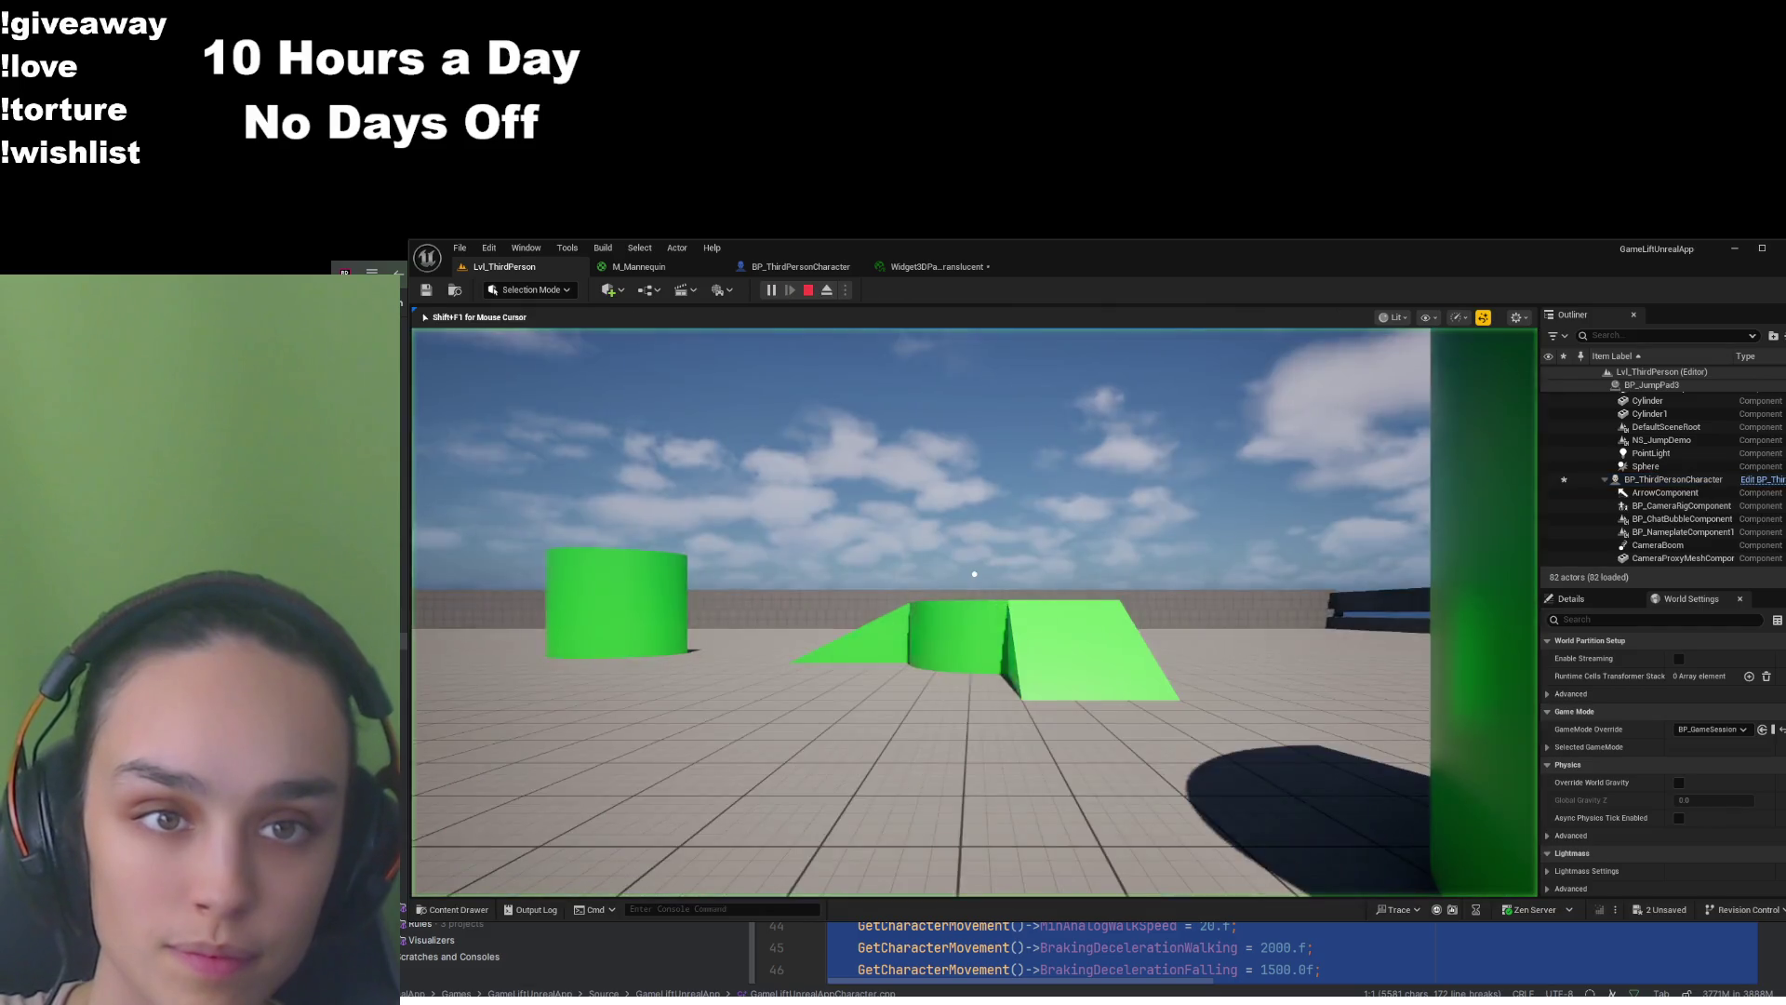
{"action": "key", "text": "shift+F1"}
Go back to M_Mannequin to edit the FadeEndDistance value again
{"action": "left_click", "coordinate": [800, 267]}
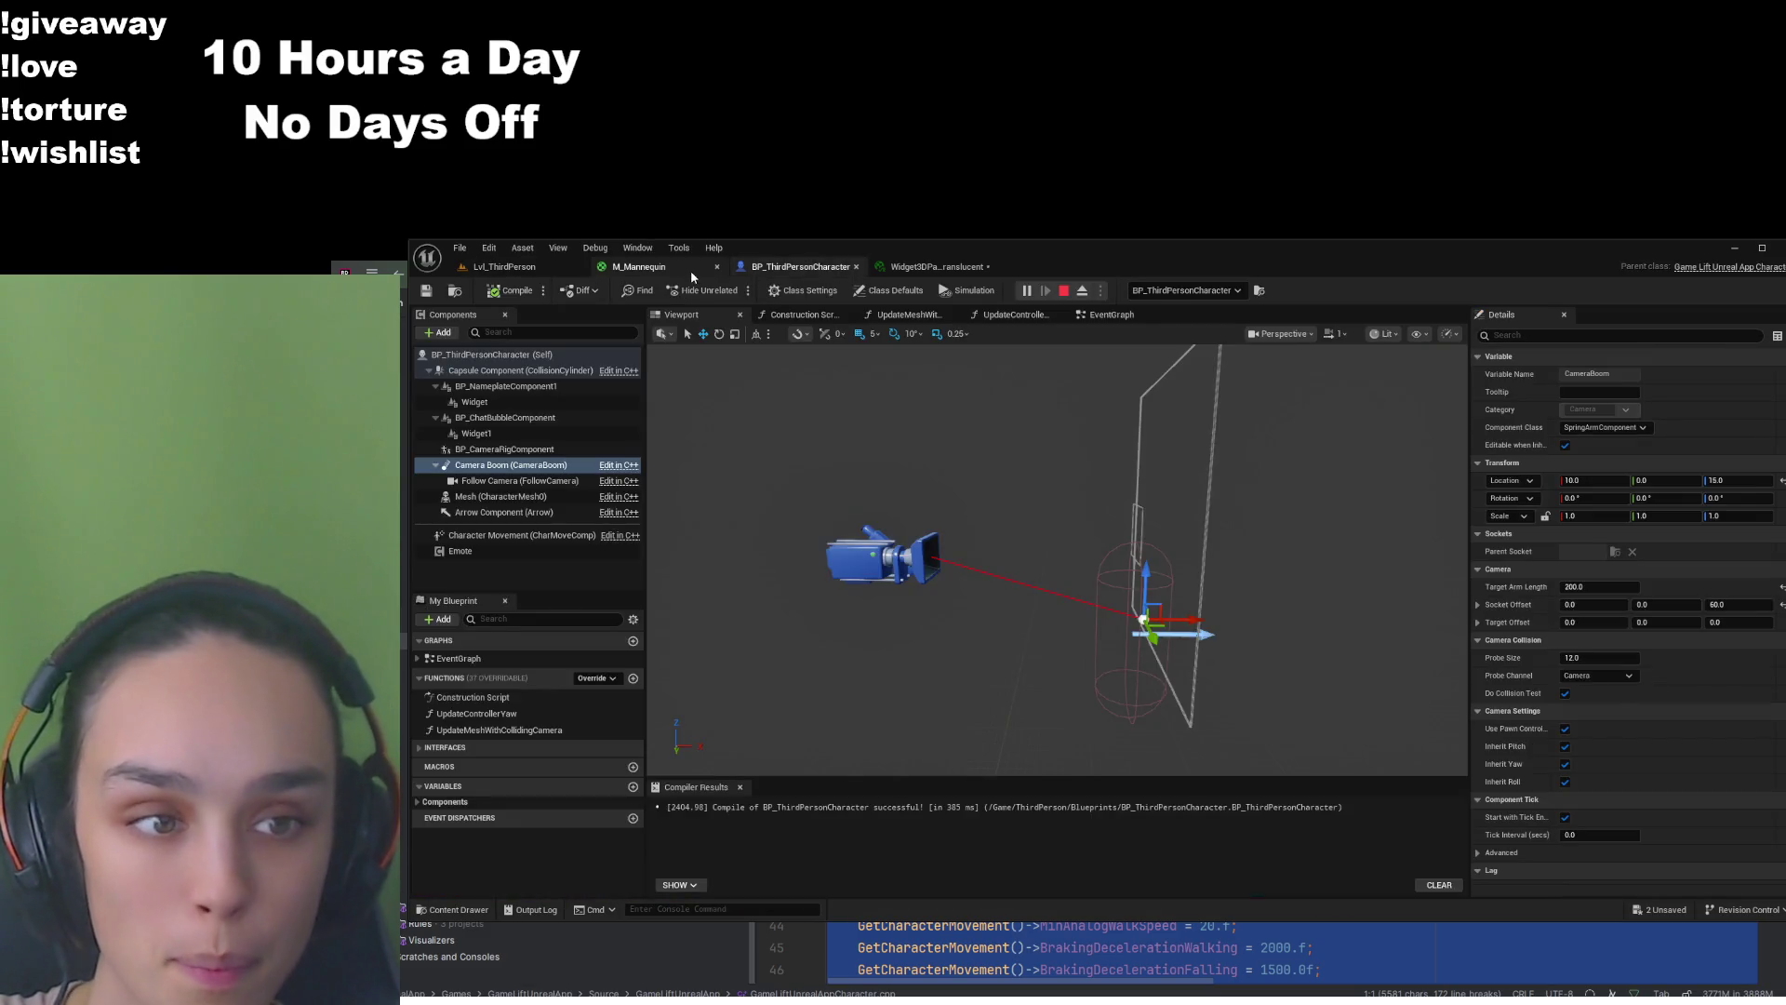
{"action": "left_click", "coordinate": [691, 268]}
{"action": "left_click", "coordinate": [1120, 617]}
Set FadeEndDistance to 30 and check the result in the running game
{"action": "type", "text": "3"}
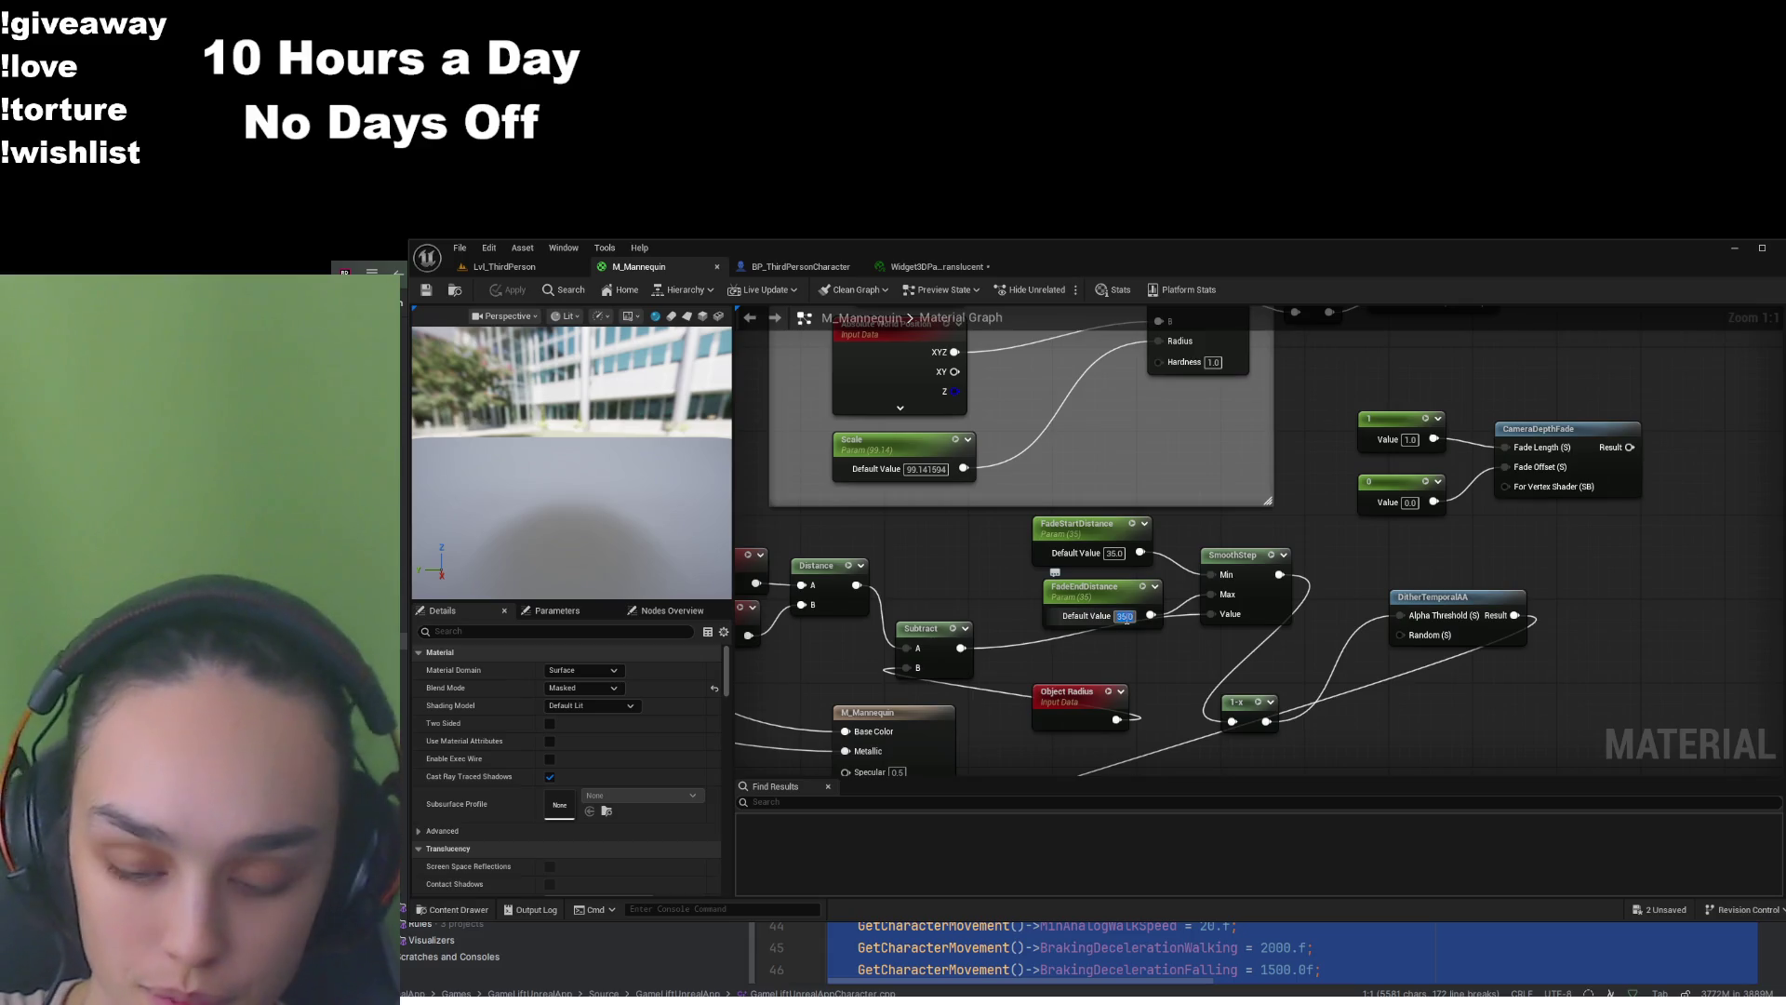
{"action": "type", "text": "0"}
{"action": "key", "text": "Return"}
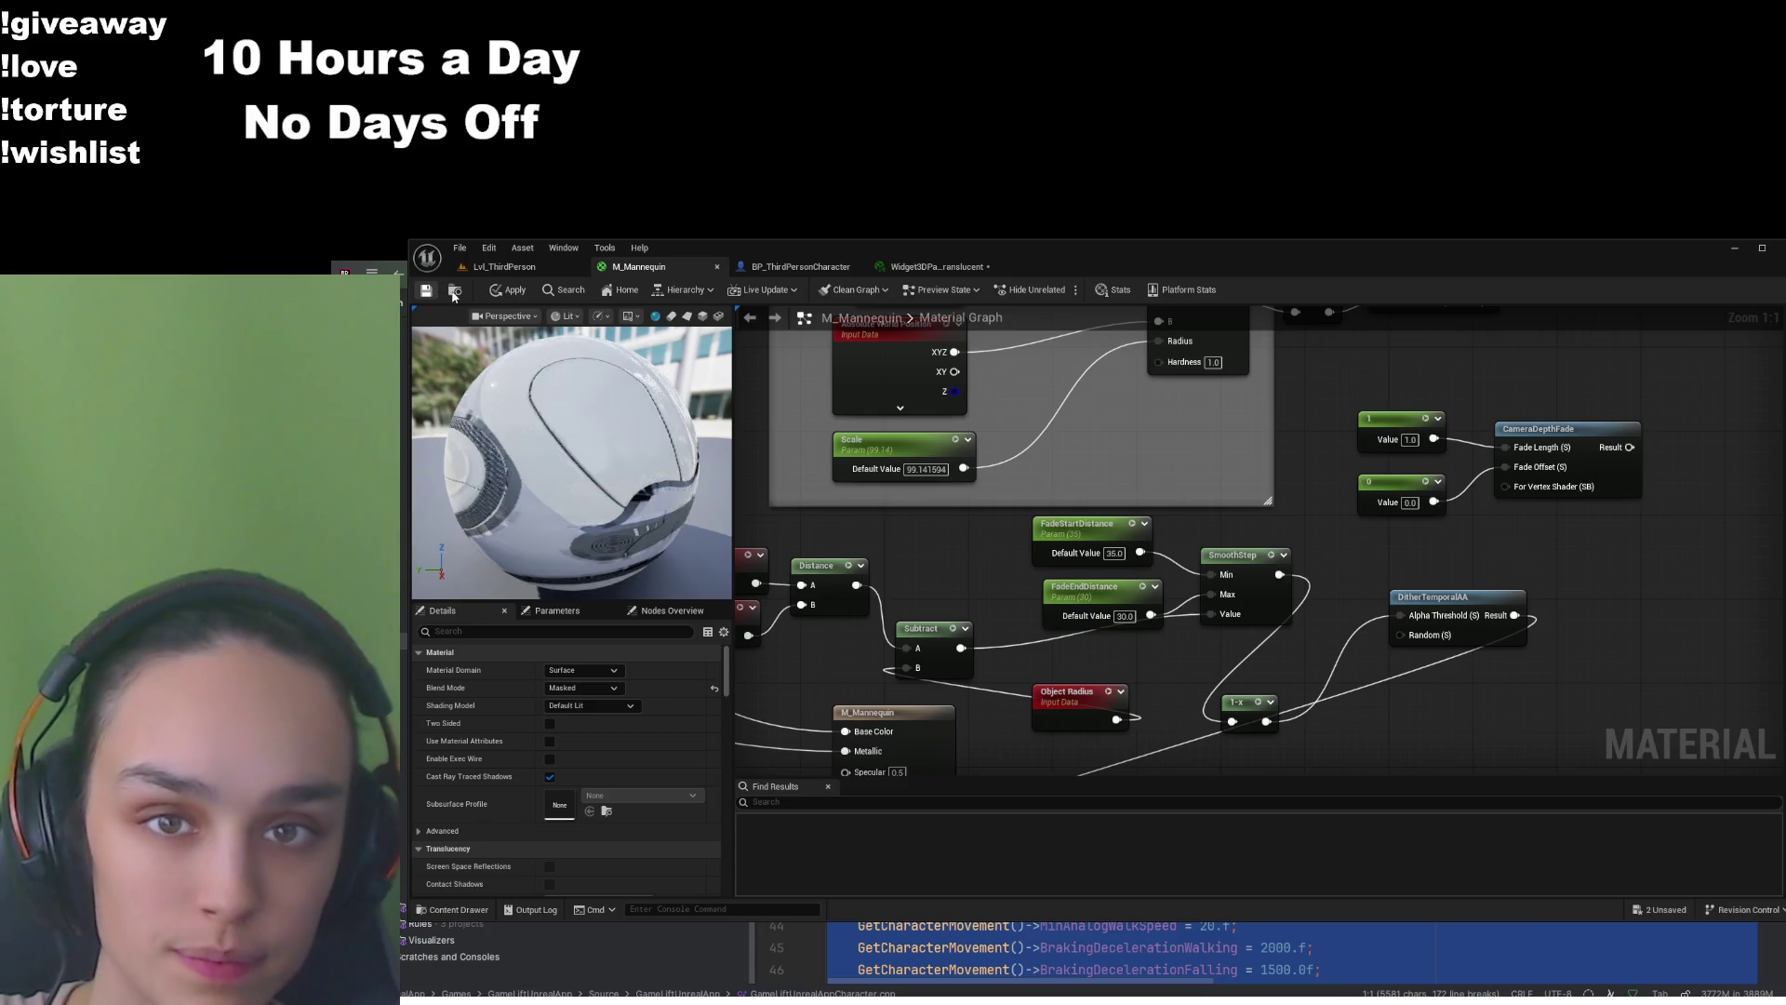
{"action": "left_click", "coordinate": [507, 268]}
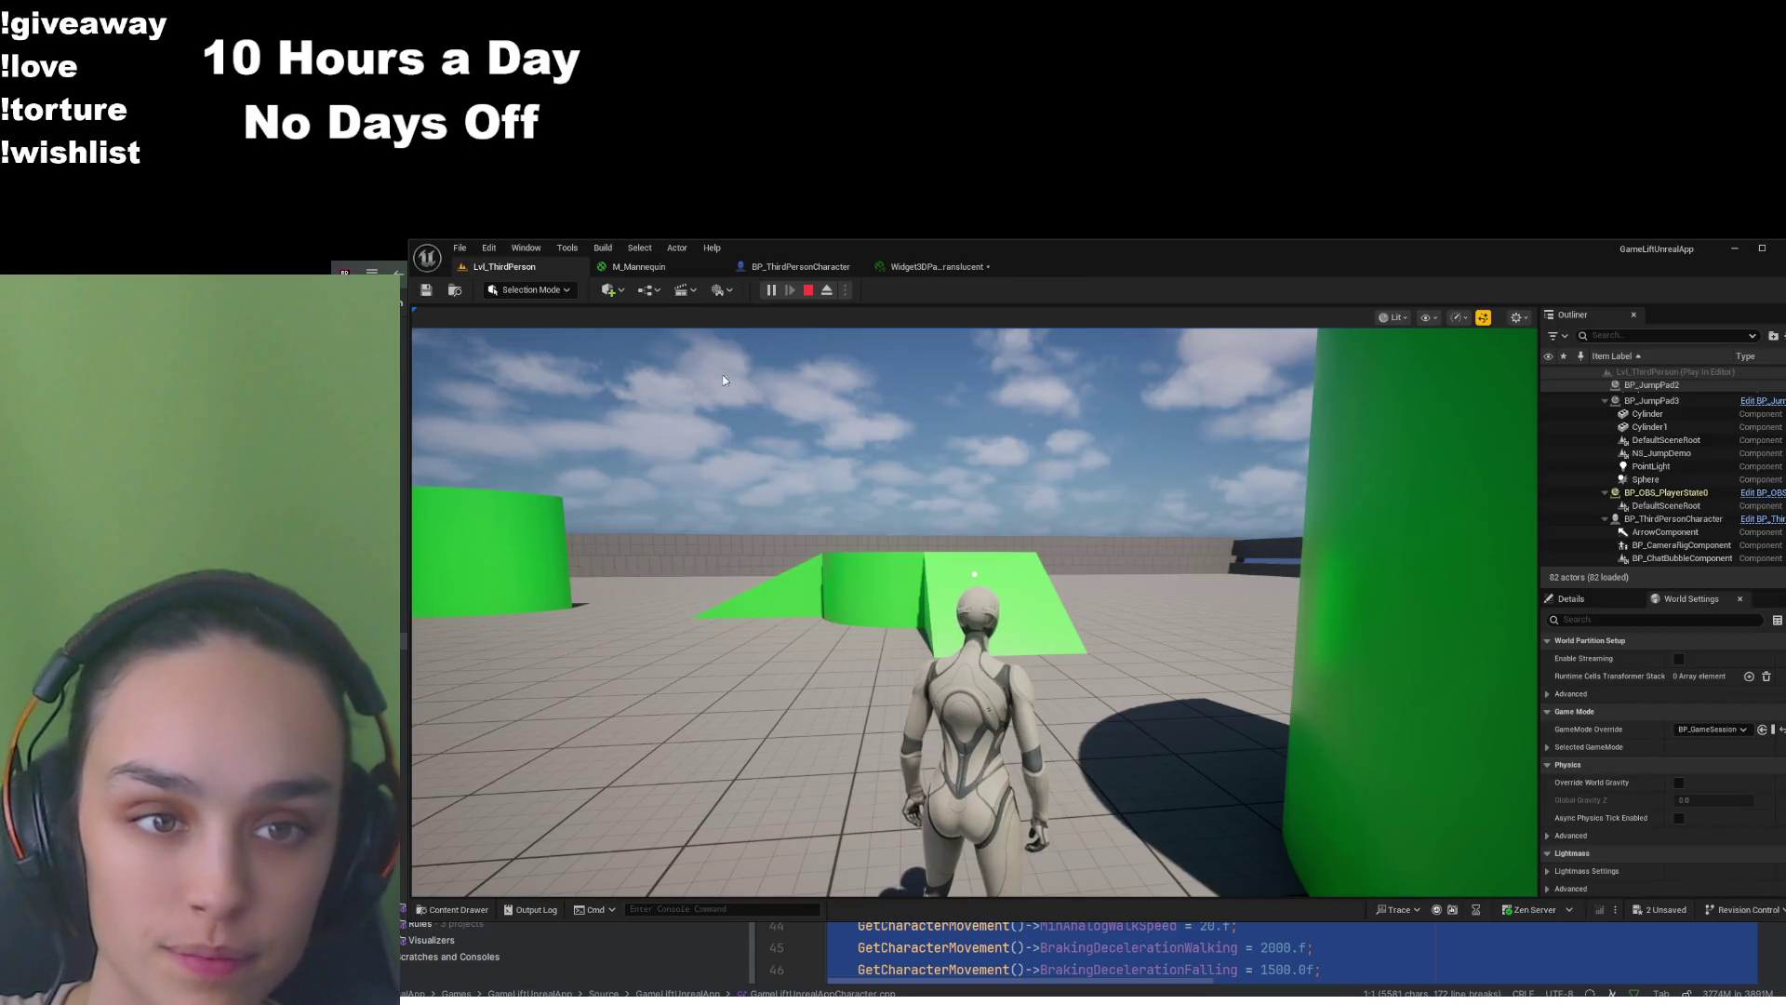
{"action": "left_click", "coordinate": [800, 268]}
{"action": "left_click", "coordinate": [674, 271]}
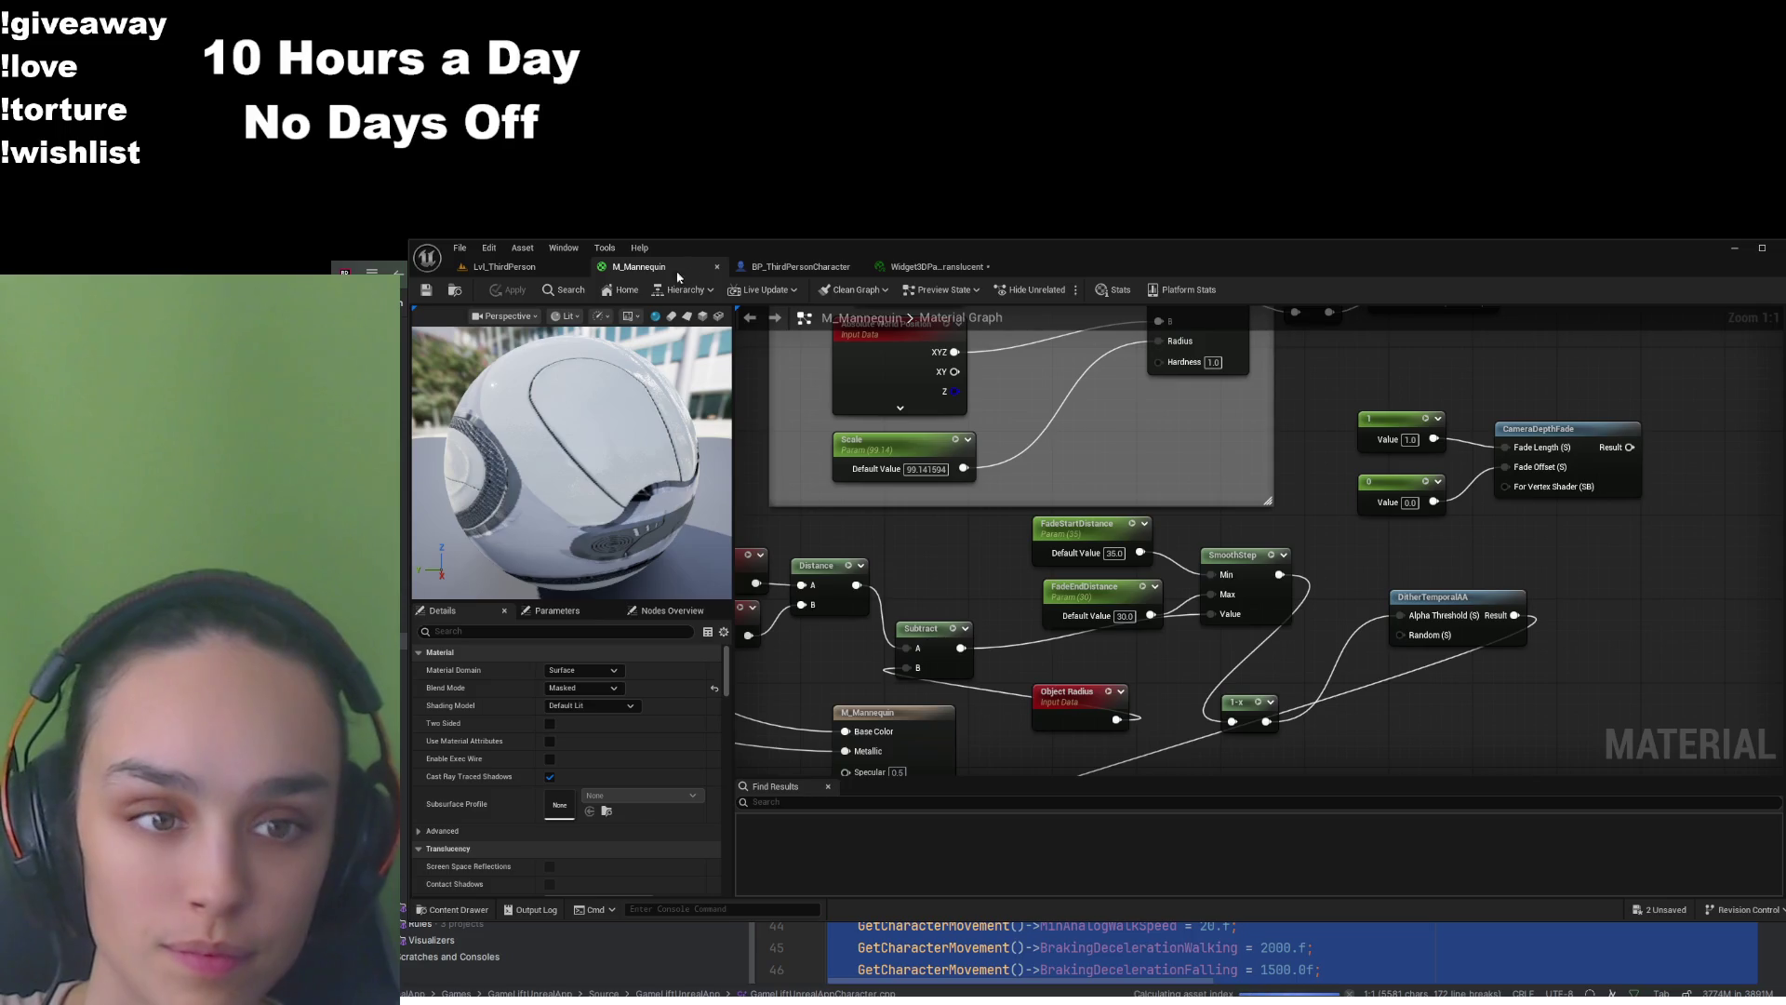
{"action": "left_click", "coordinate": [507, 267]}
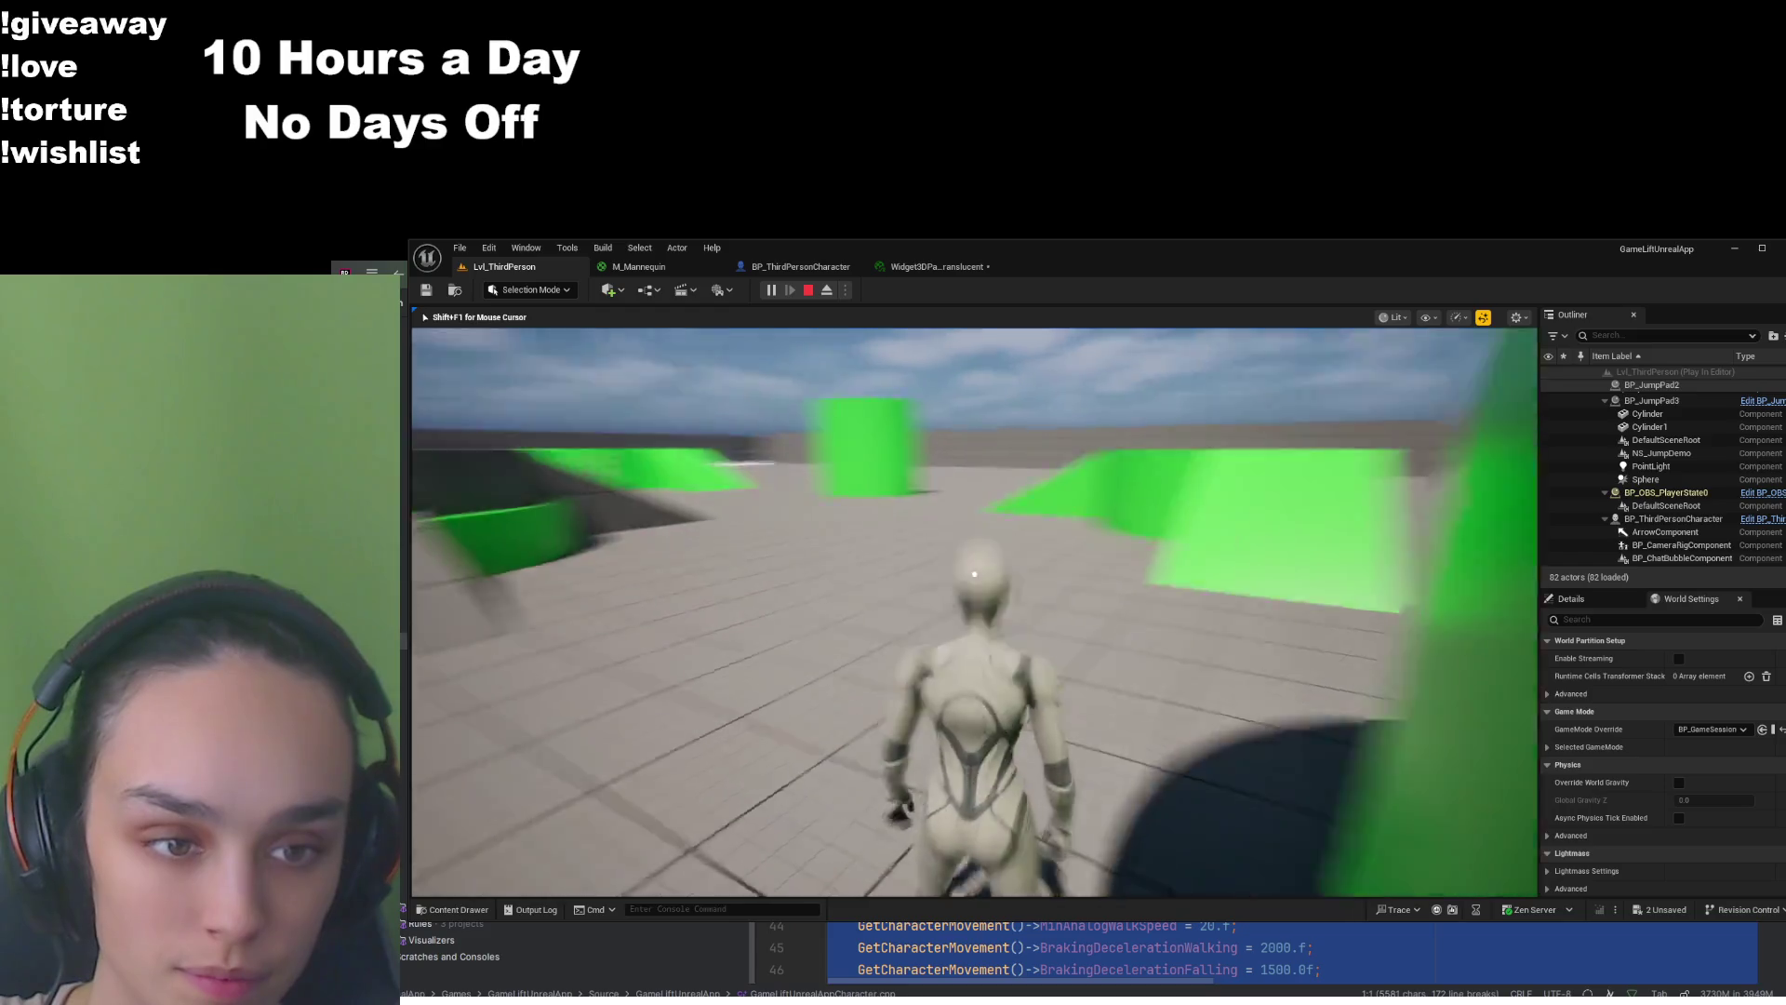
Set FadeStartDistance to 30, apply the material, and test it in the running game
{"action": "left_click", "coordinate": [819, 268]}
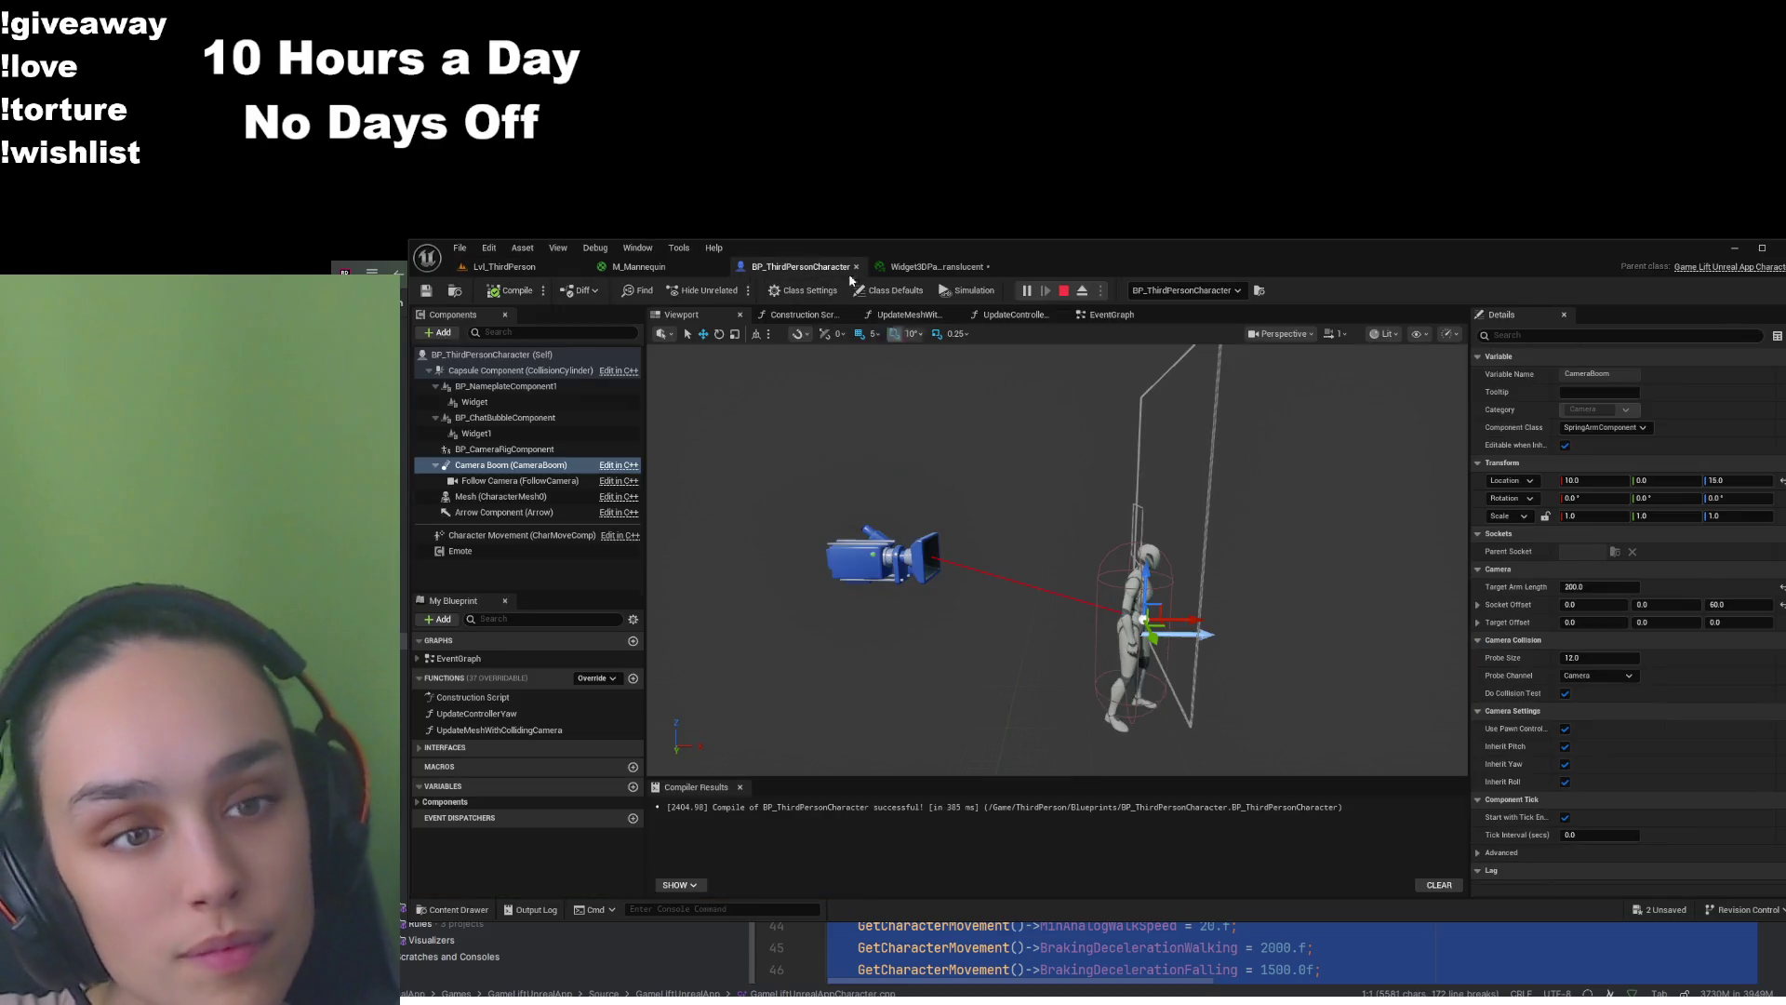
{"action": "left_click", "coordinate": [638, 267]}
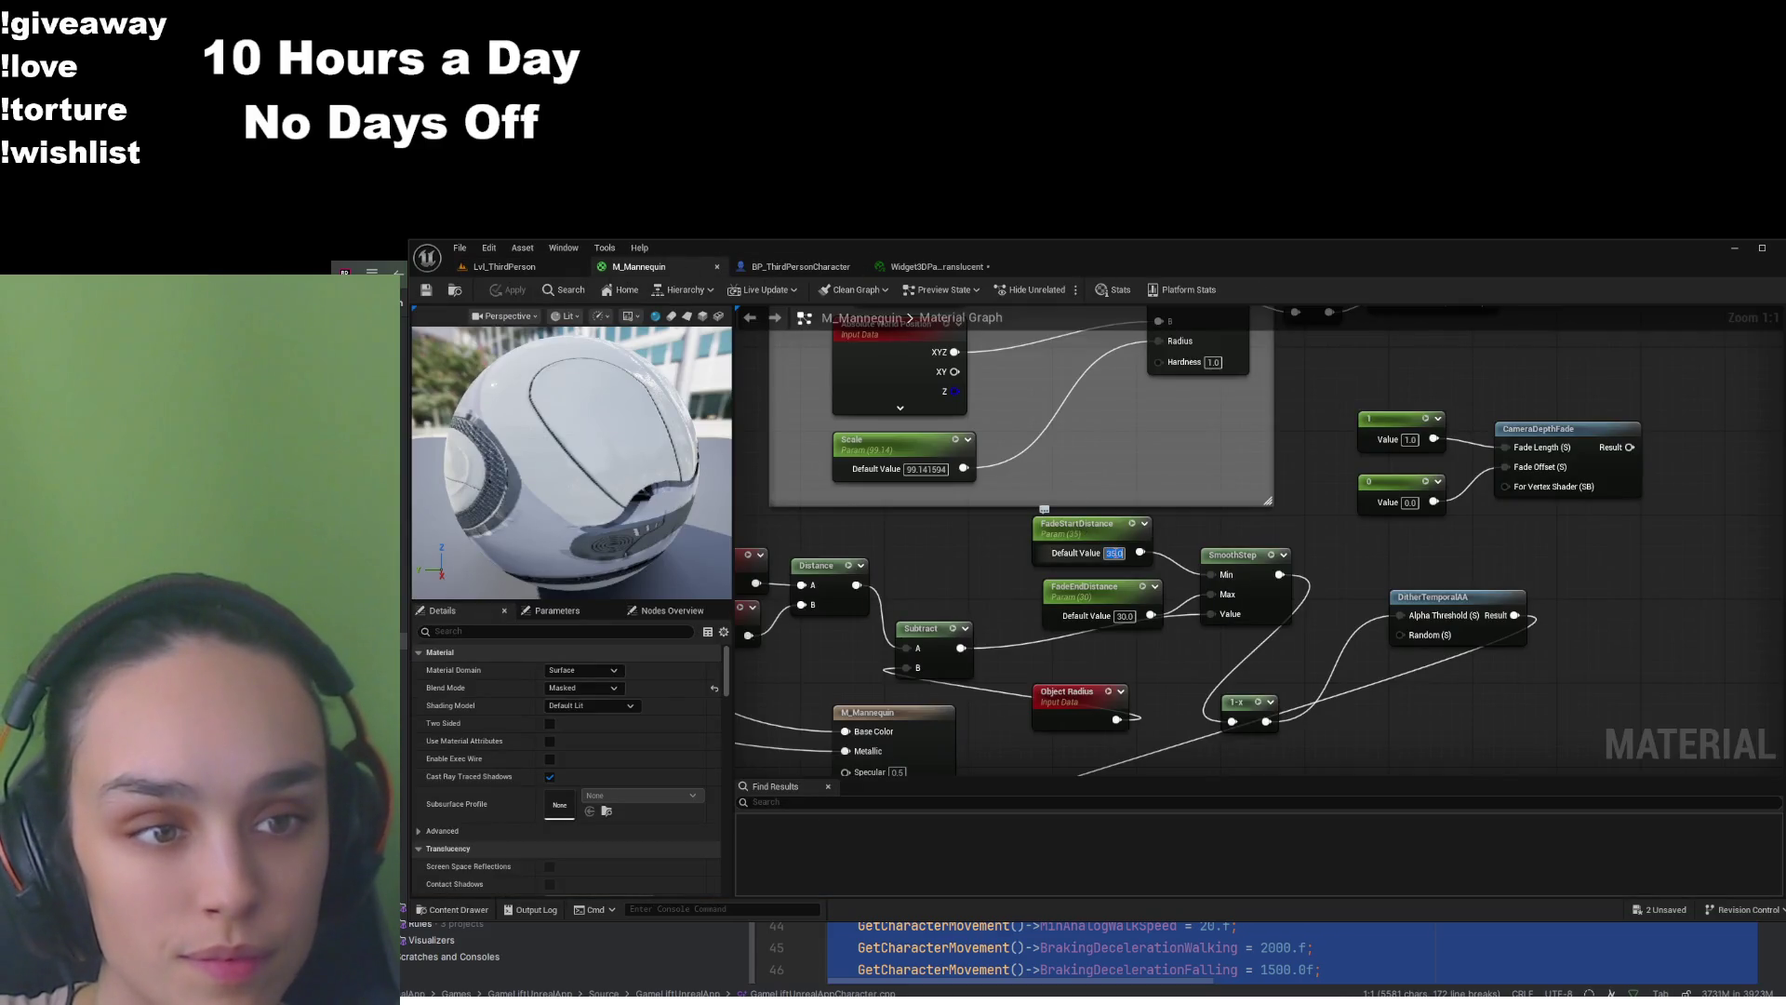
{"action": "type", "text": "30"}
{"action": "key", "text": "Return"}
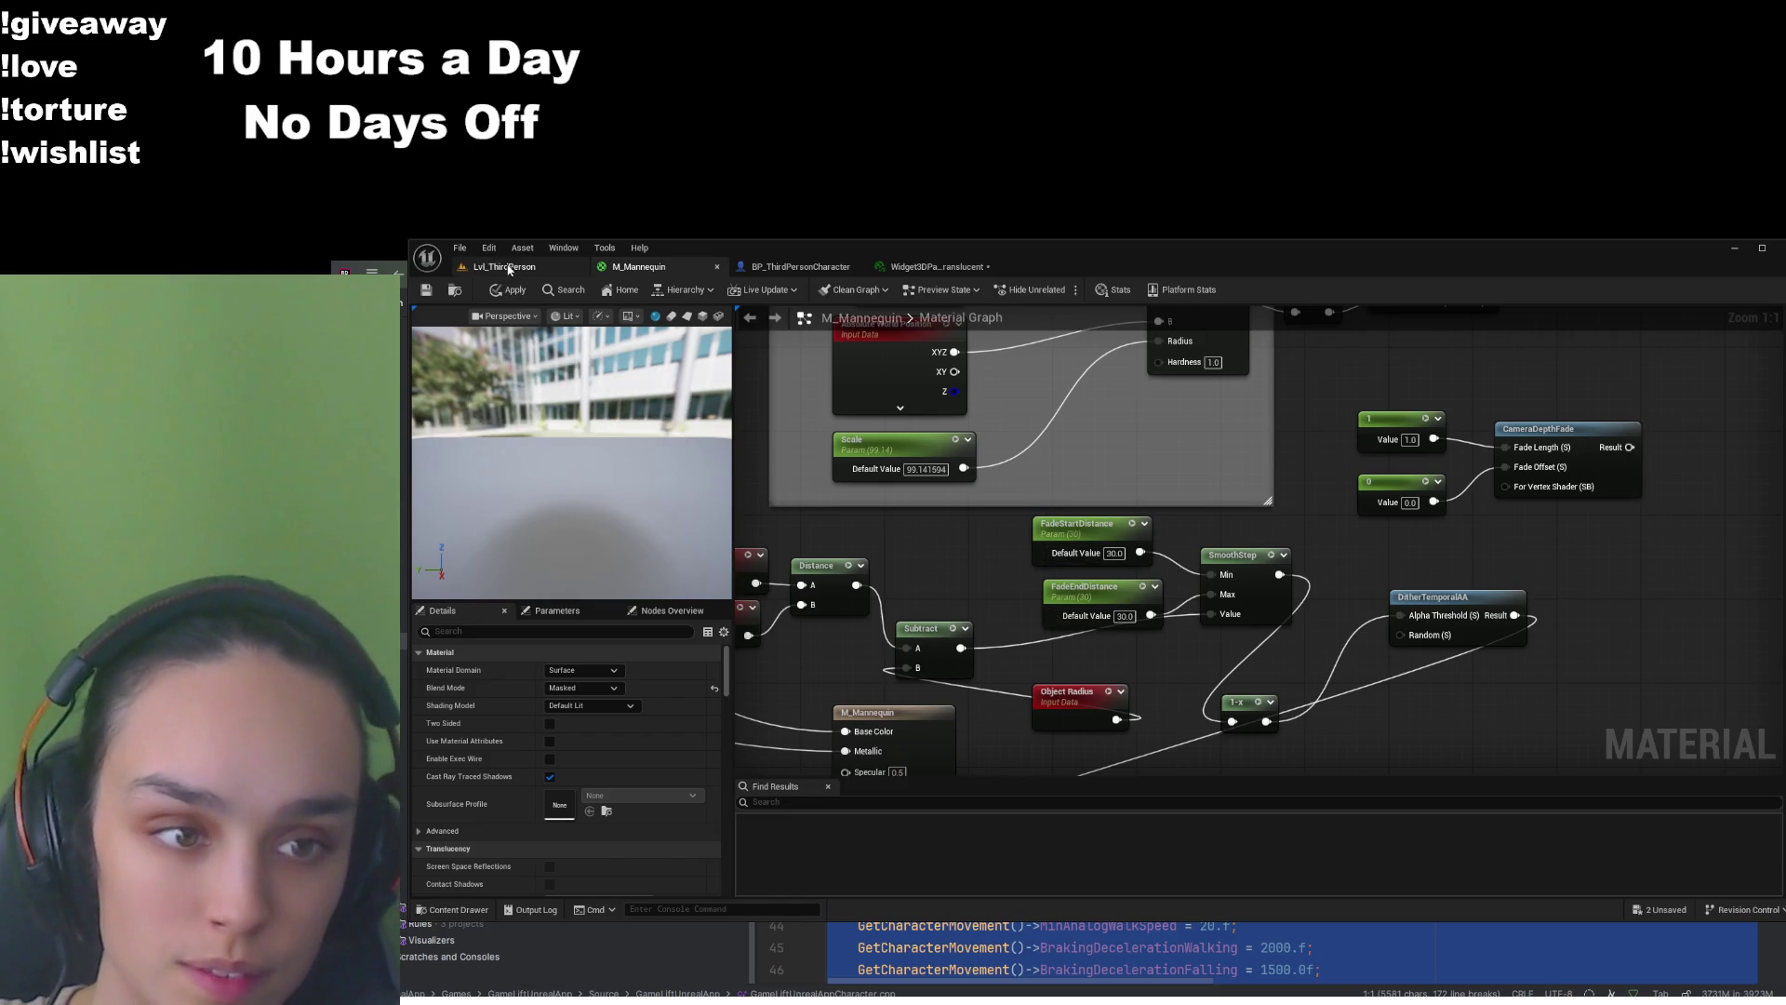
{"action": "left_click", "coordinate": [513, 290]}
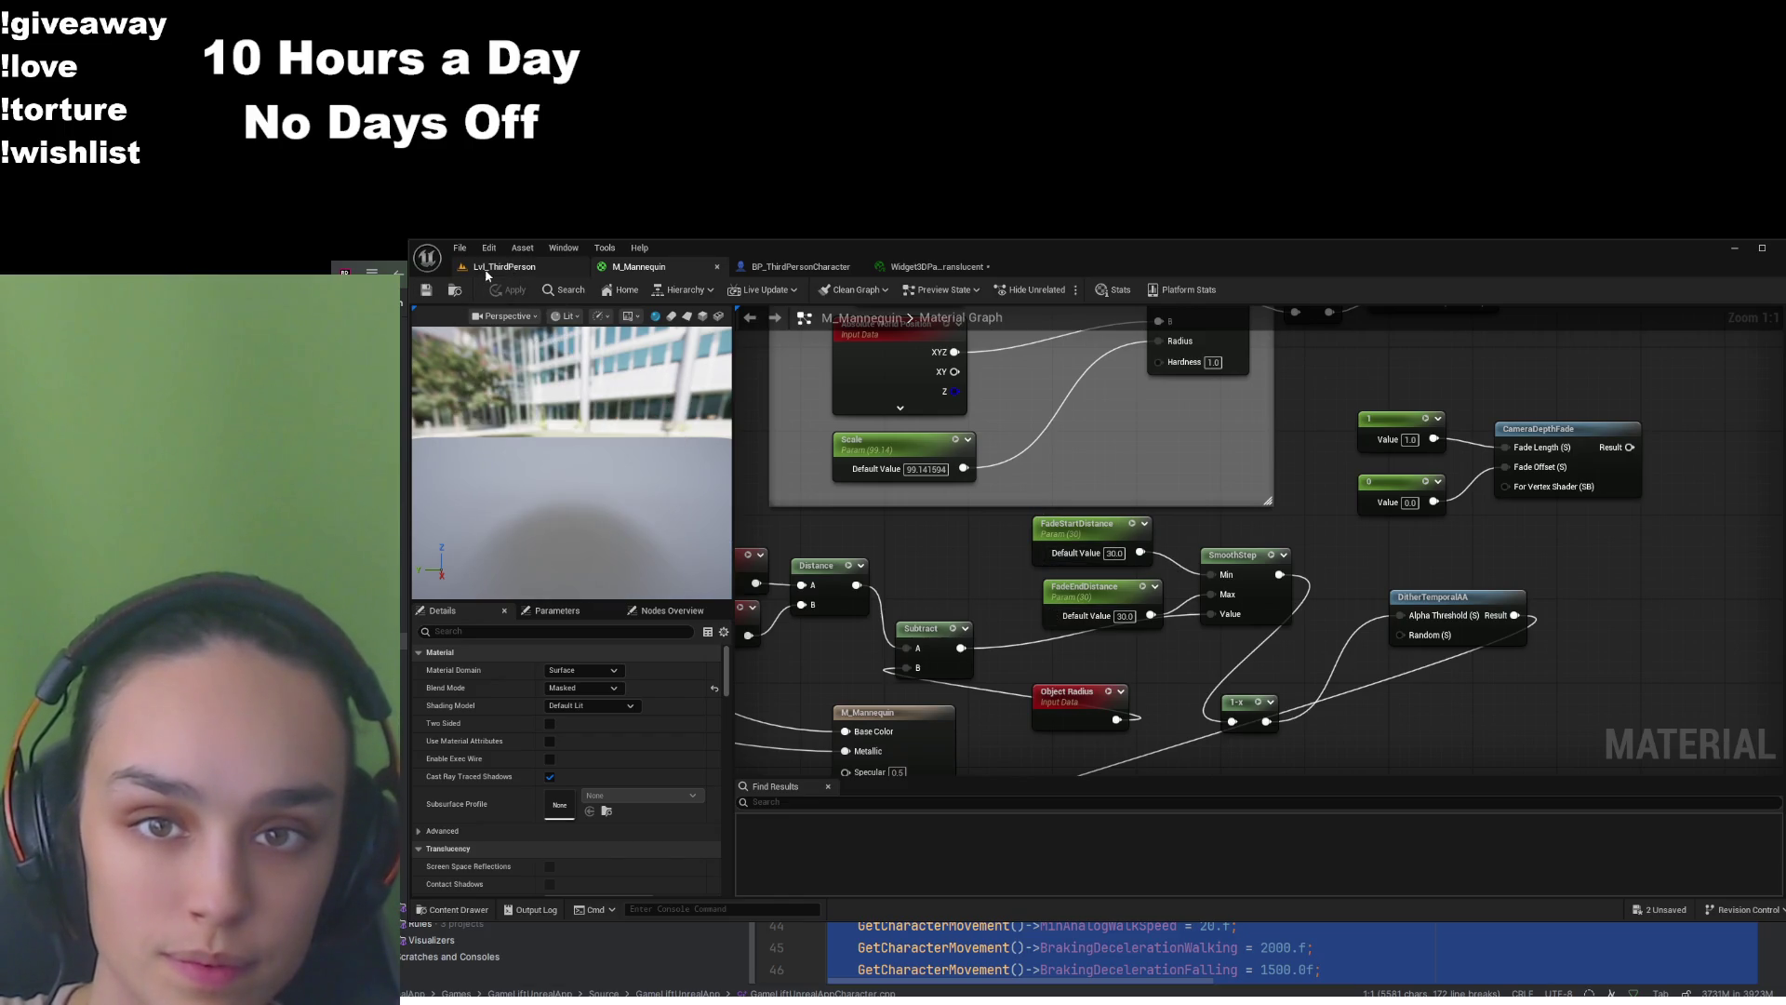
{"action": "left_click", "coordinate": [504, 267]}
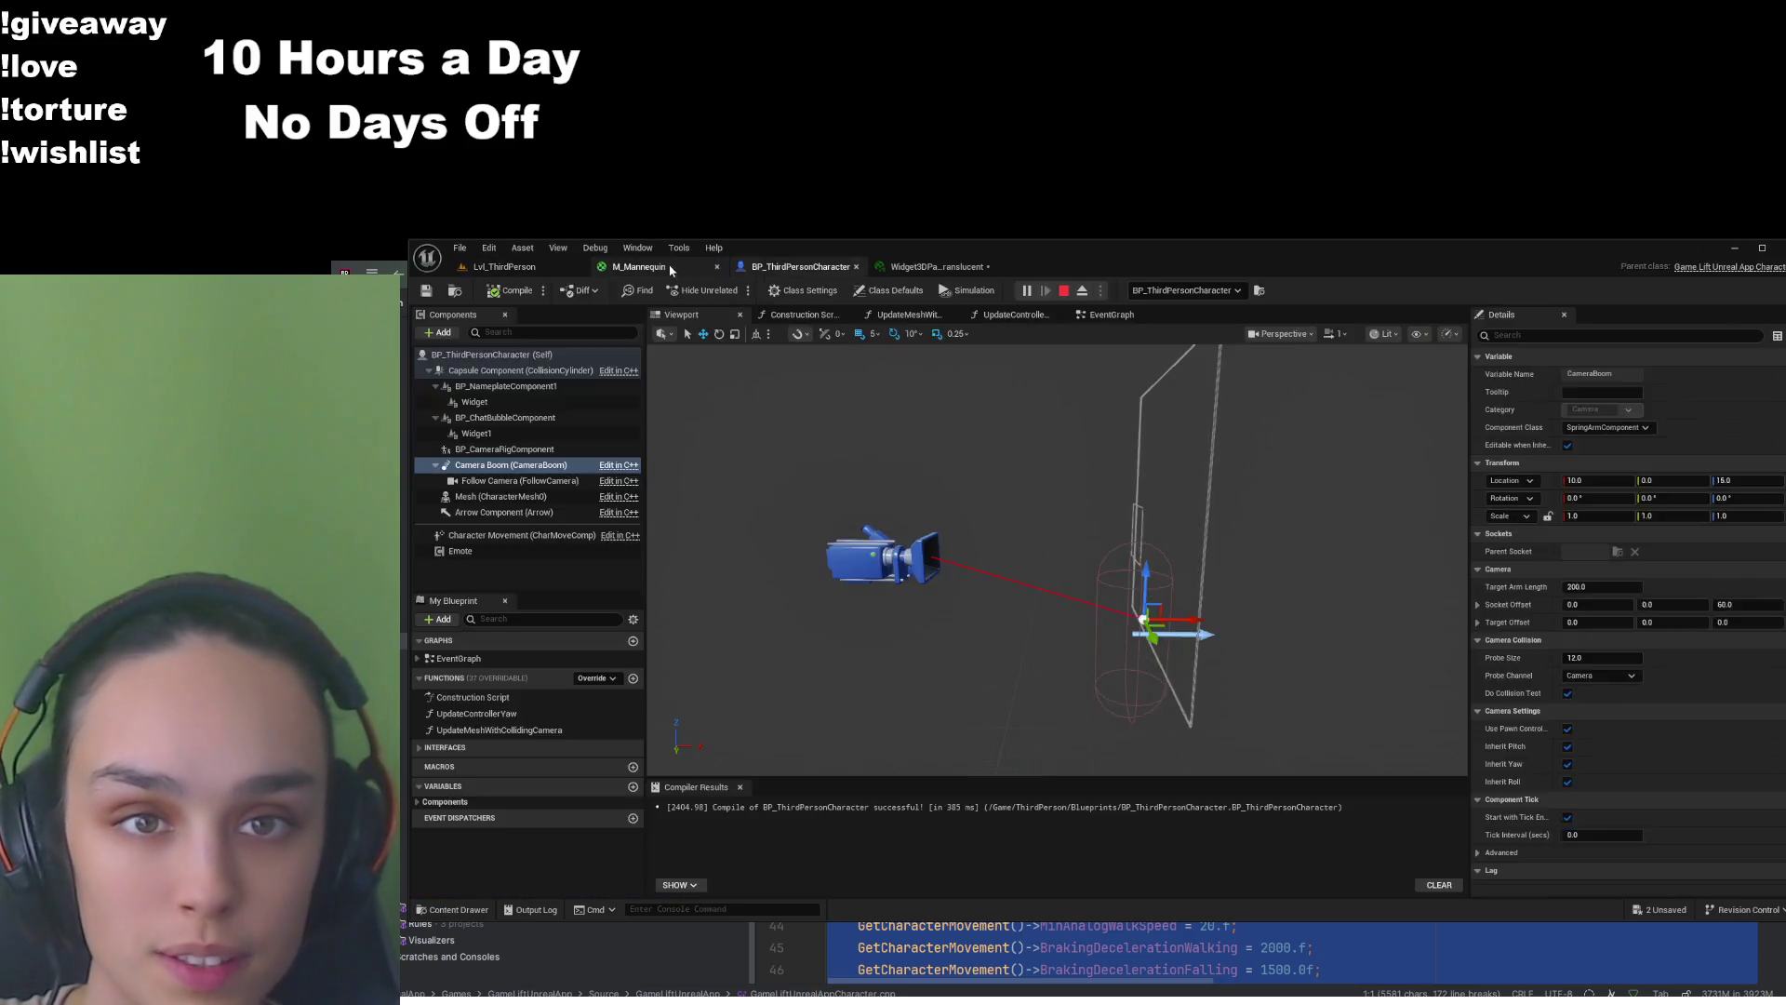
{"action": "left_click", "coordinate": [638, 267]}
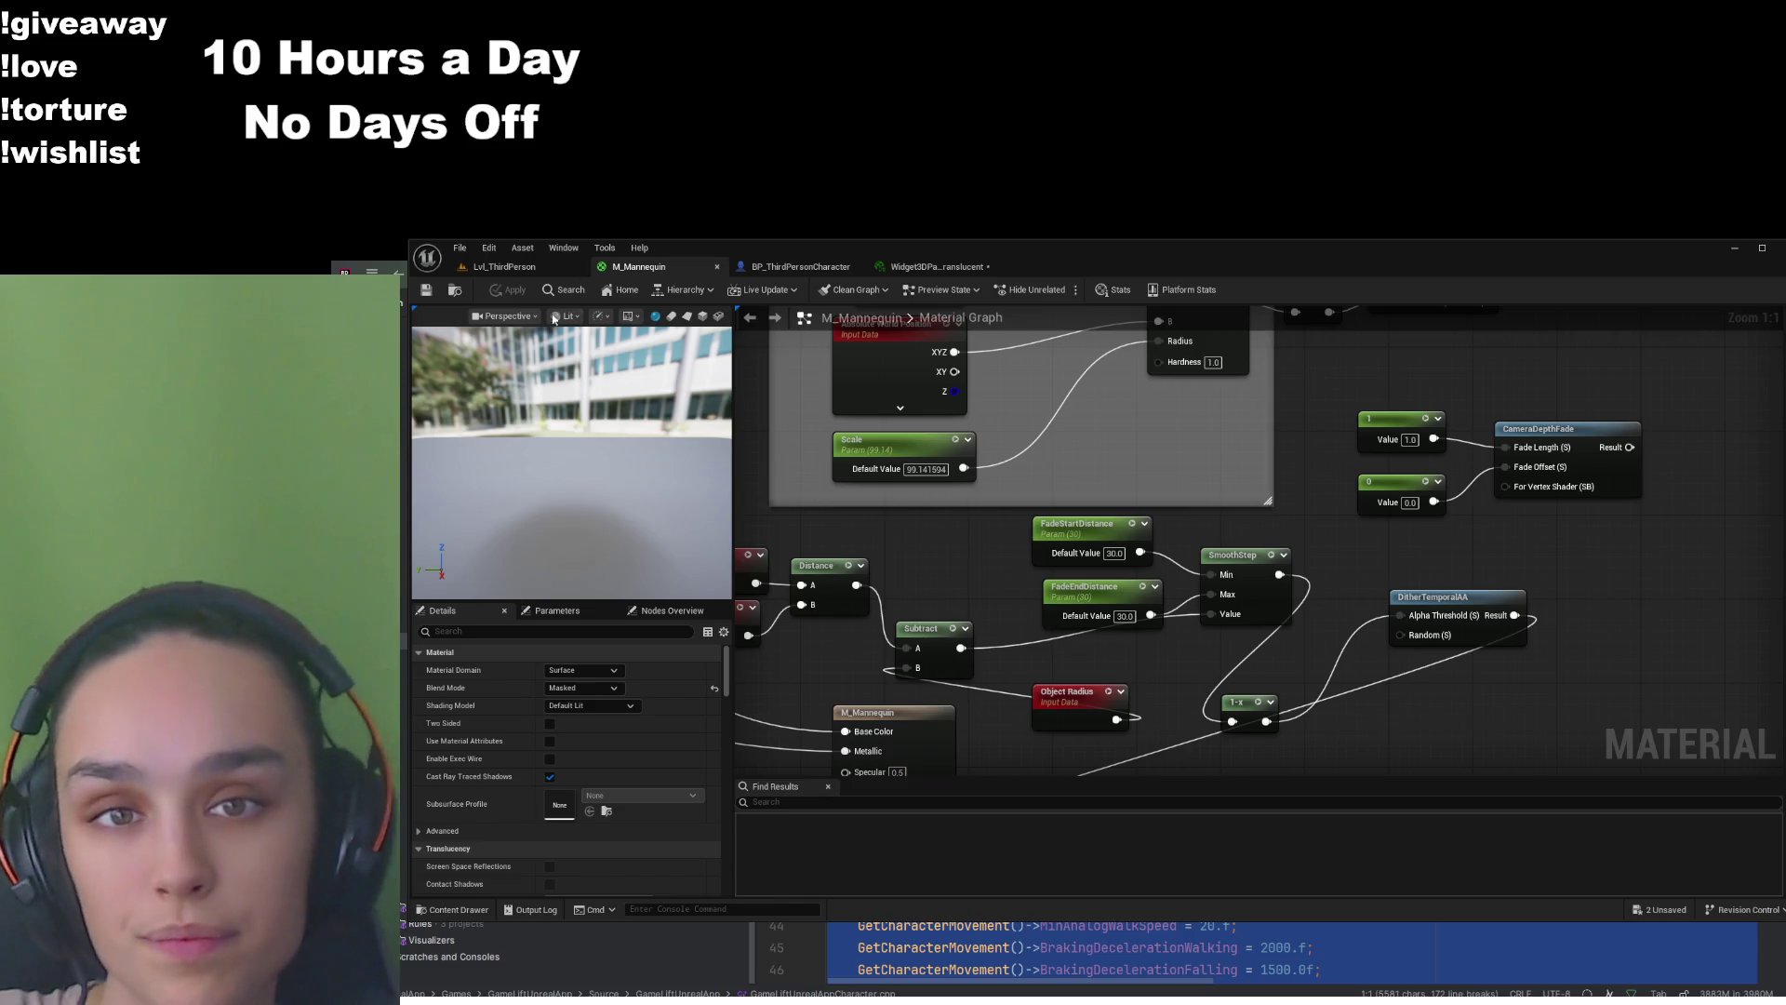
{"action": "left_click", "coordinate": [504, 267]}
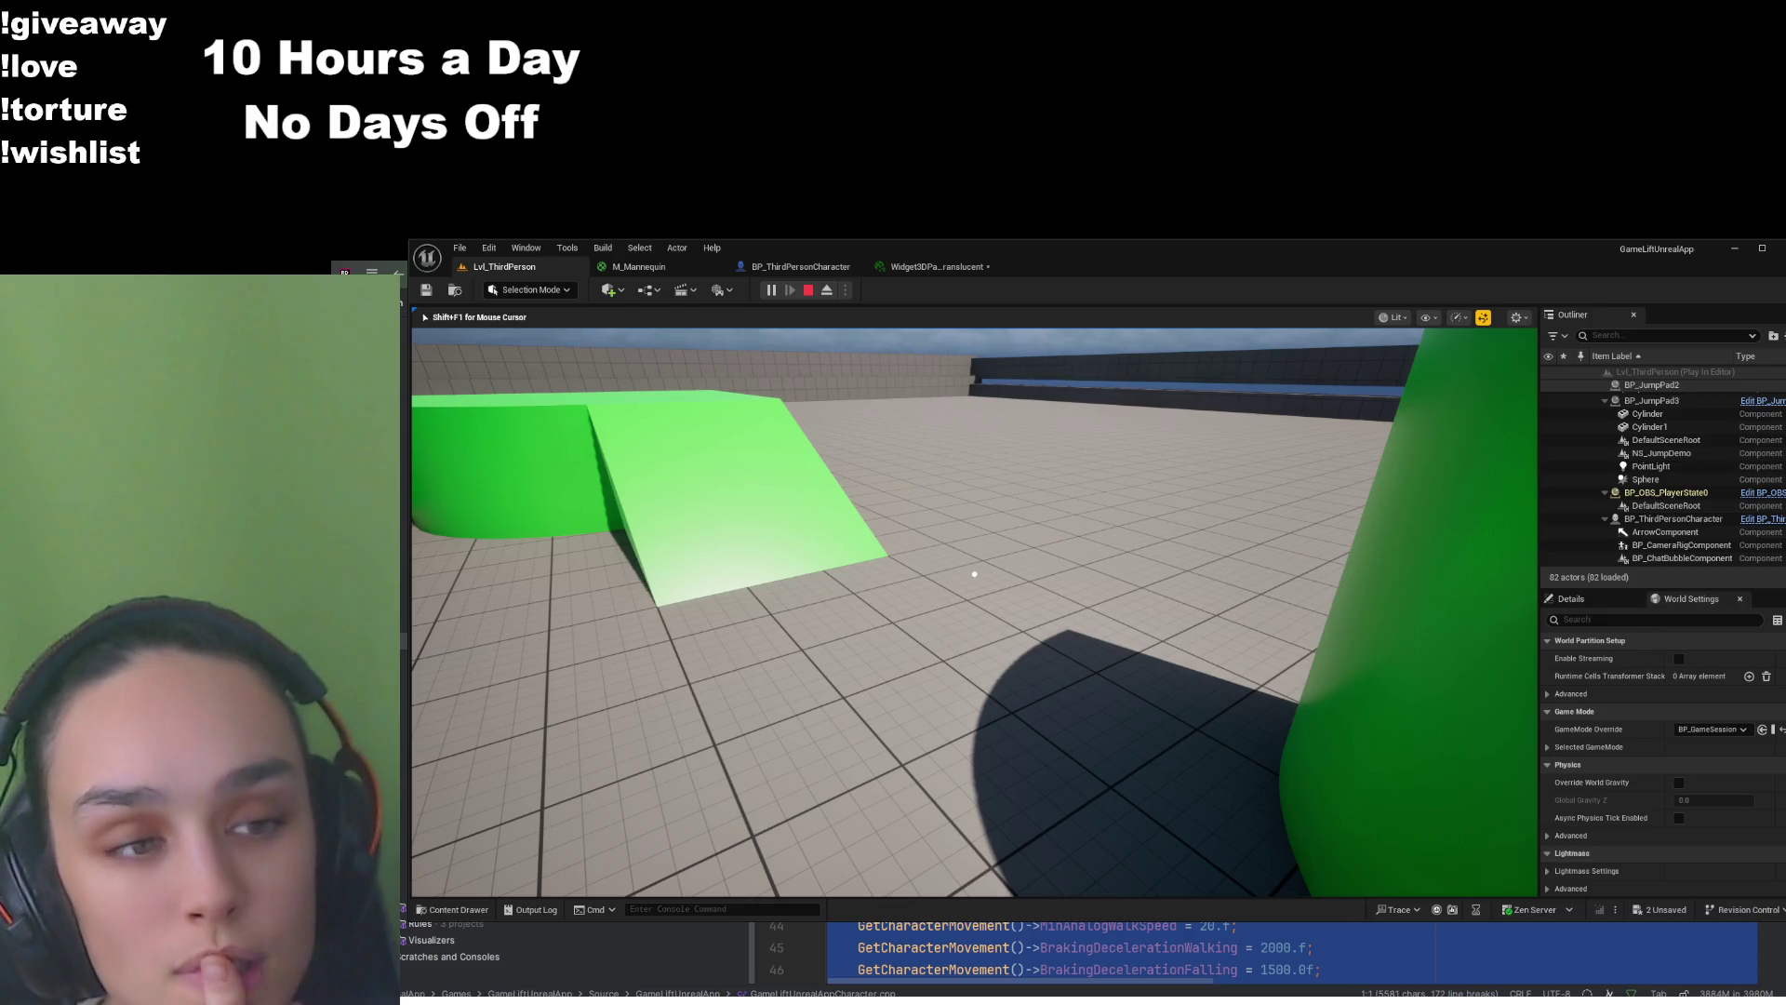
Apply the pending M_Mannequin fade distance changes and test them in the running game
{"action": "key", "text": "shift+F1"}
{"action": "left_click", "coordinate": [638, 266]}
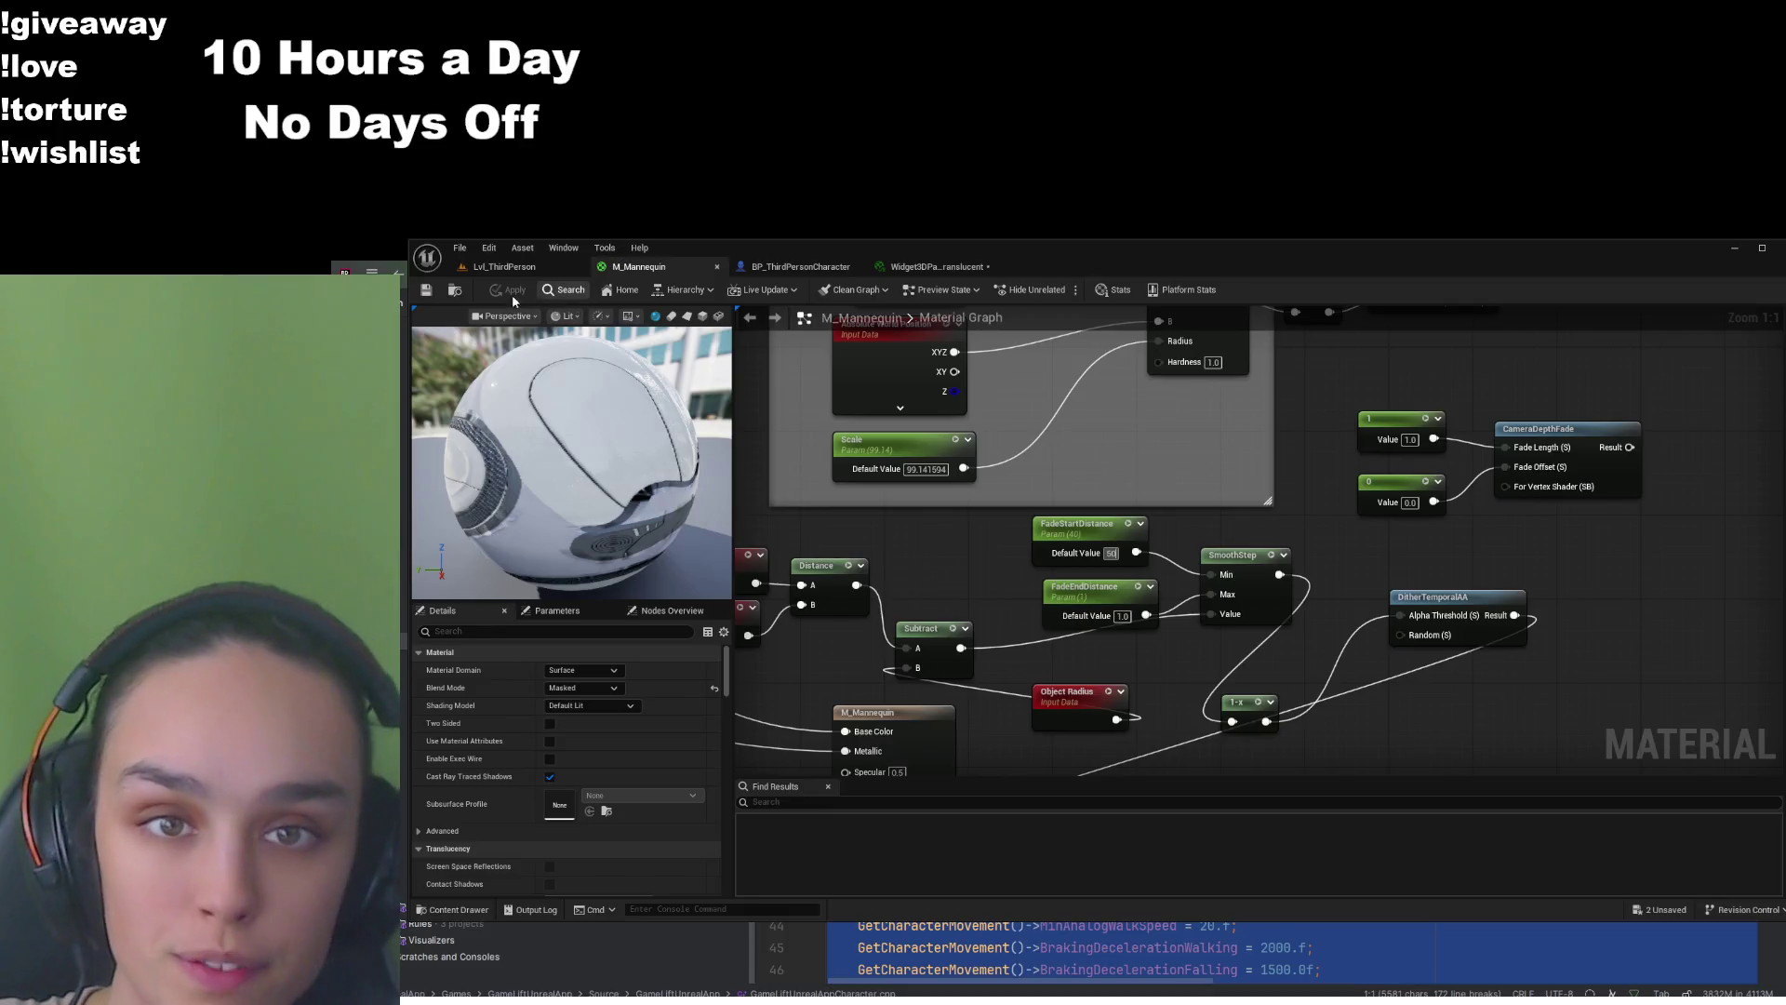
{"action": "left_click", "coordinate": [507, 289]}
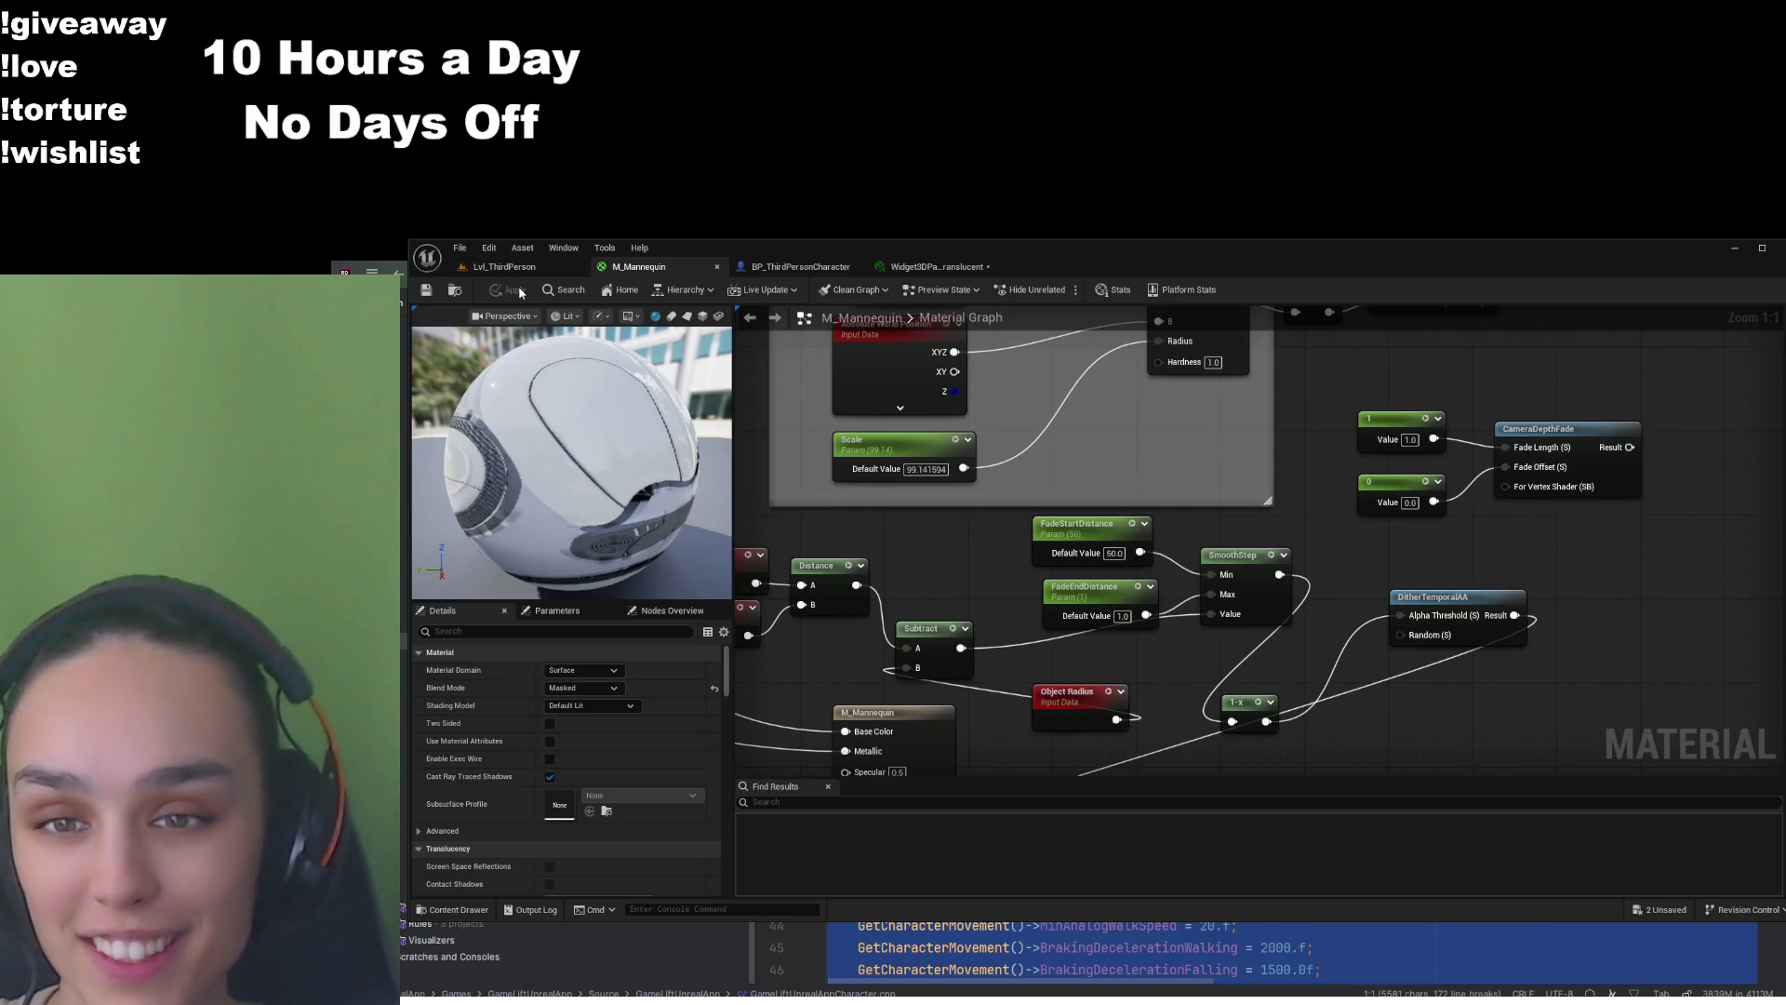
{"action": "left_click", "coordinate": [505, 266]}
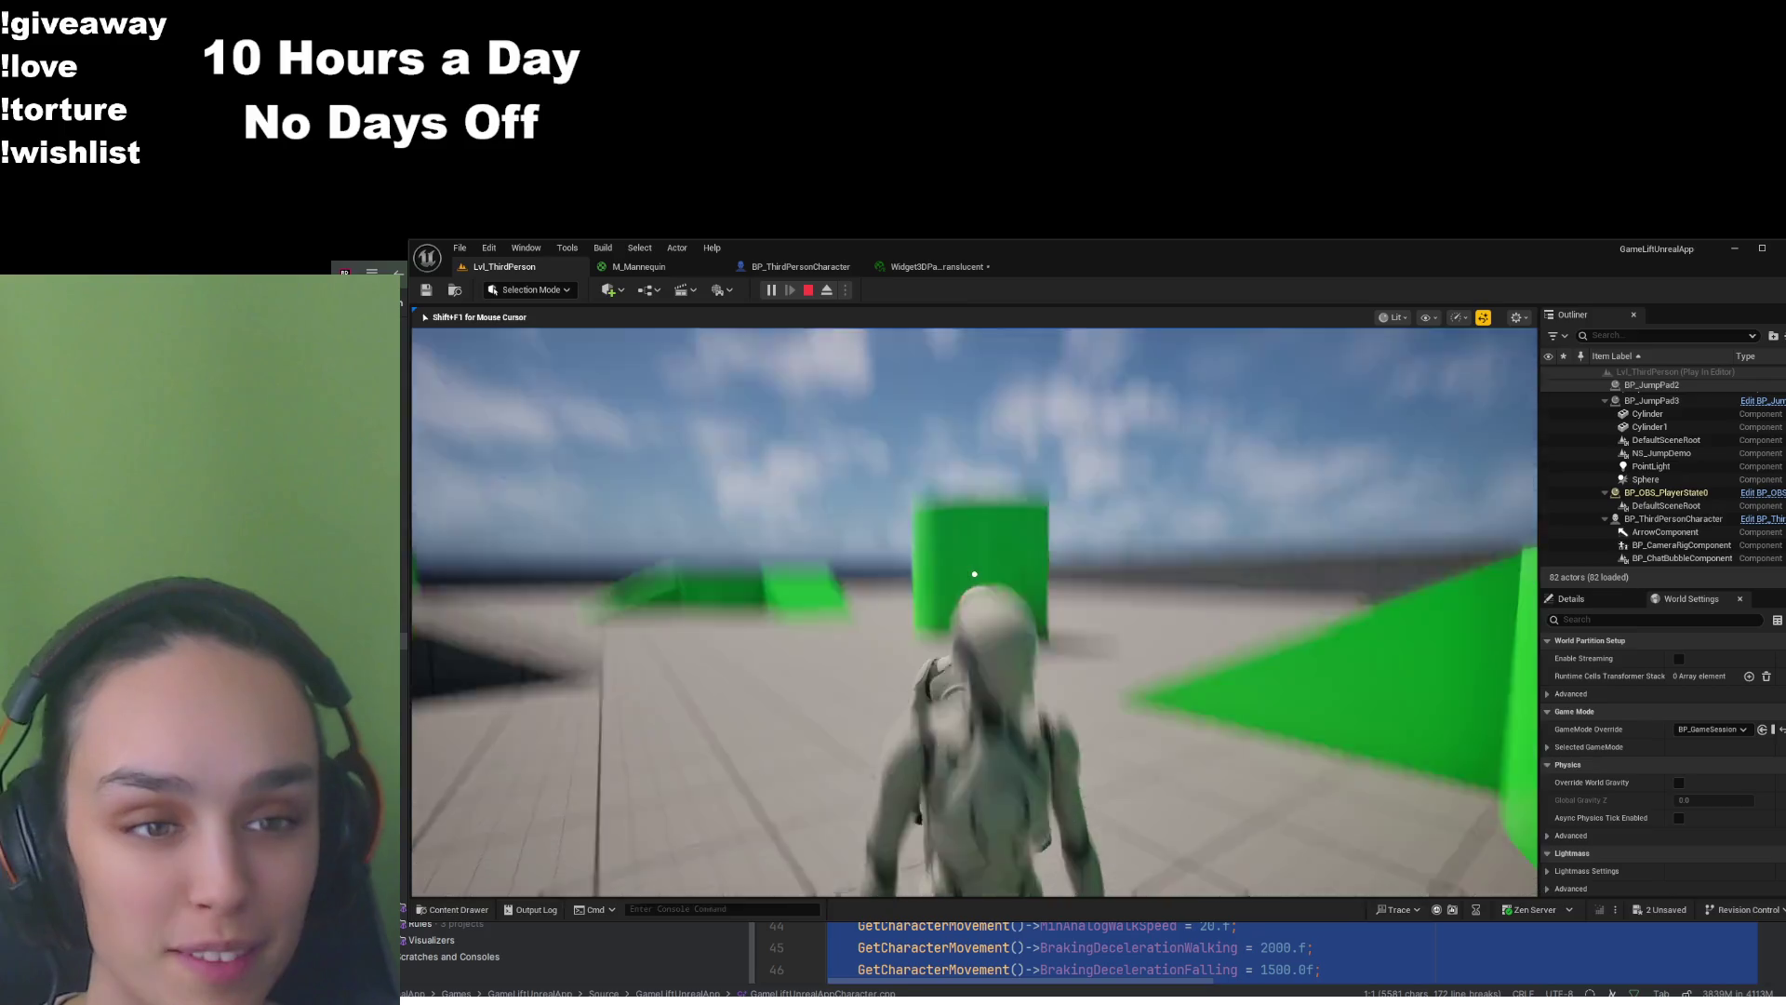
Raise FadeStartDistance to 60 and return to the running game to test
{"action": "key", "text": "shift+F1"}
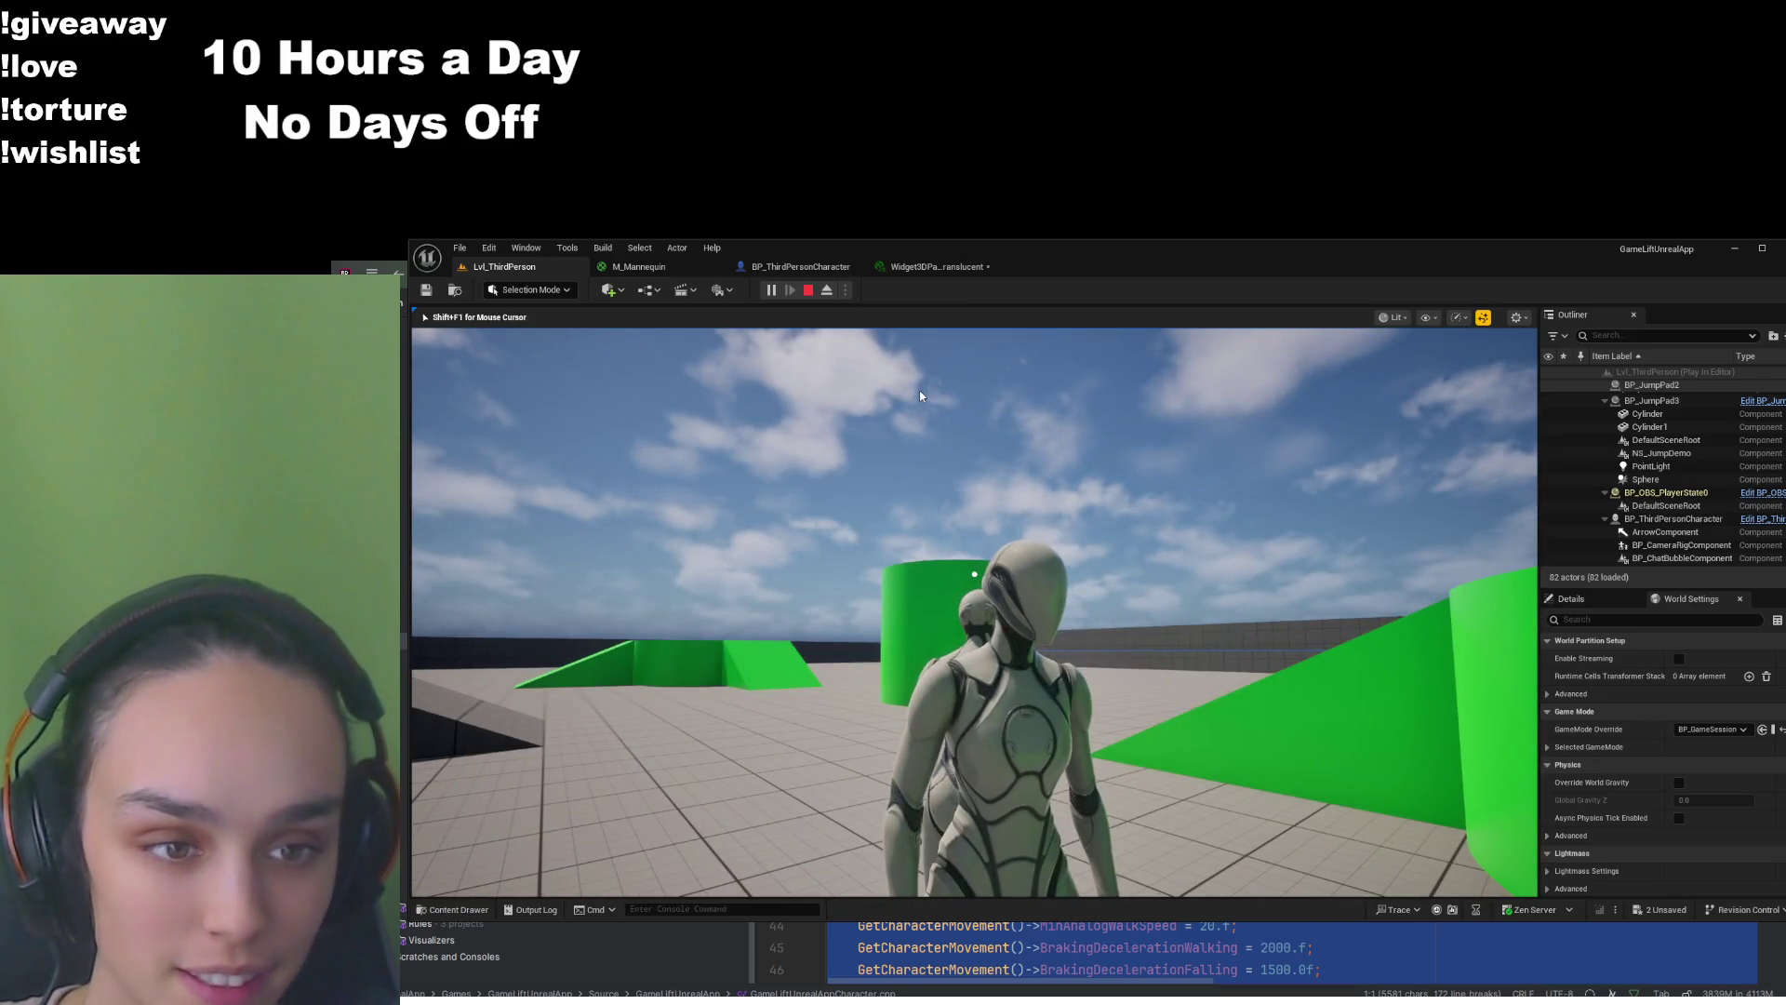
{"action": "left_click", "coordinate": [638, 266]}
{"action": "left_click", "coordinate": [1114, 553]}
{"action": "type", "text": "60"}
{"action": "key", "text": "Return"}
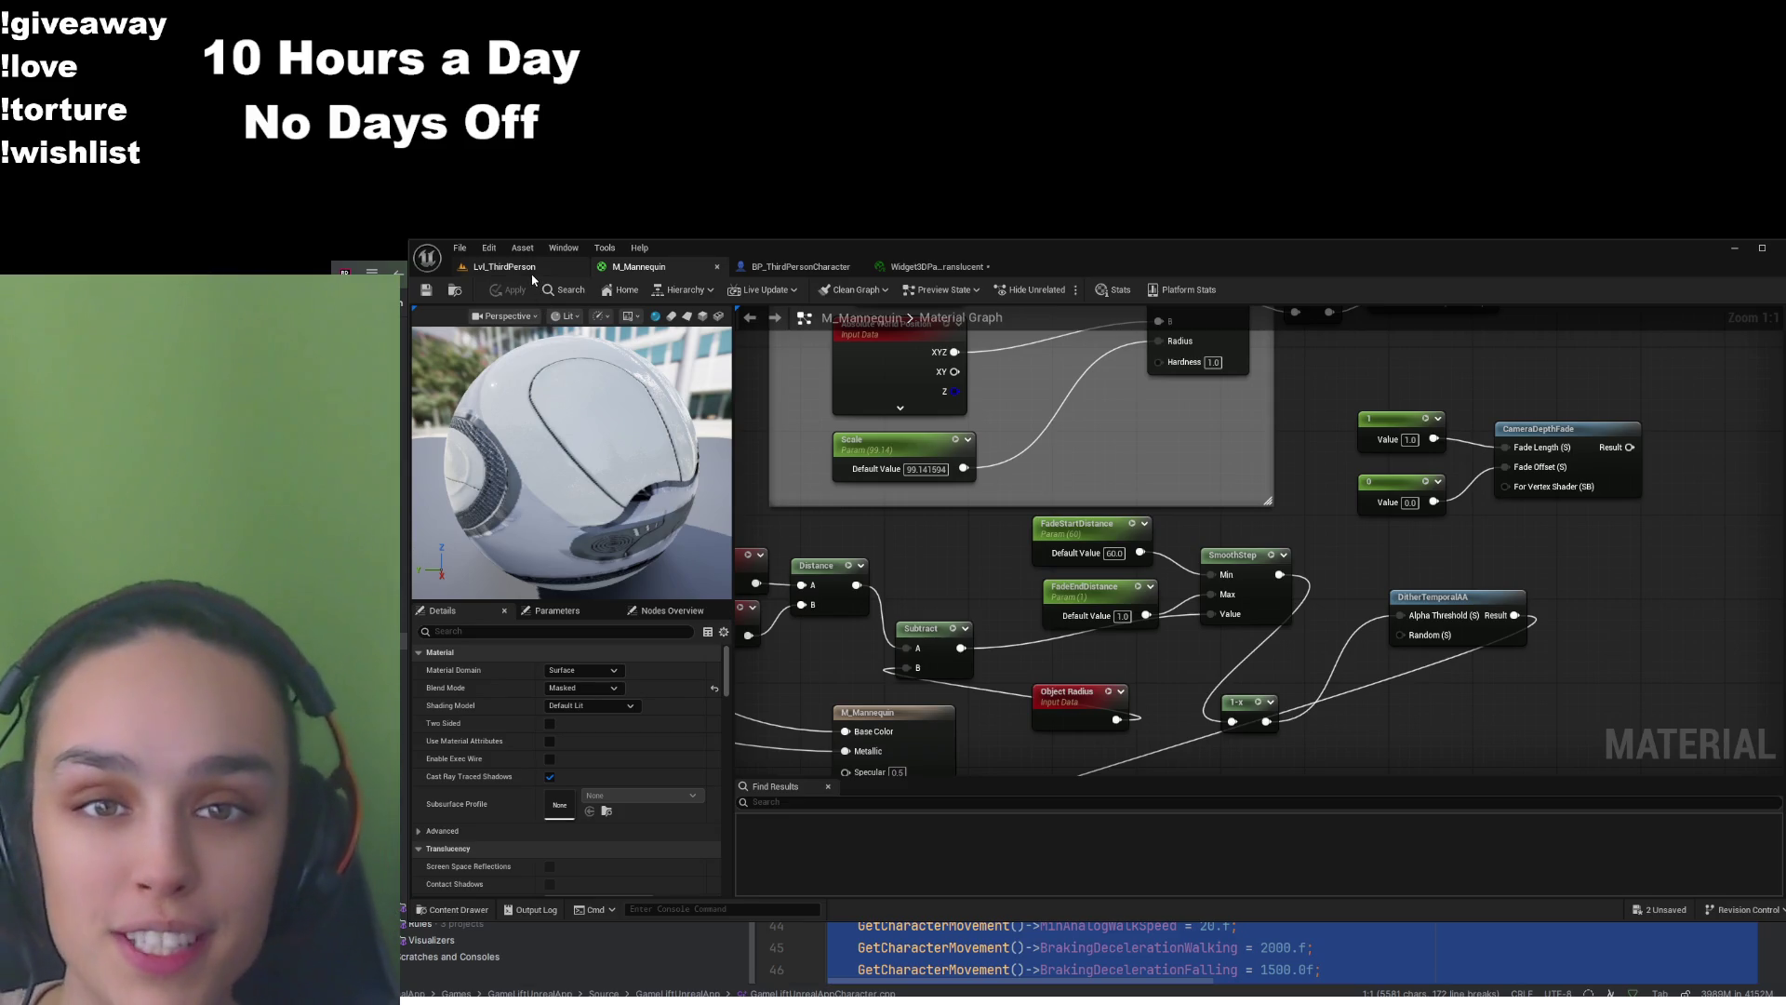
{"action": "left_click", "coordinate": [503, 266]}
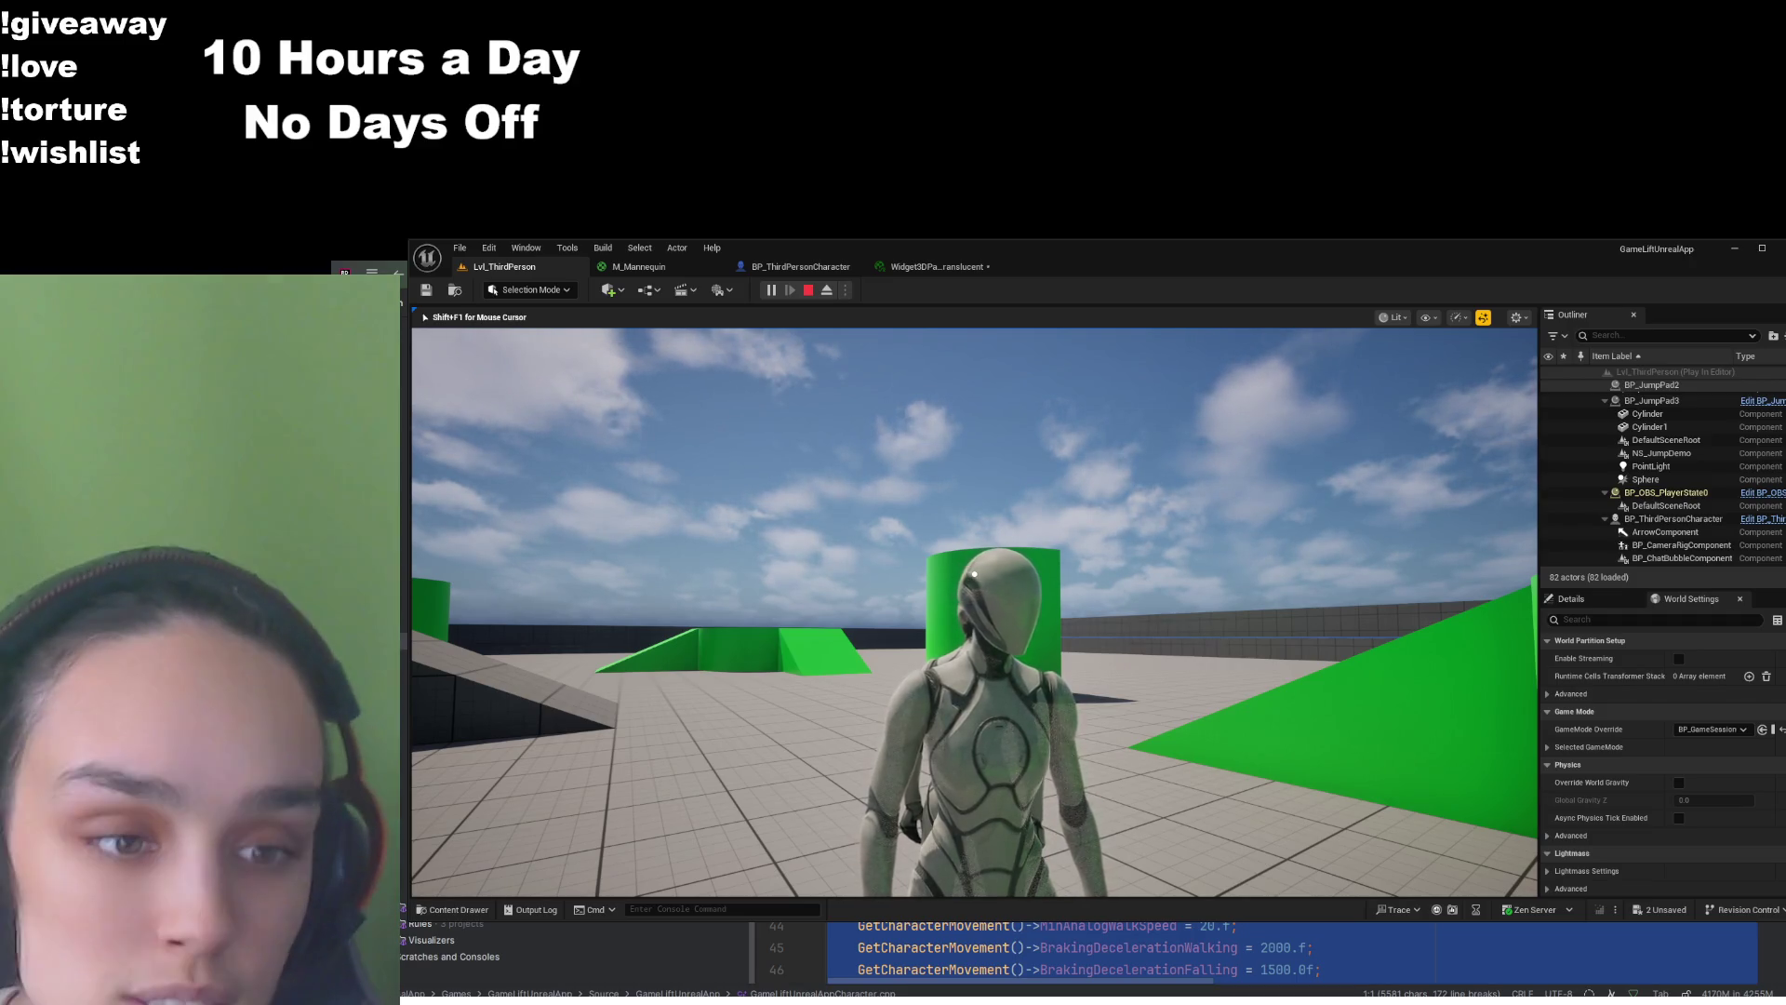
Set FadeStartDistance to 70, apply, and test the fade in the running game
{"action": "left_click", "coordinate": [638, 267]}
{"action": "left_click", "coordinate": [1115, 553]}
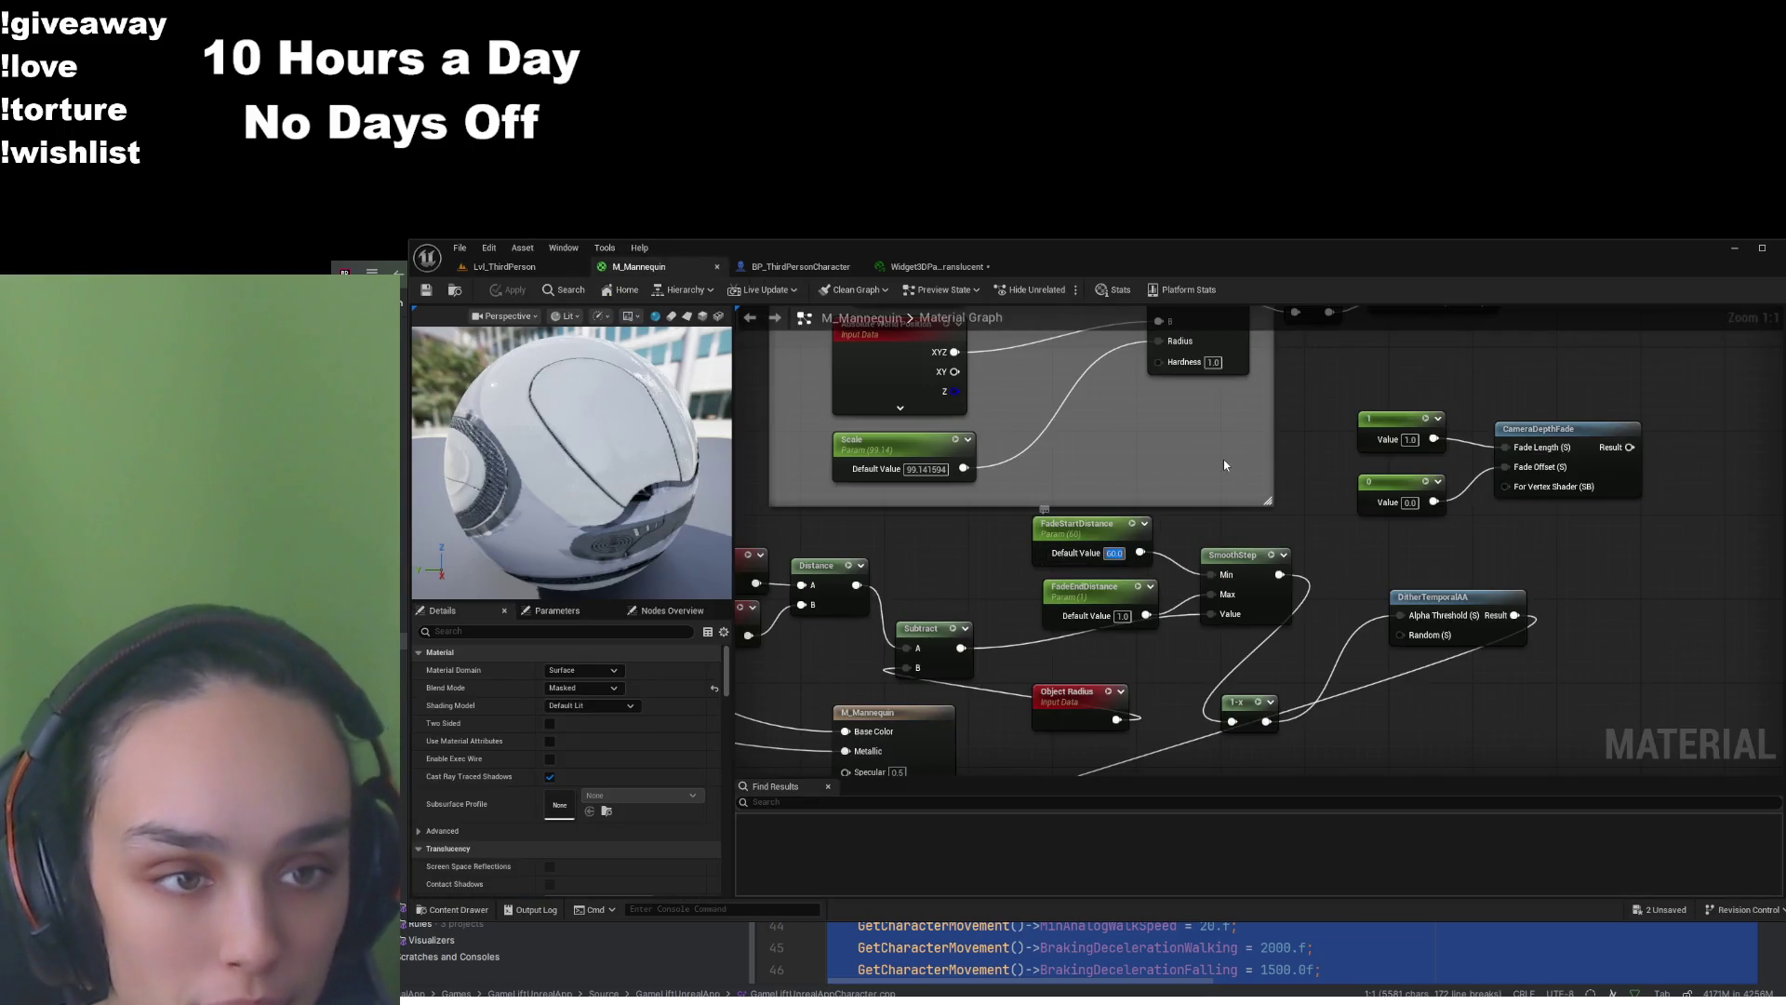
{"action": "type", "text": "70"}
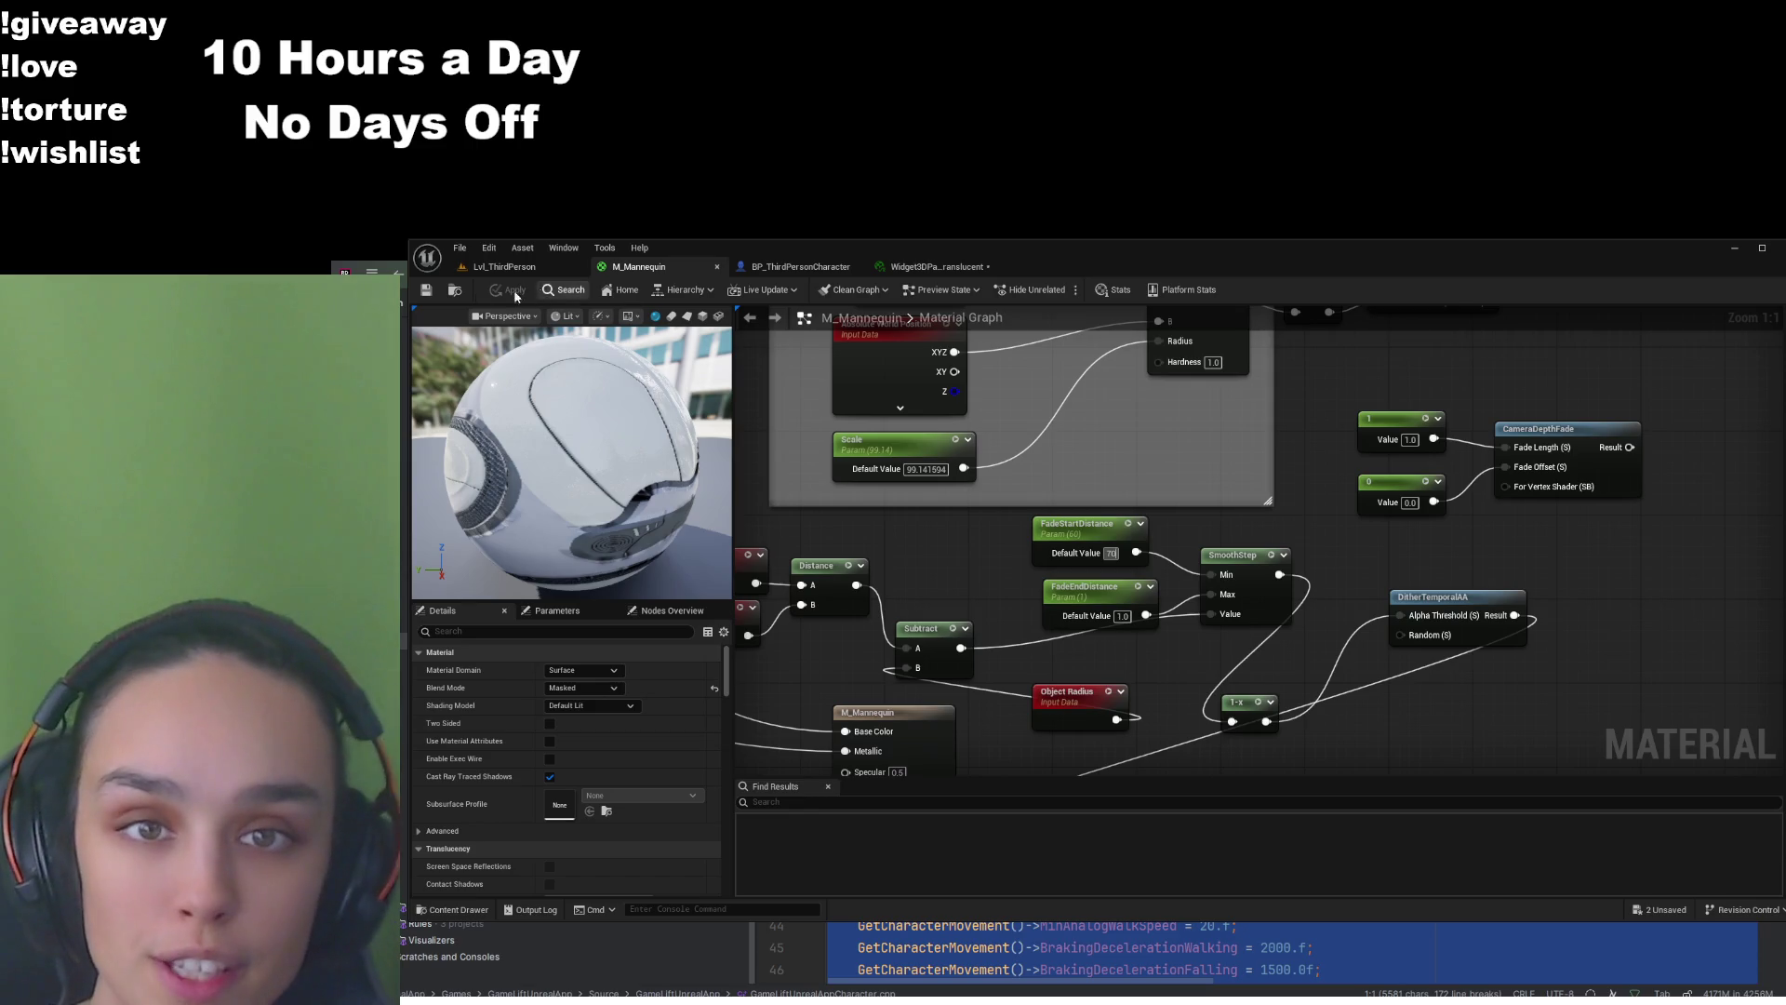
{"action": "key", "text": "Return"}
{"action": "left_click", "coordinate": [502, 289]}
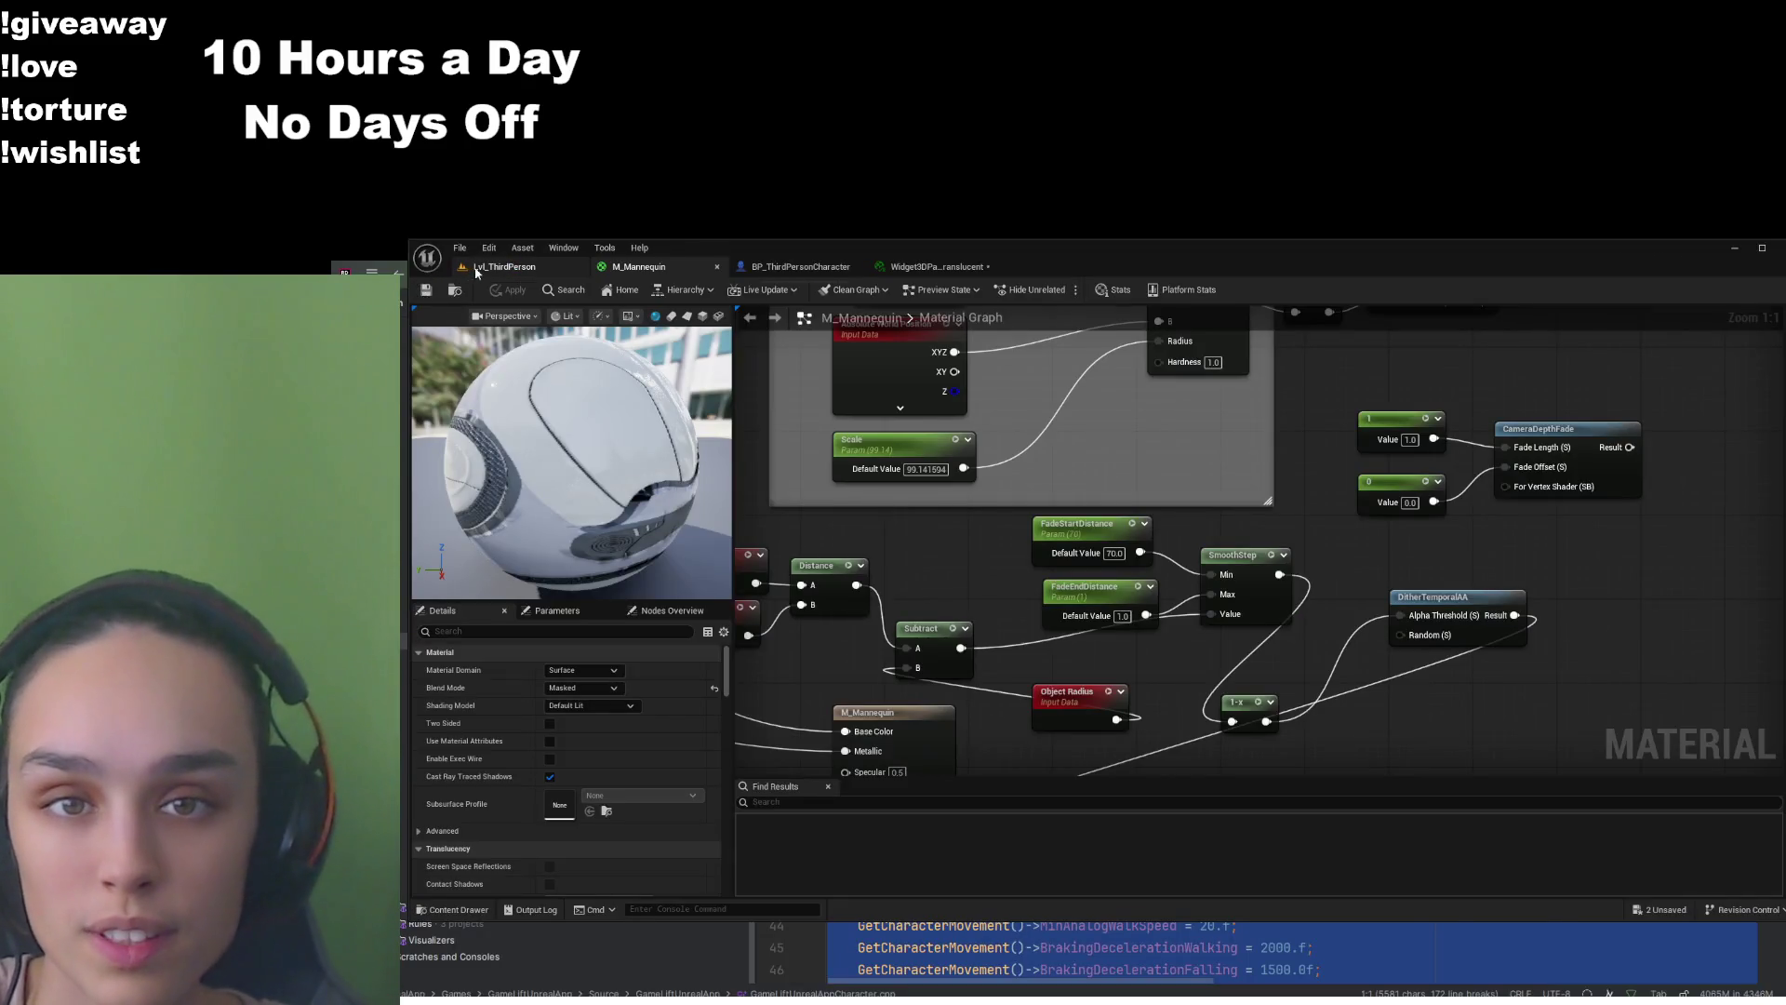
{"action": "left_click", "coordinate": [502, 267]}
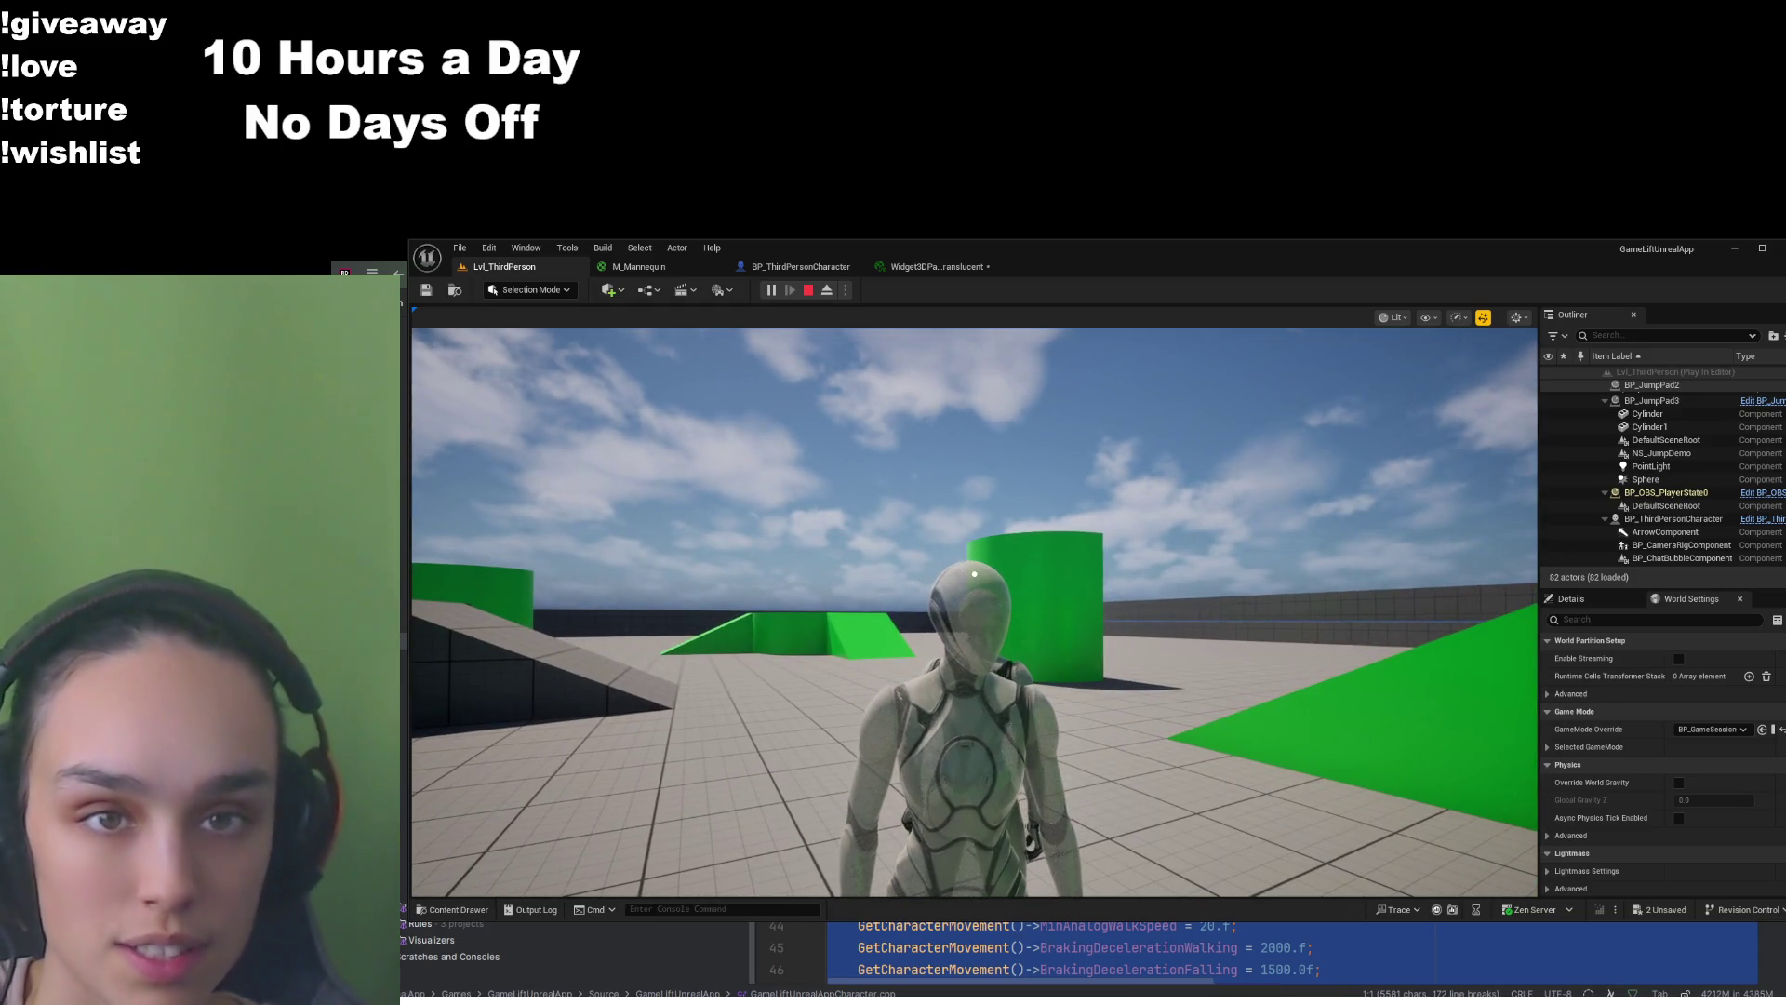
Raise FadeStartDistance to 80 and take control in the running game again
{"action": "key", "text": "shift+F1"}
{"action": "left_click", "coordinate": [651, 266]}
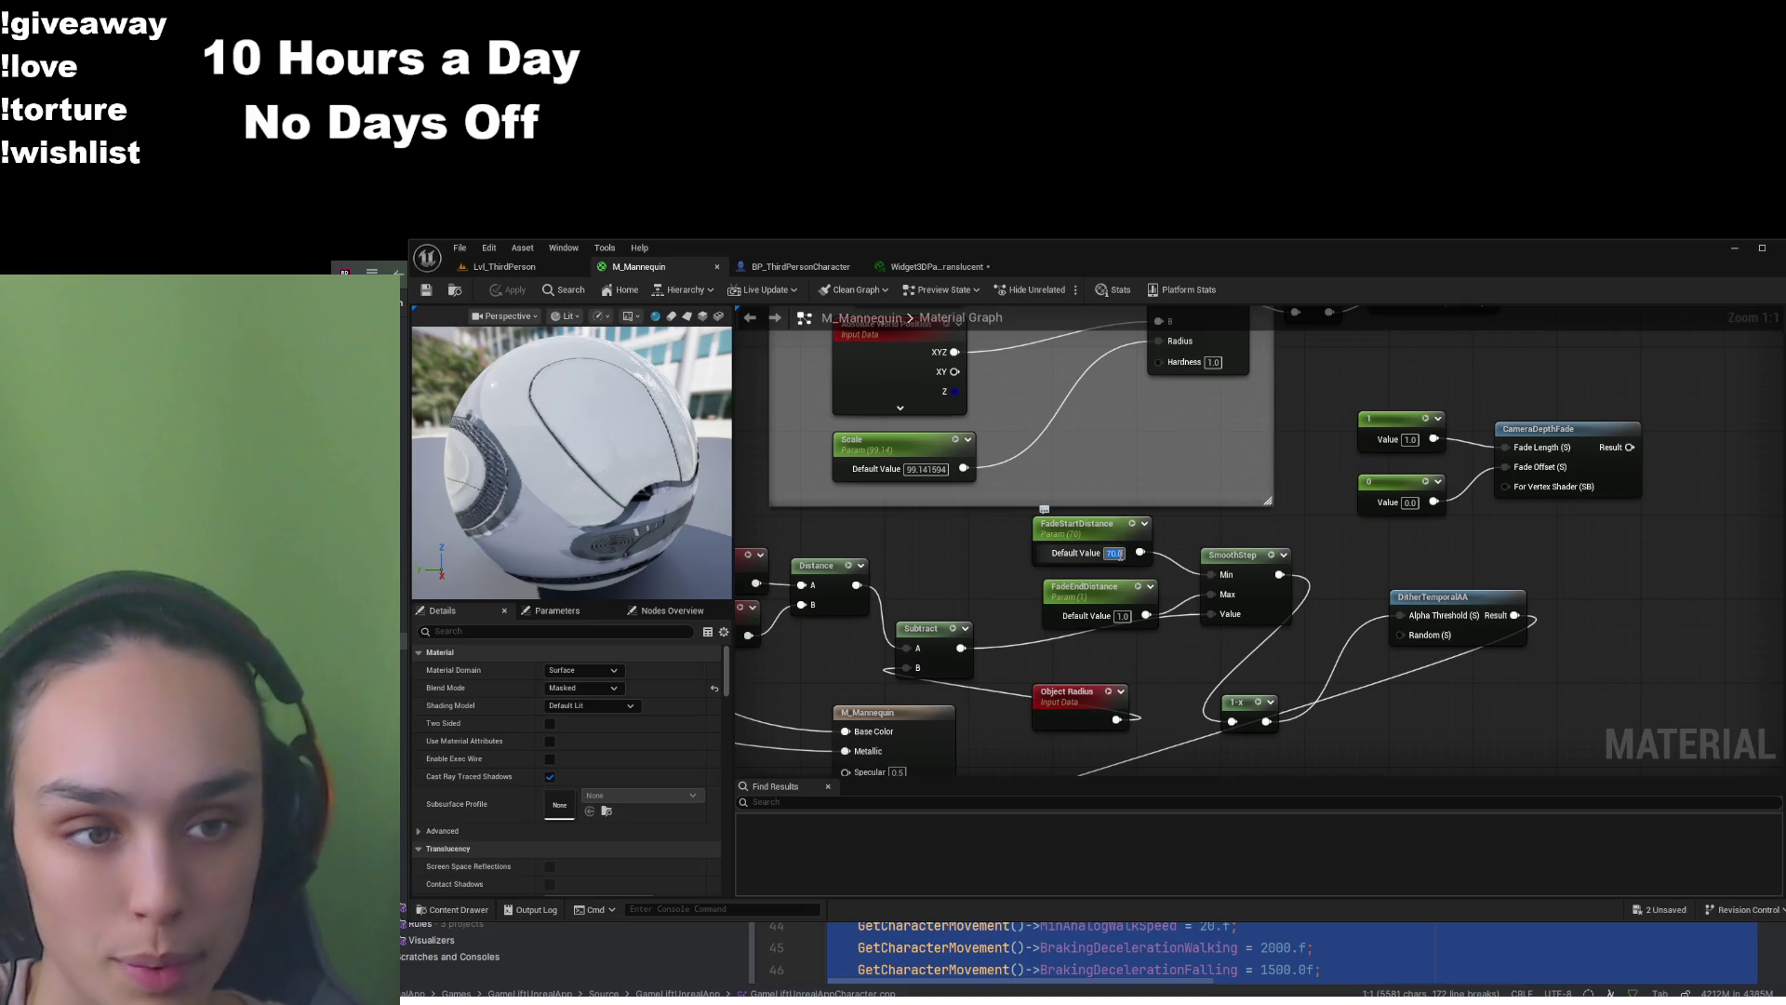
{"action": "type", "text": "80"}
{"action": "key", "text": "Return"}
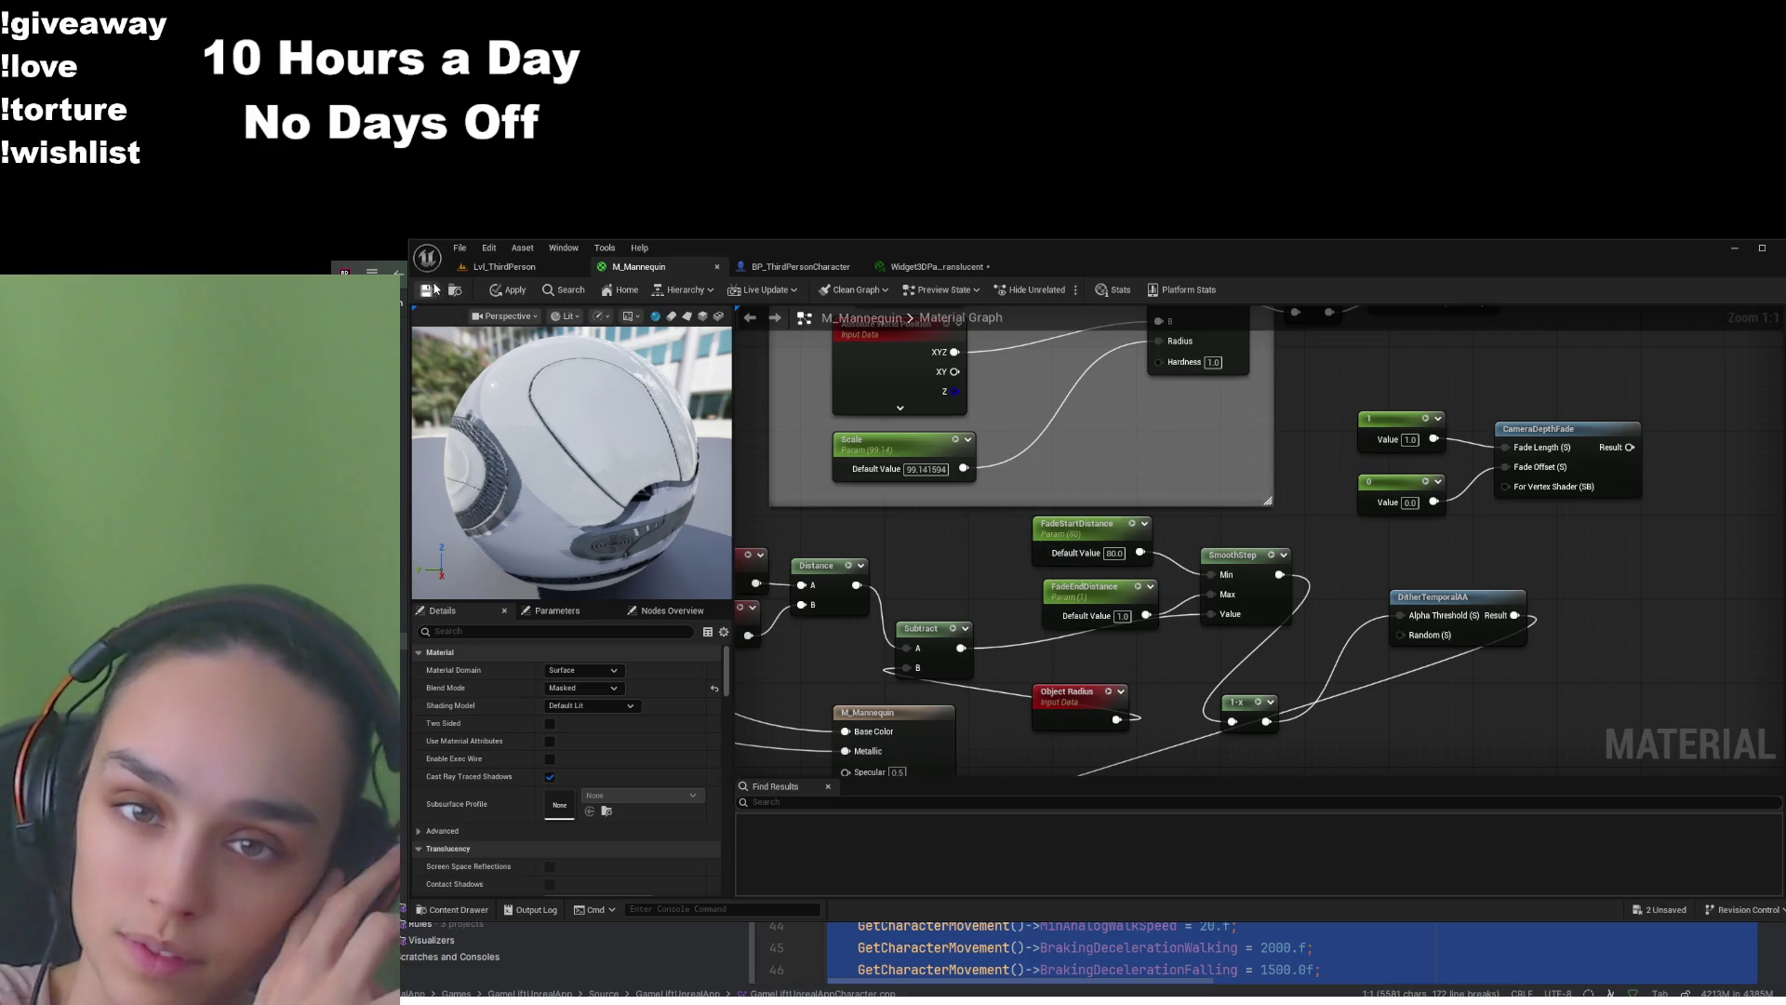
{"action": "left_click", "coordinate": [509, 290]}
{"action": "left_click", "coordinate": [503, 266]}
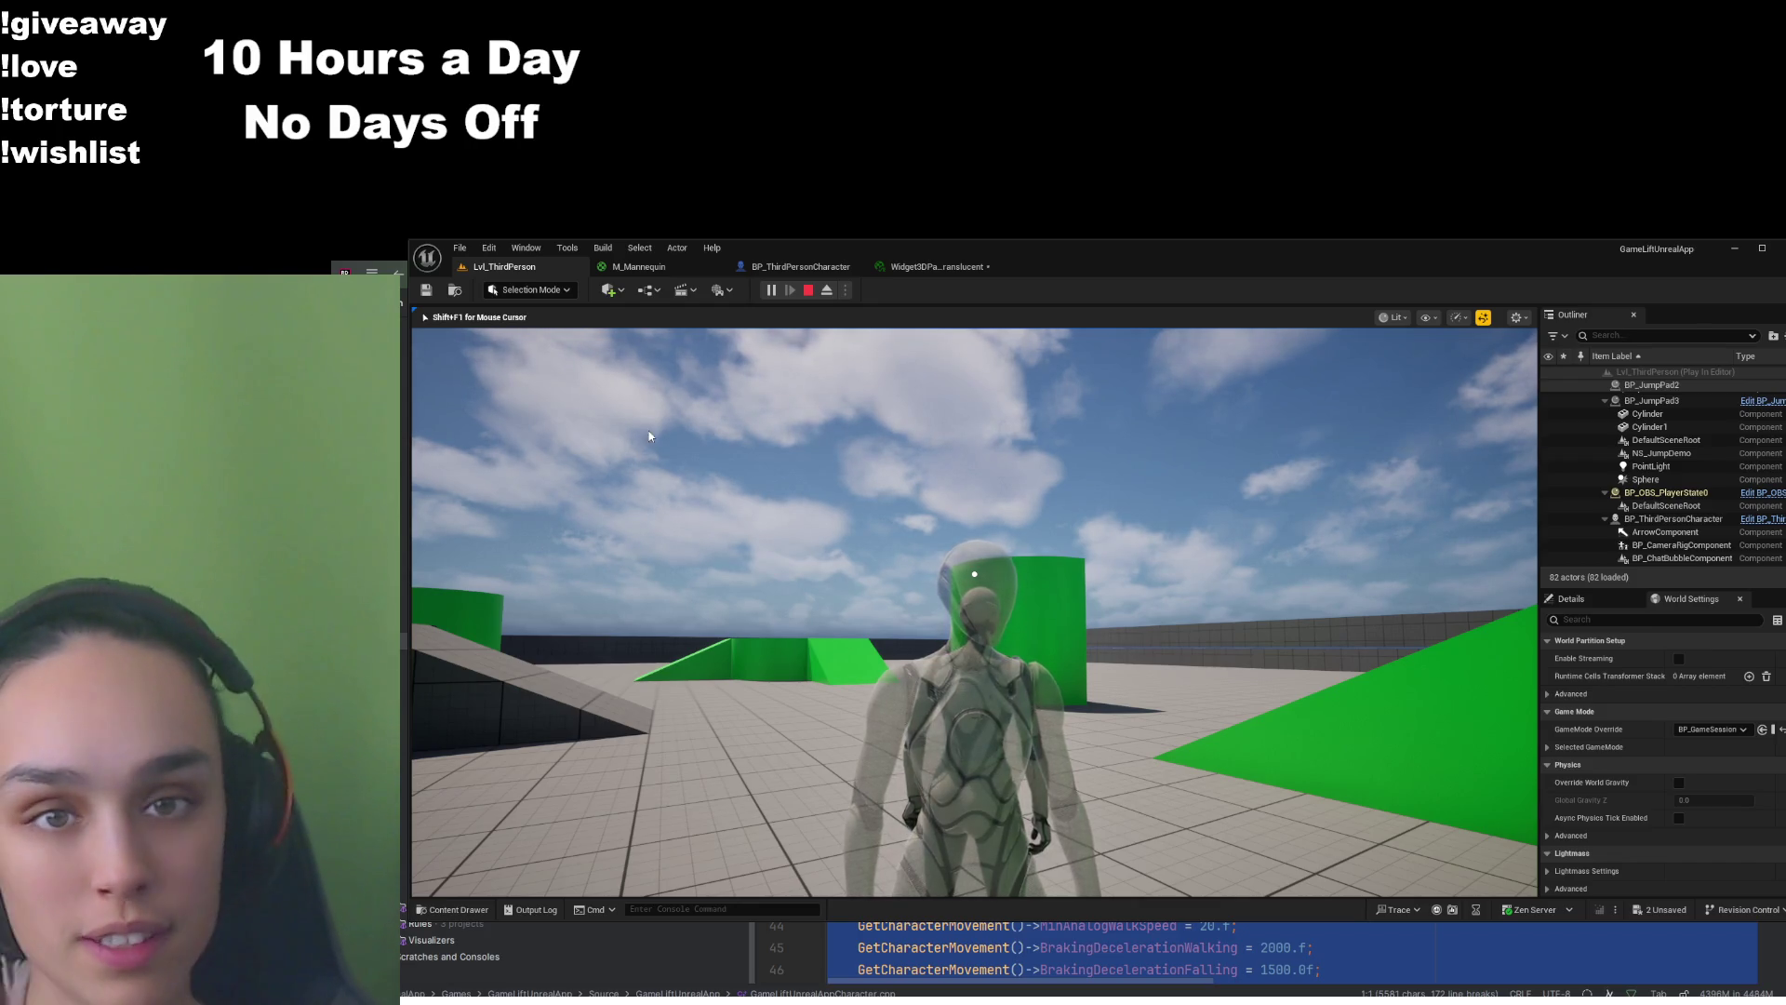
Set FadeStartDistance to 100 and check the fade in the running level
{"action": "left_click", "coordinate": [648, 270]}
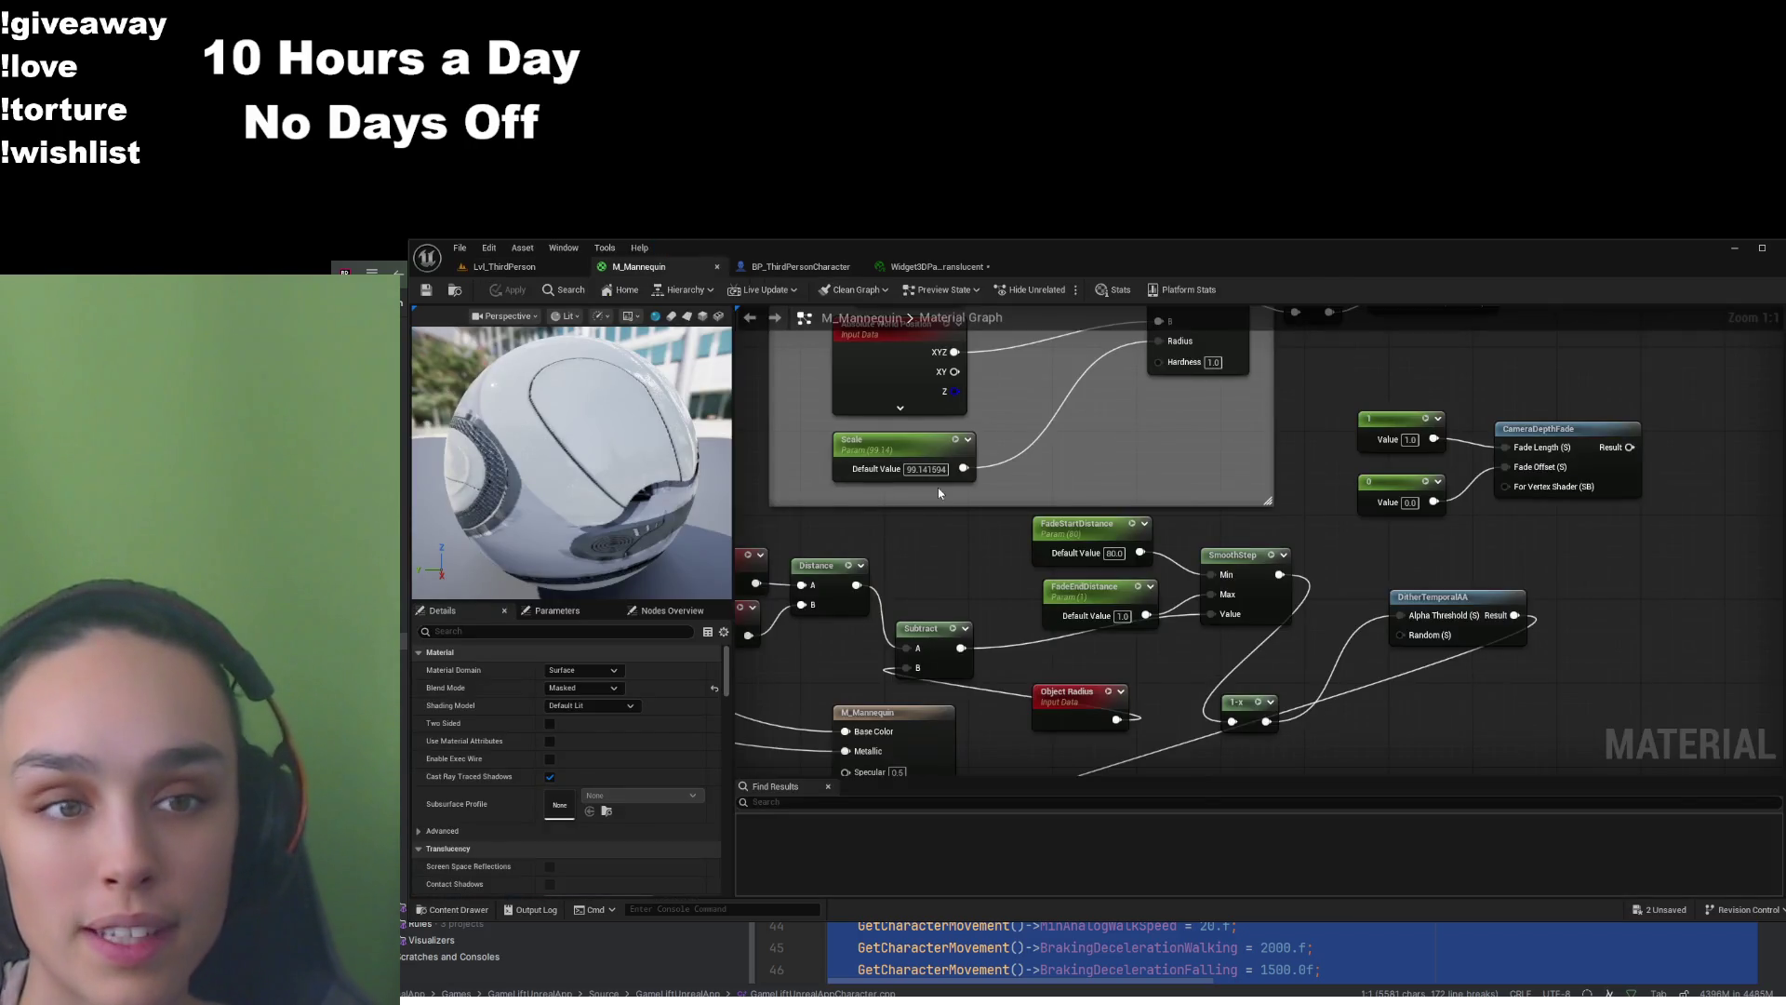
{"action": "type", "text": "100"}
{"action": "key", "text": "Return"}
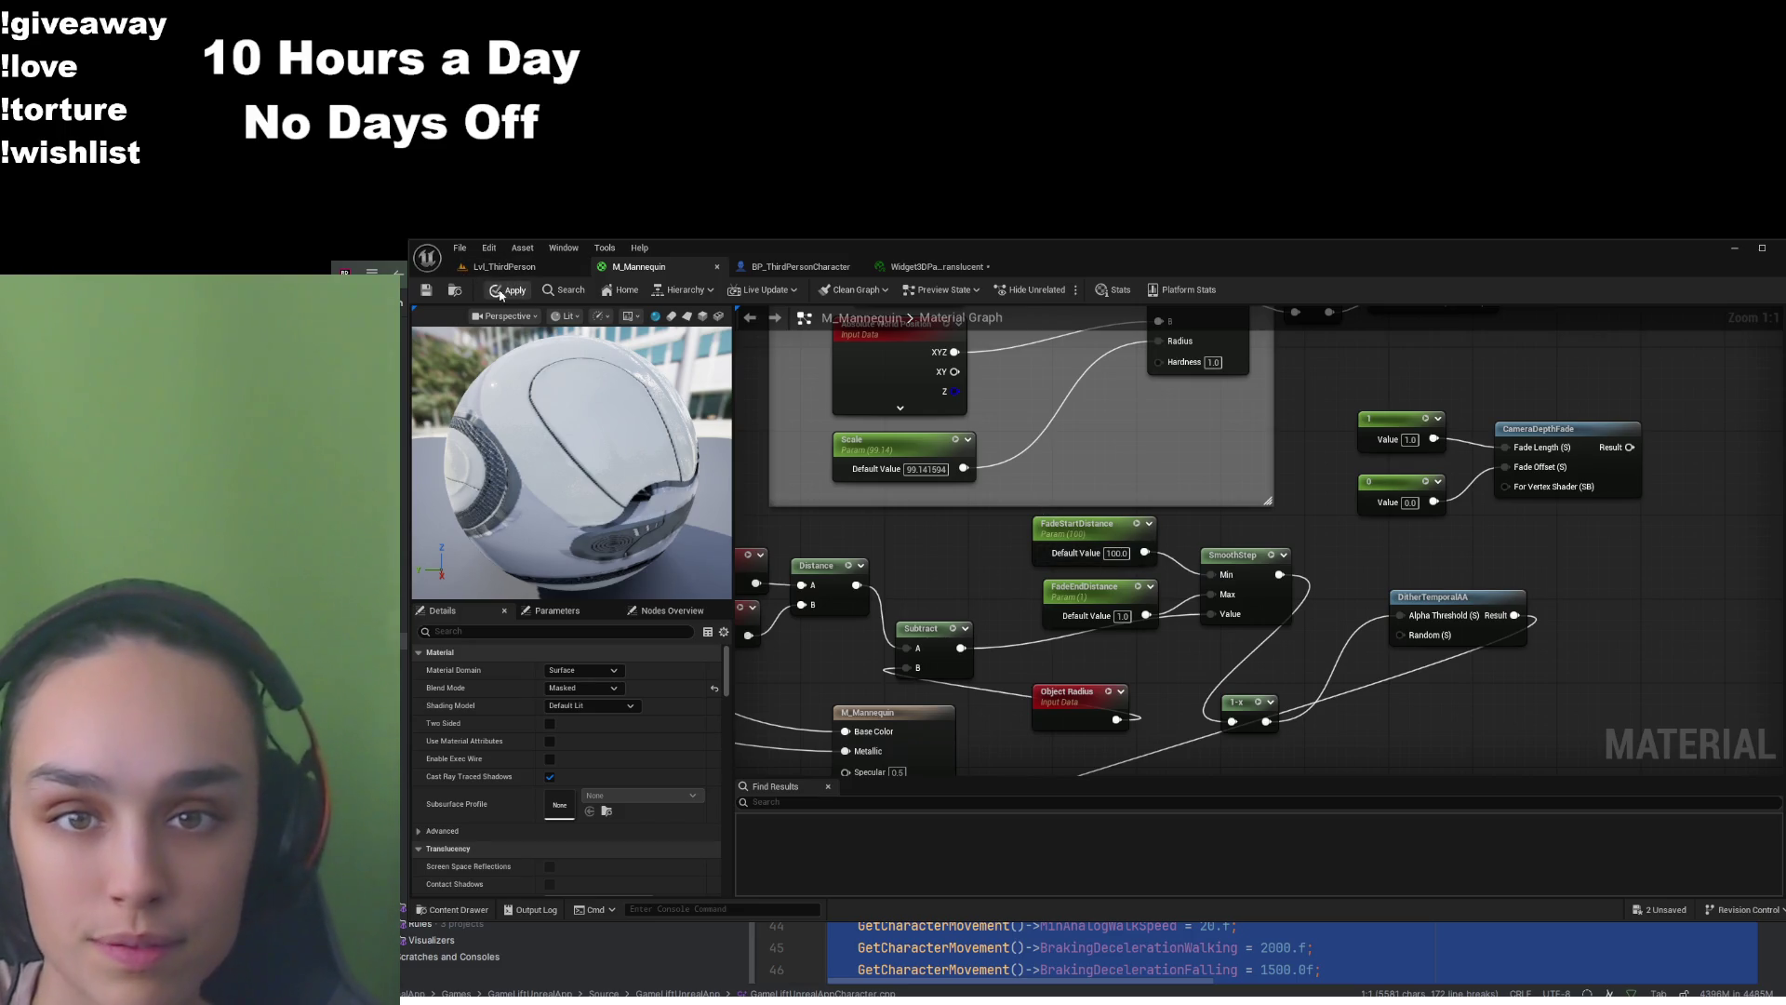
{"action": "left_click", "coordinate": [493, 267]}
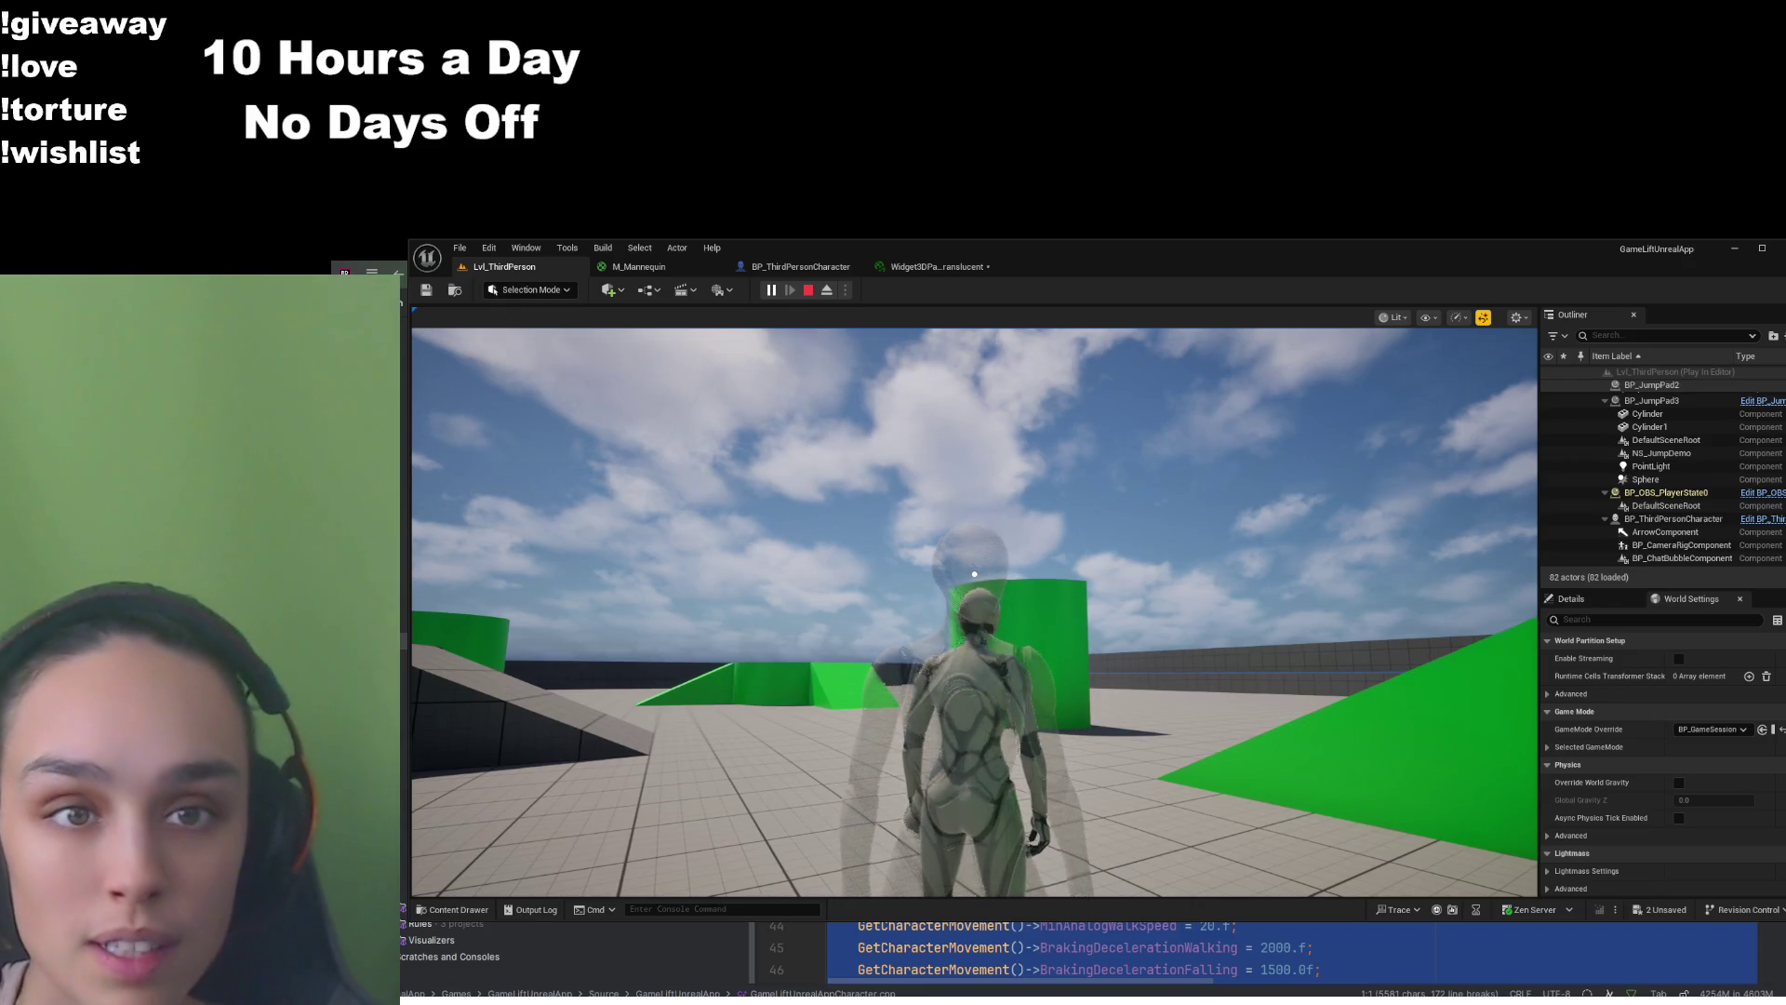
Raise FadeStartDistance to 110 and return to the running level to test
{"action": "left_click", "coordinate": [640, 266]}
{"action": "double_click", "coordinate": [1117, 552]}
{"action": "type", "text": "110"}
{"action": "key", "text": "Return"}
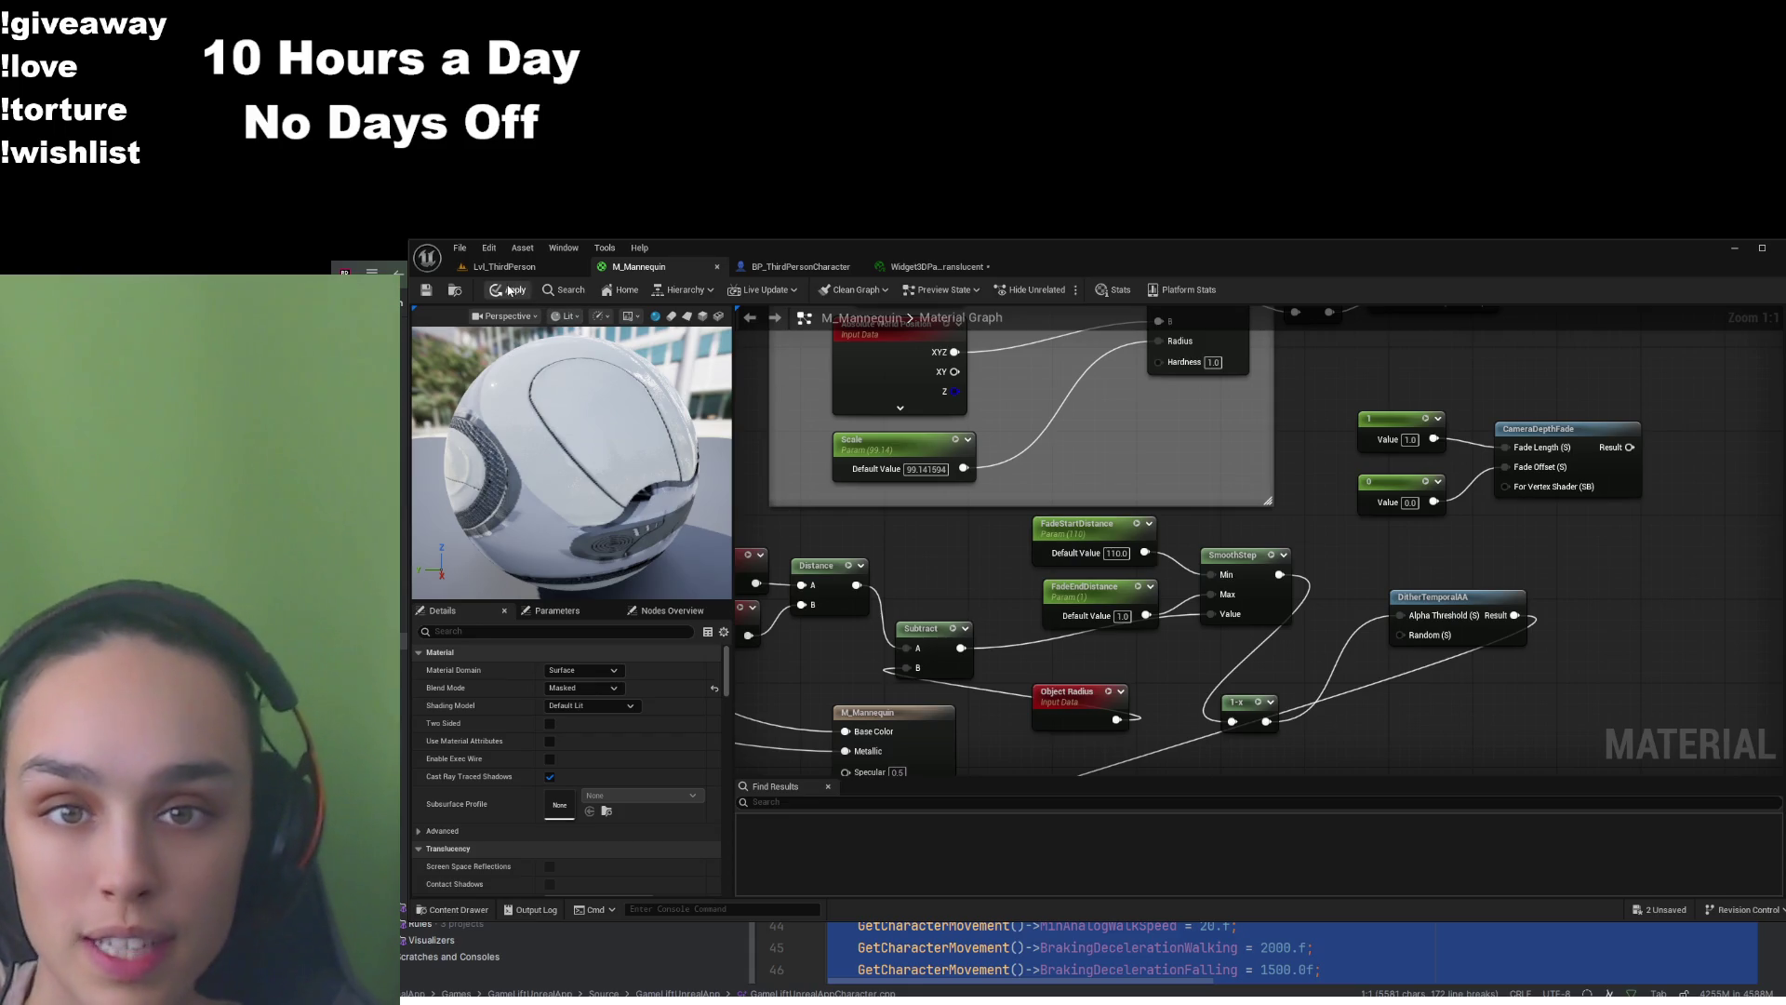
{"action": "left_click", "coordinate": [488, 270]}
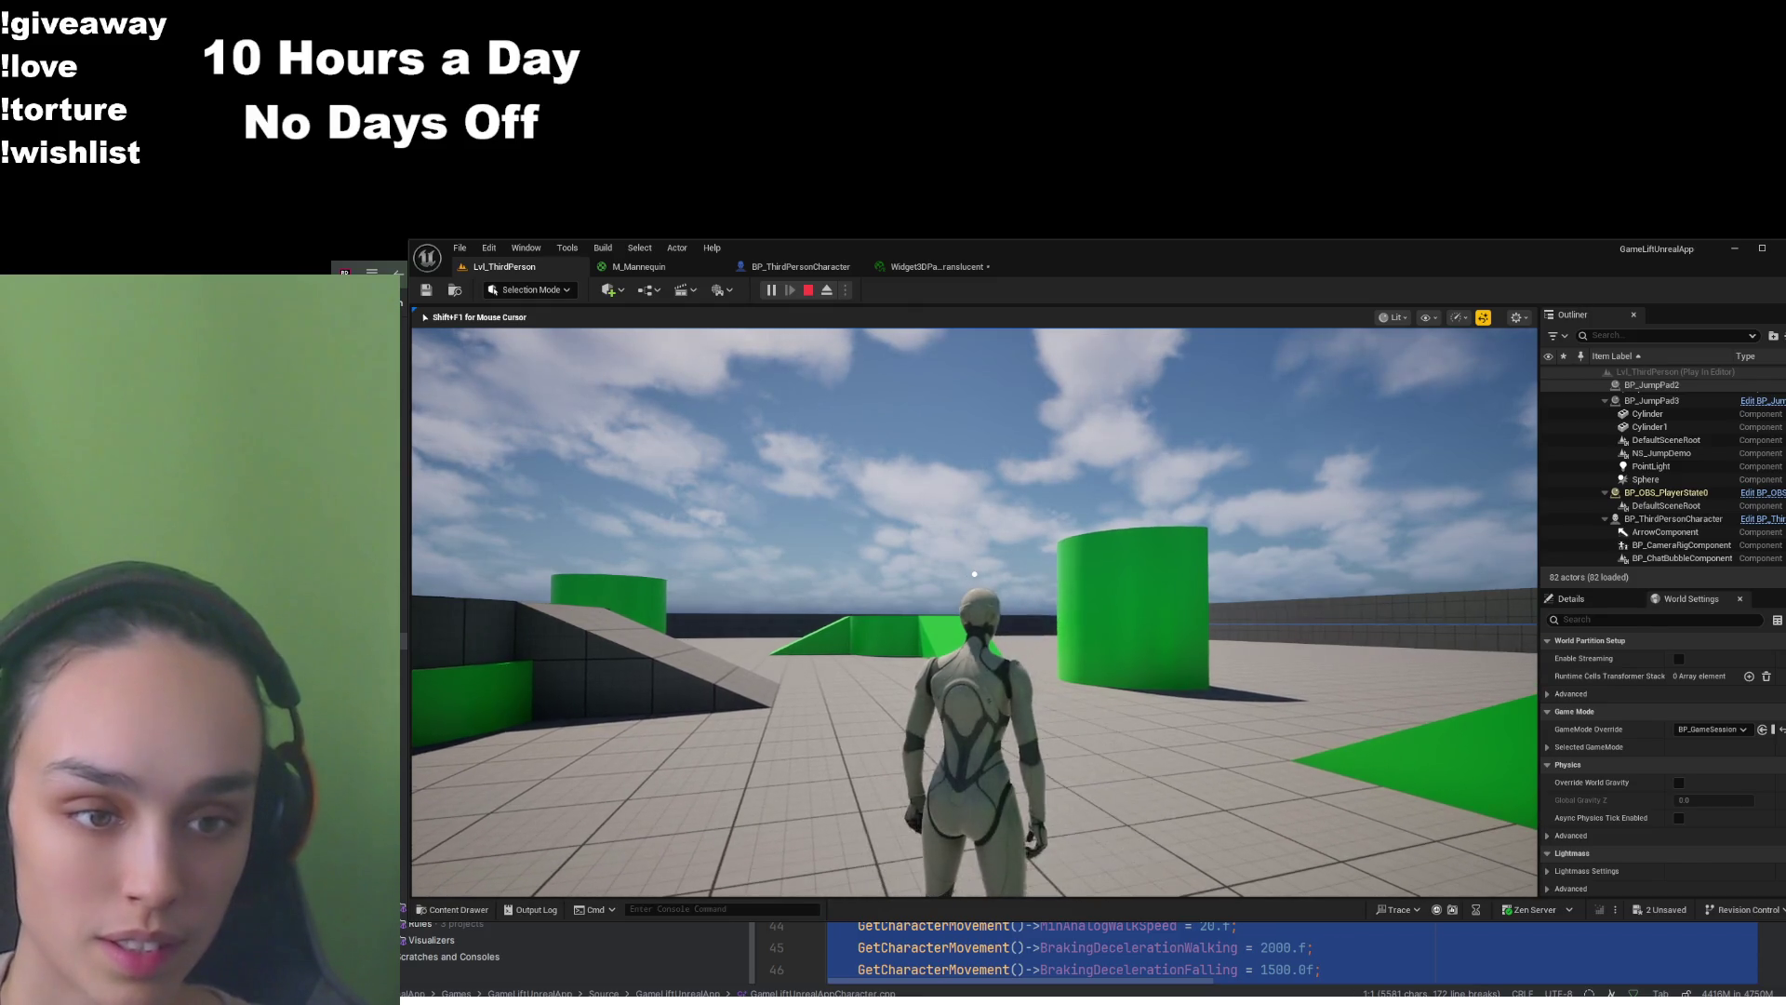
Walk the character forward in the running level, then return to M_Mannequin to edit FadeEndDistance
{"action": "left_click", "coordinate": [653, 268]}
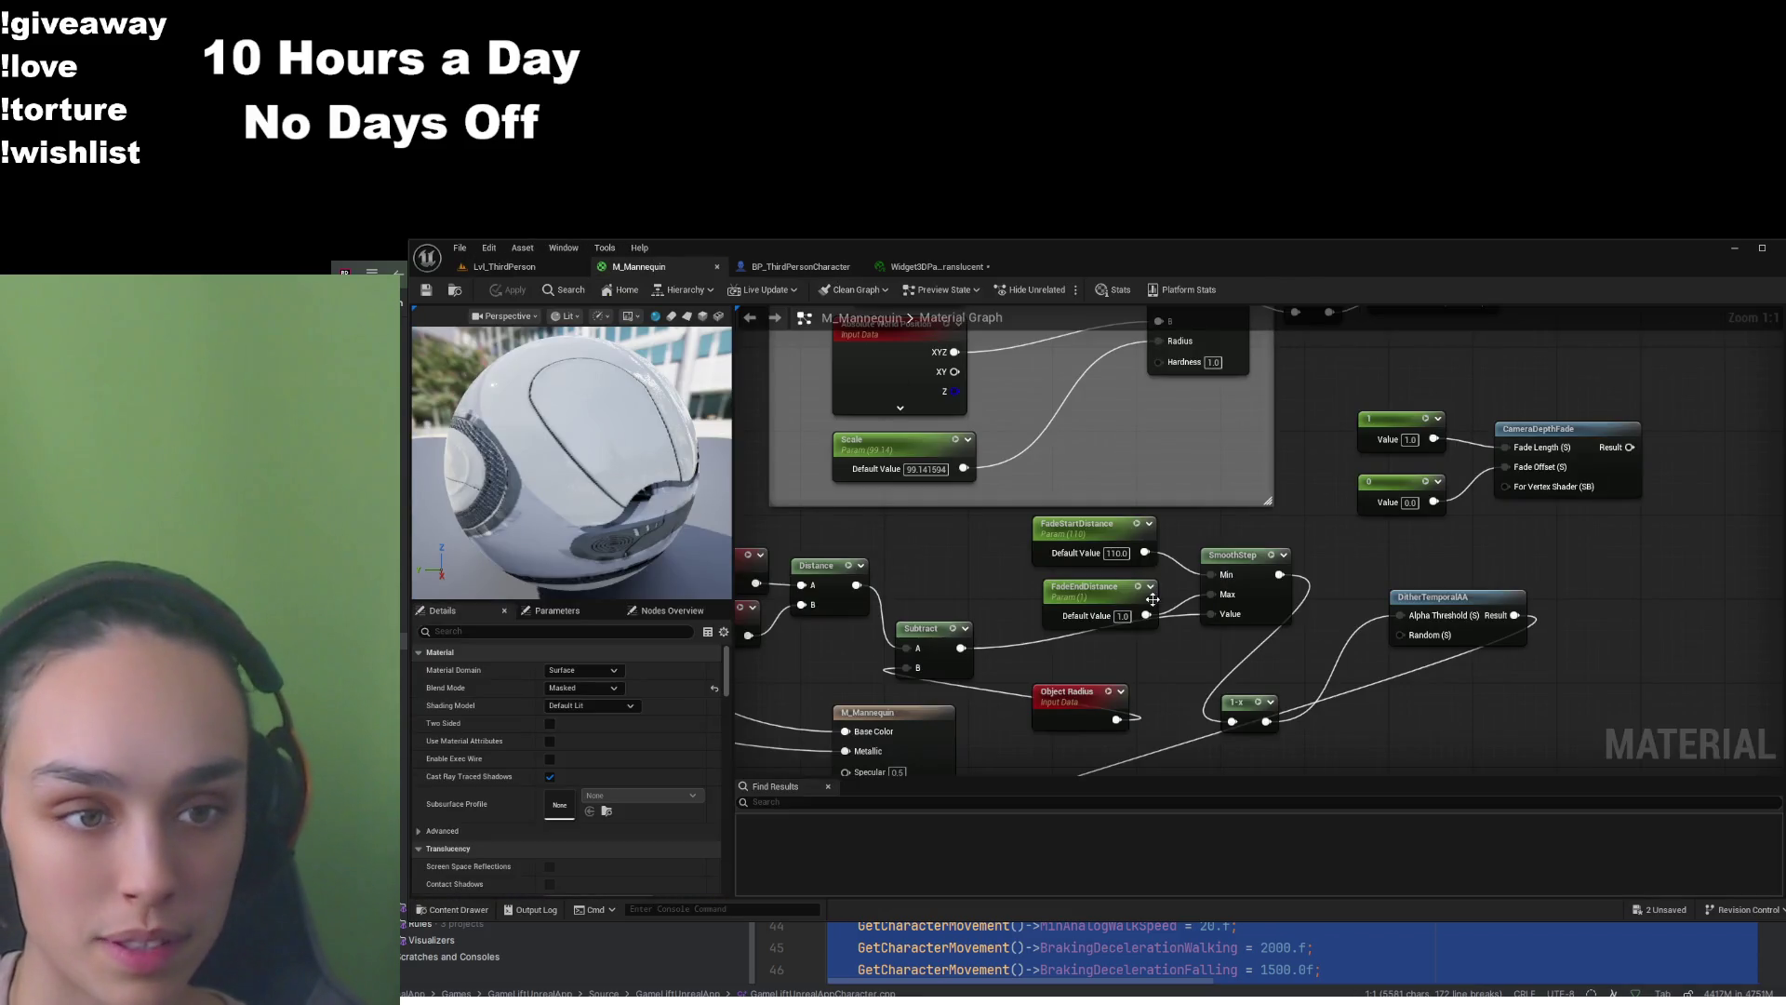
{"action": "left_click", "coordinate": [504, 267]}
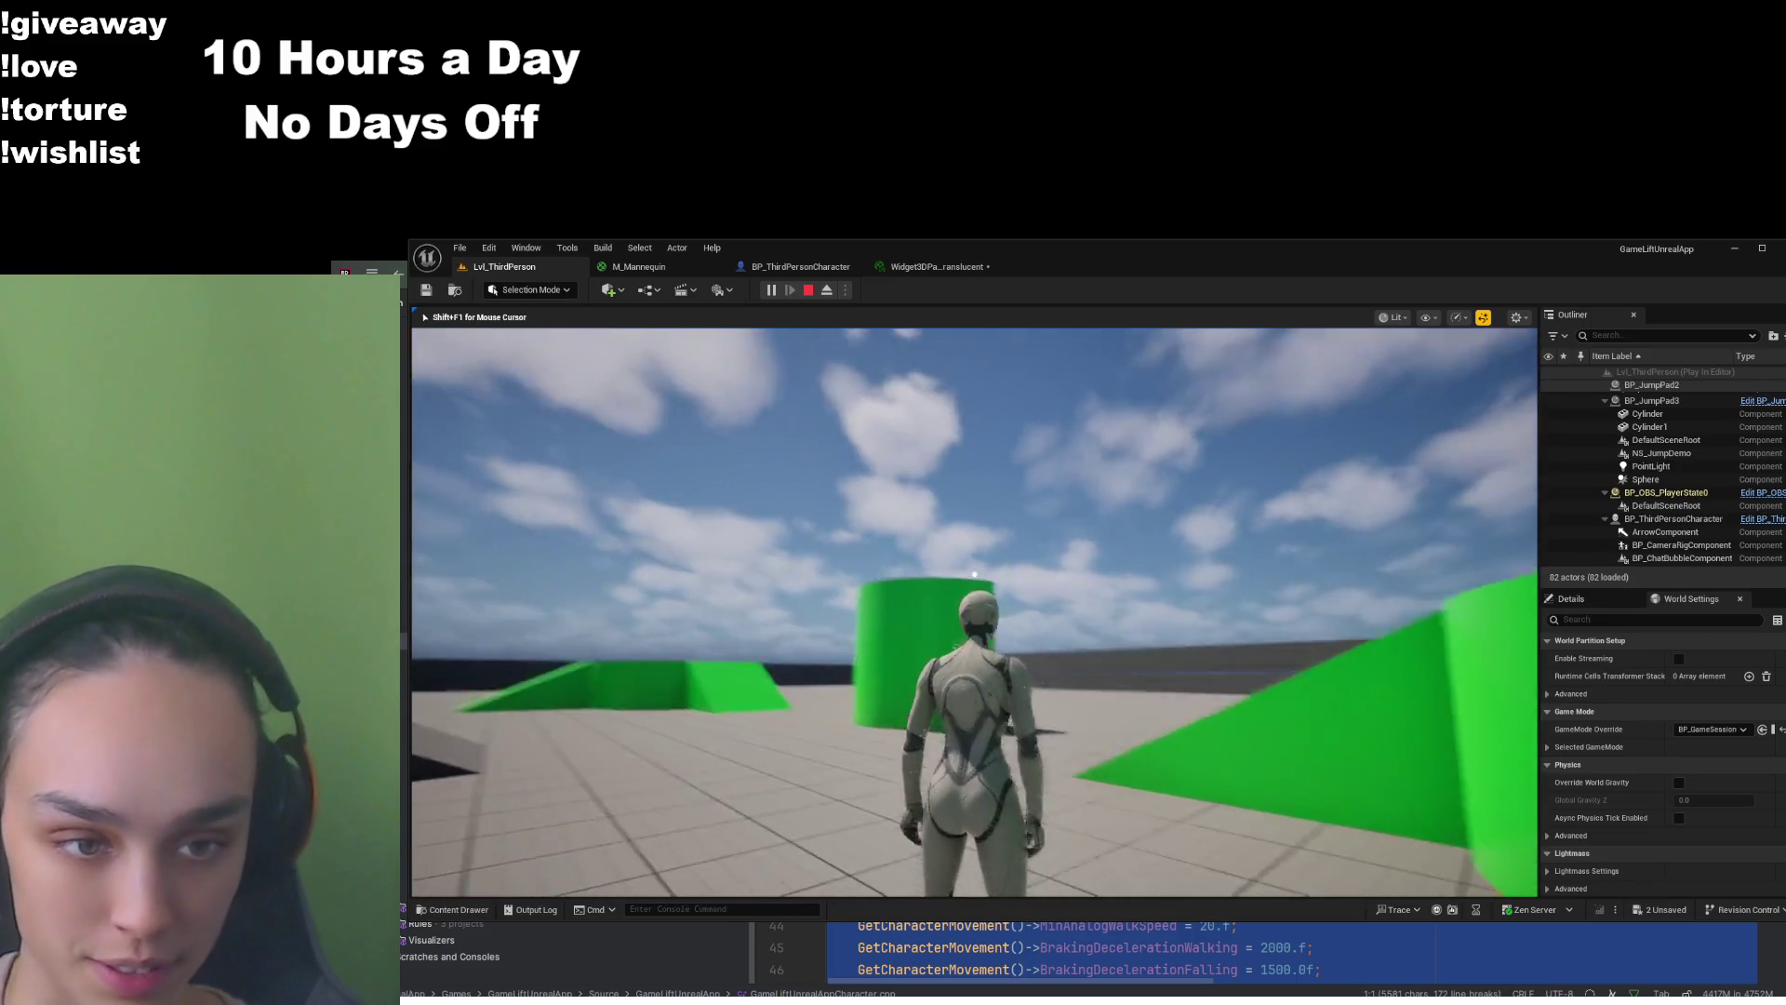
{"action": "key", "text": "w"}
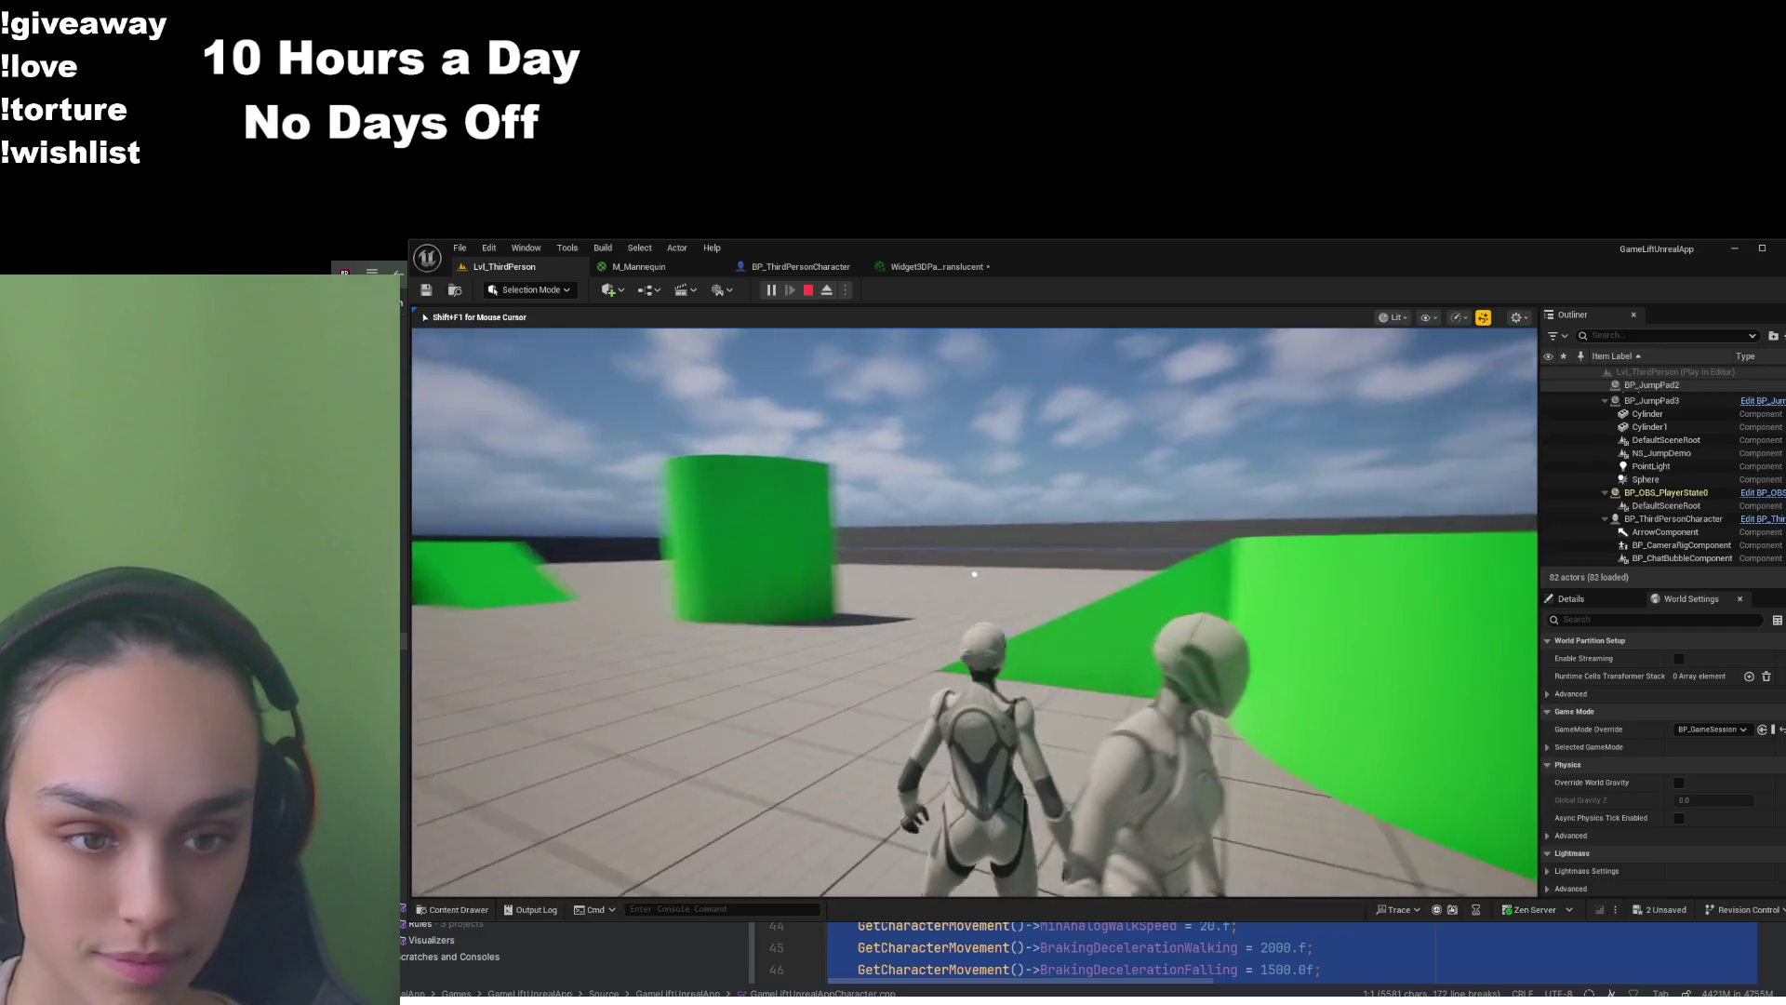
{"action": "key", "text": "shift+F1"}
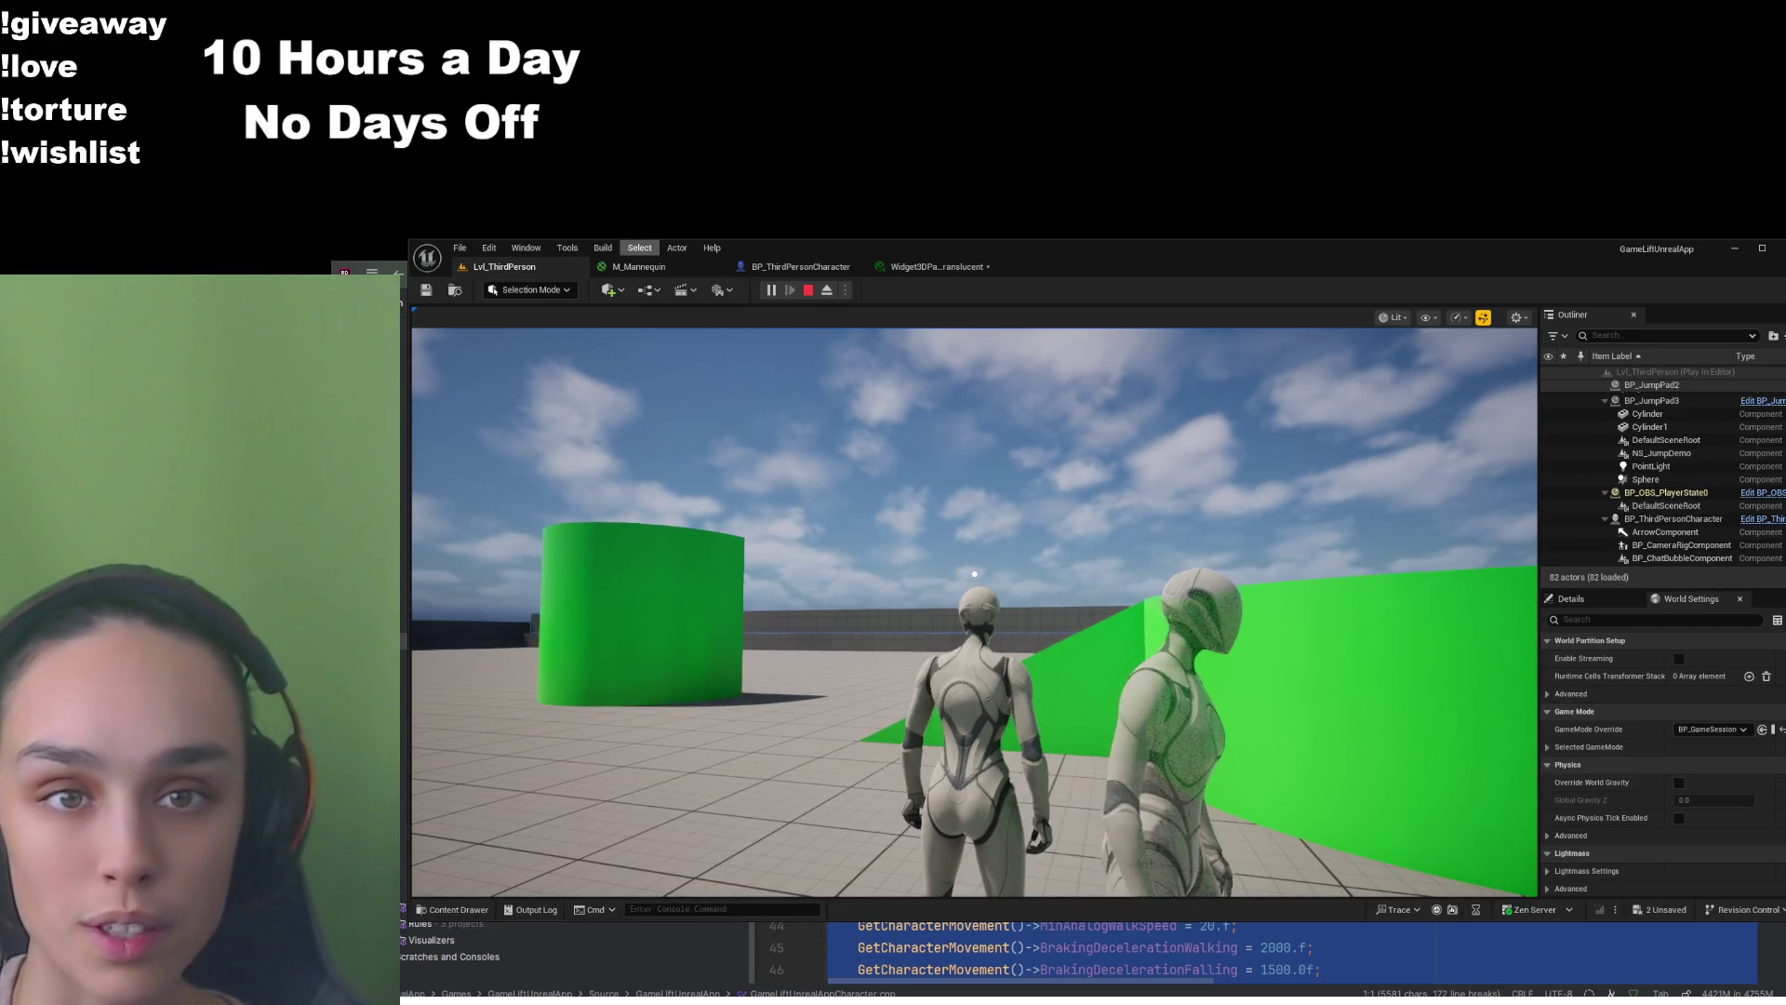
{"action": "left_click", "coordinate": [638, 266]}
{"action": "left_click", "coordinate": [1123, 616]}
Set FadeEndDistance to 0 and capture the mouse in the running game
{"action": "type", "text": "0"}
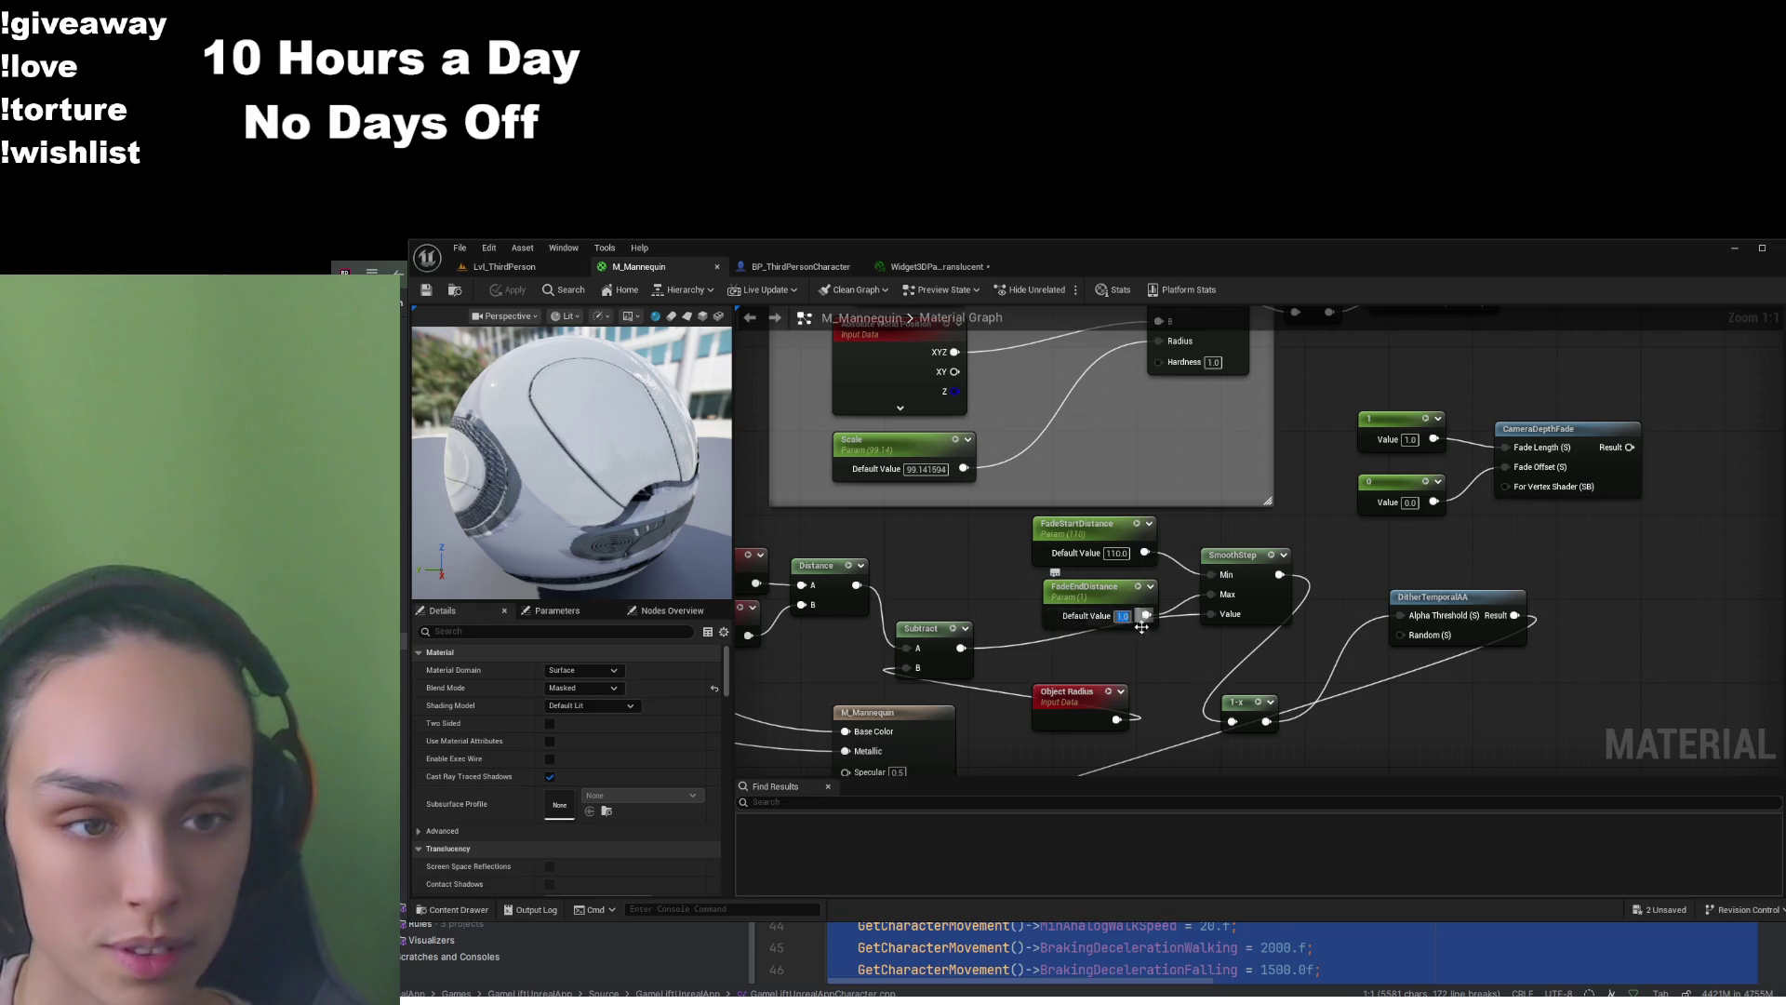
{"action": "key", "text": "Return"}
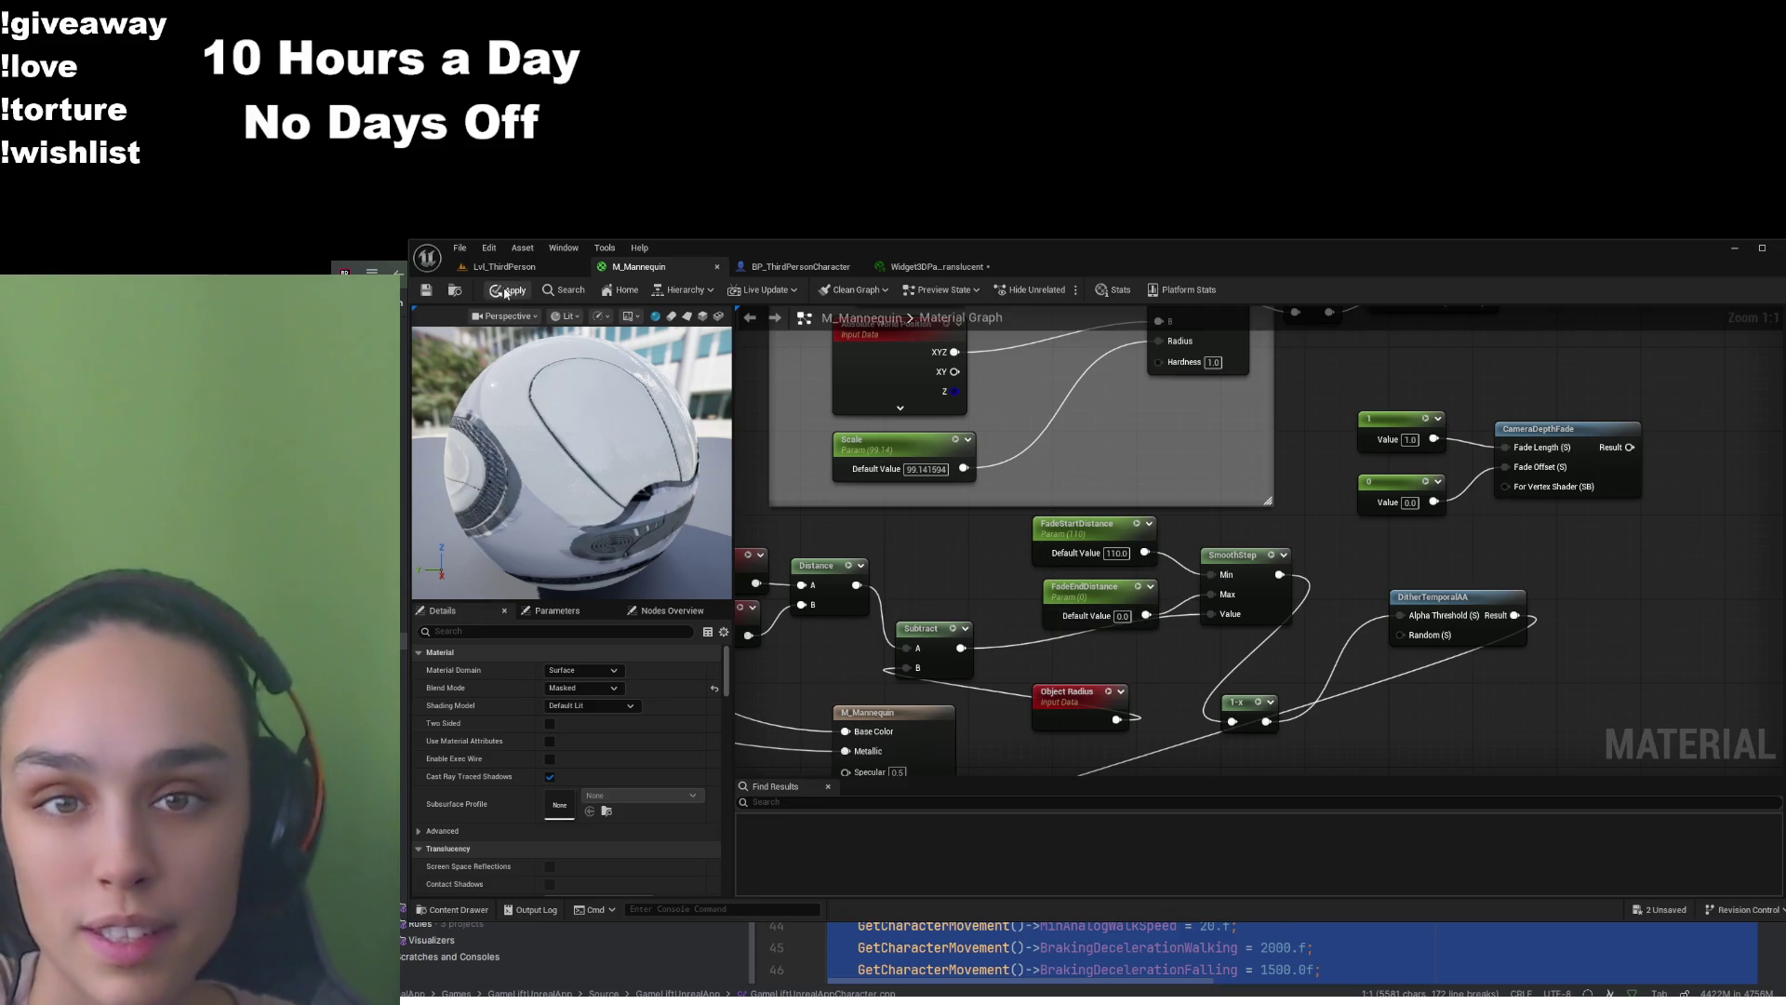
{"action": "left_click", "coordinate": [504, 266]}
{"action": "left_click", "coordinate": [675, 393]}
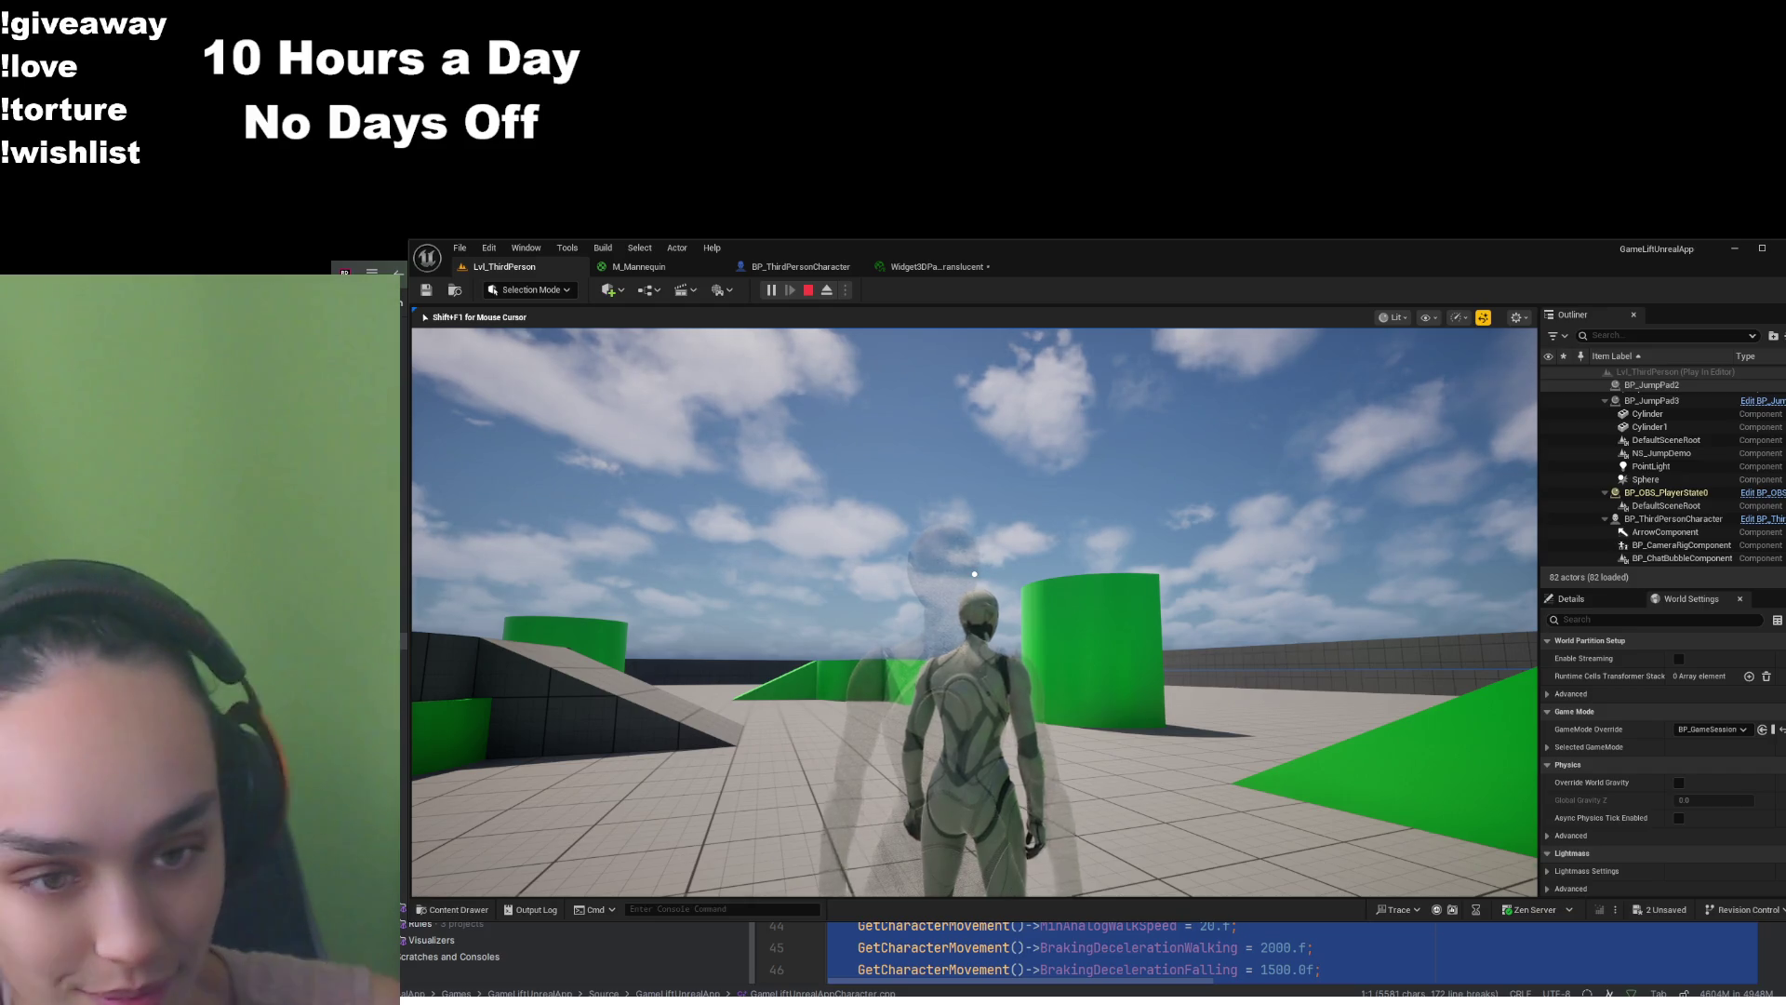
Run the character past the green walls and ramp to watch the fade, then reopen M_Mannequin
{"action": "key", "text": "w"}
{"action": "key", "text": "w"}
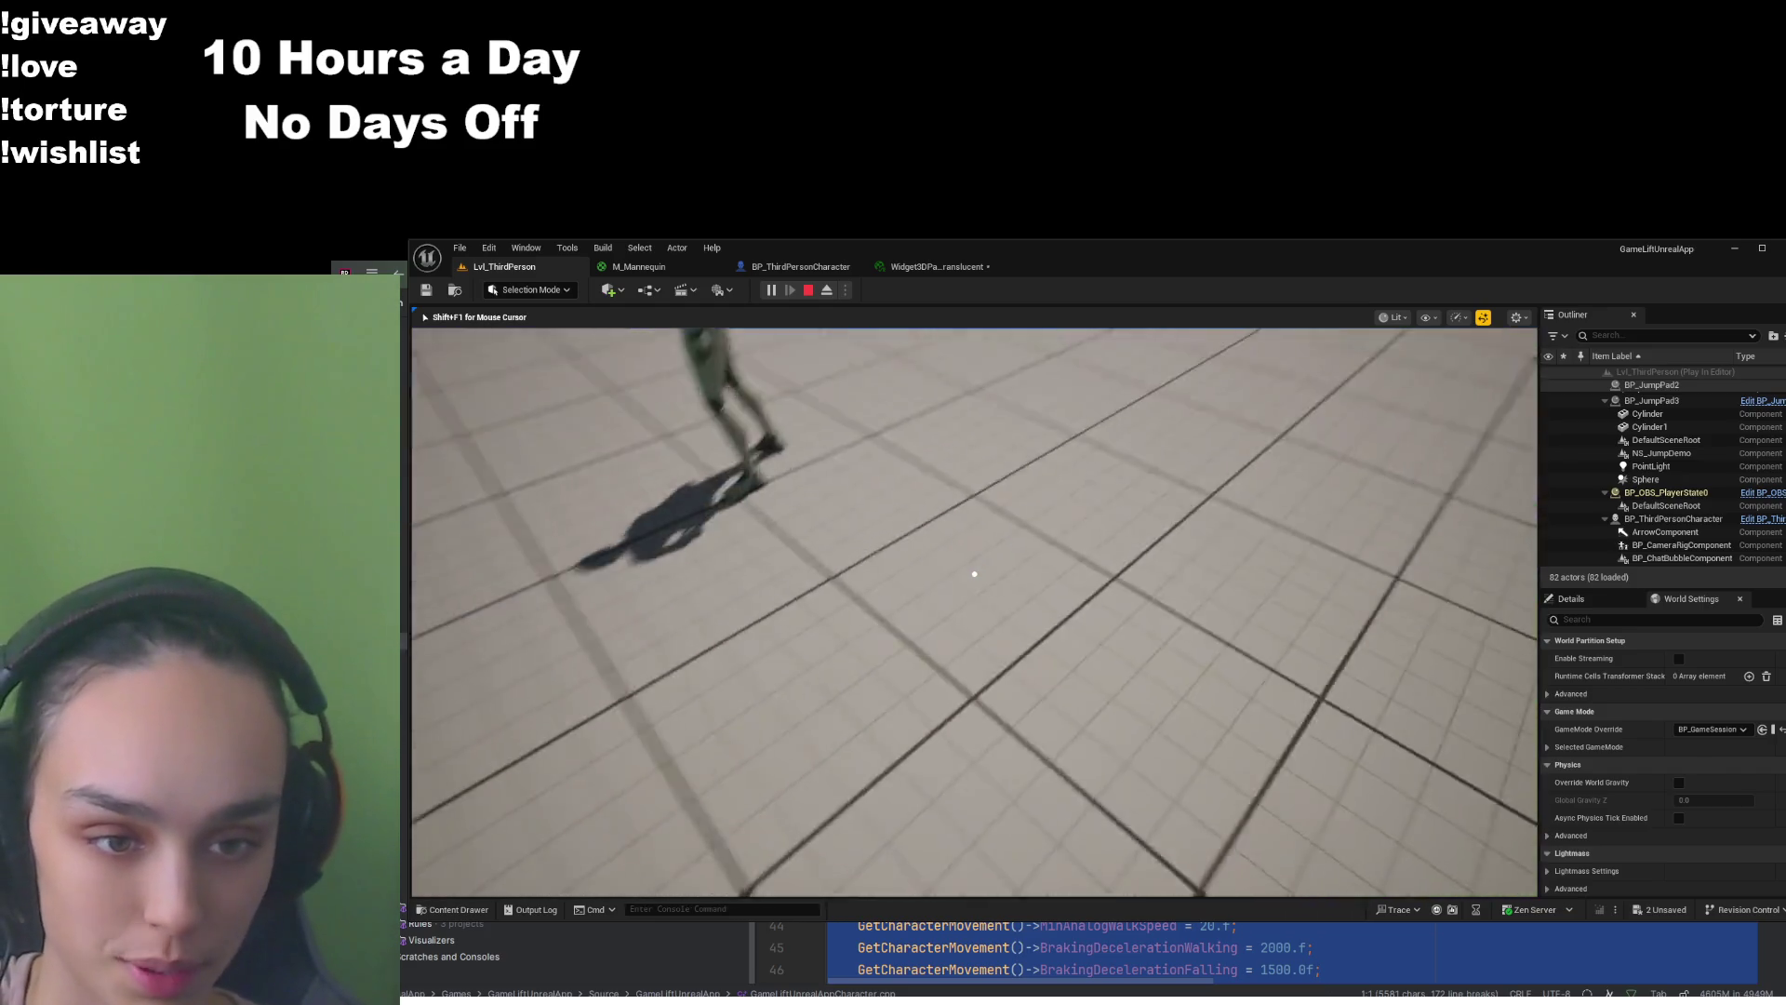
{"action": "key", "text": "w"}
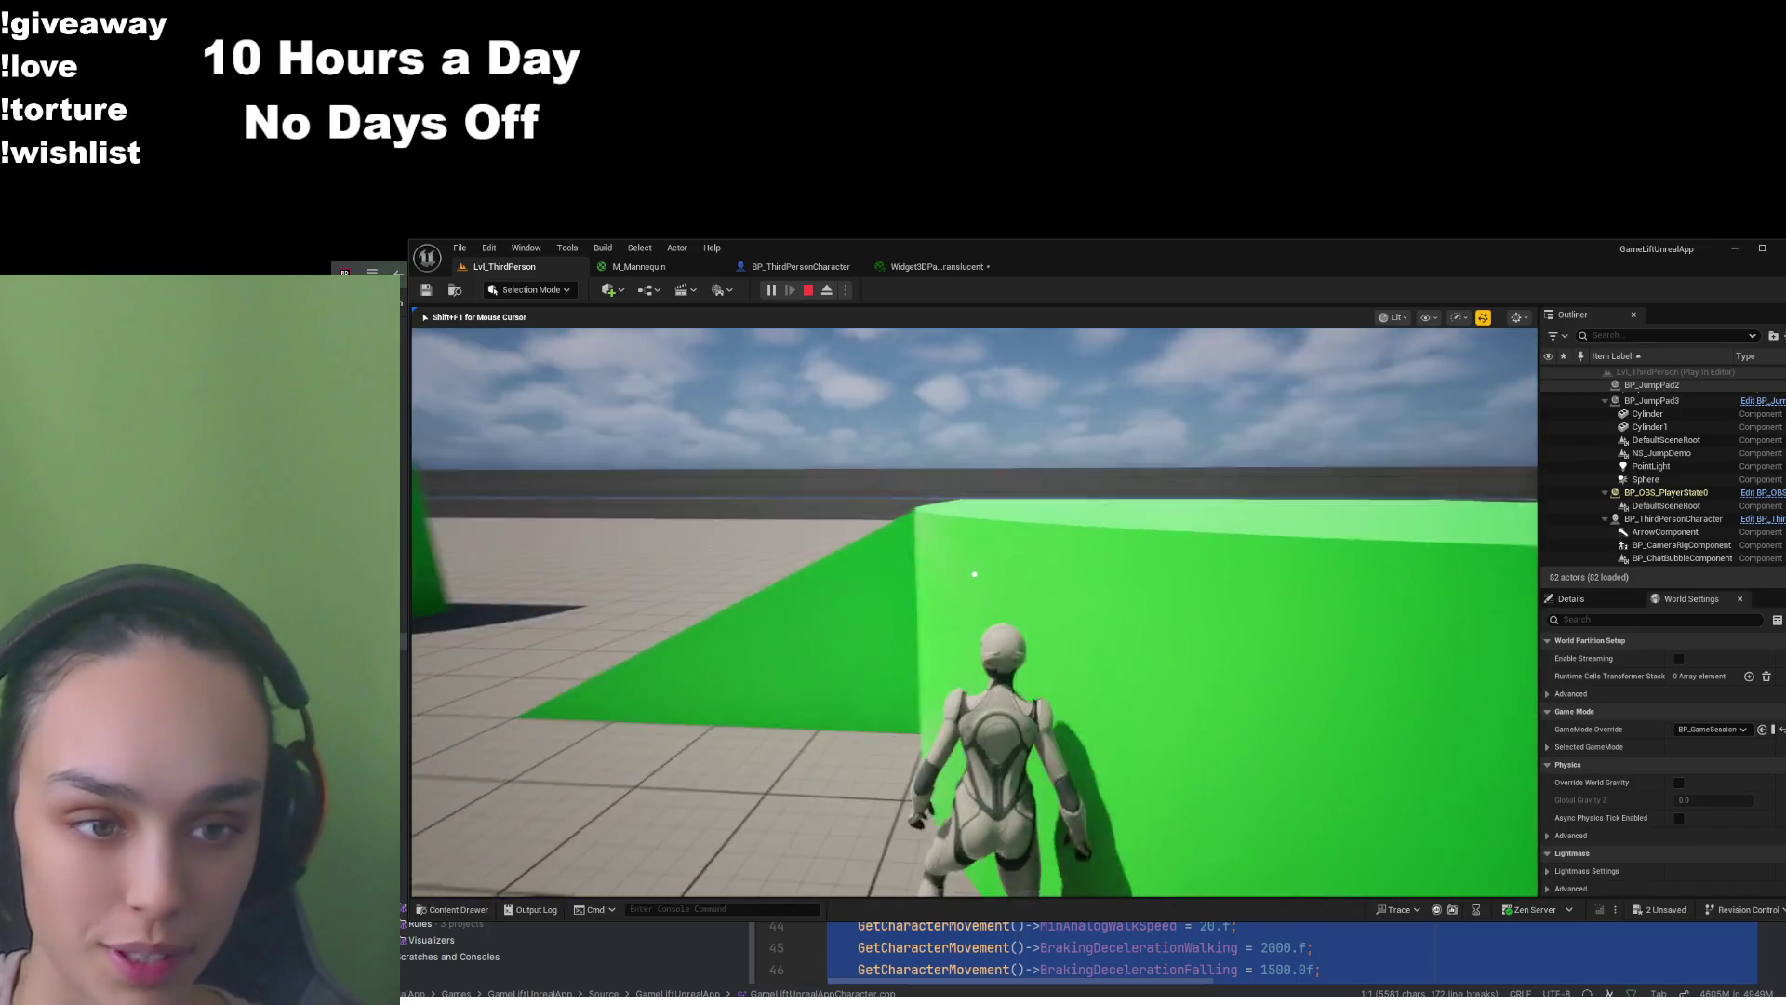
{"action": "key", "text": "w"}
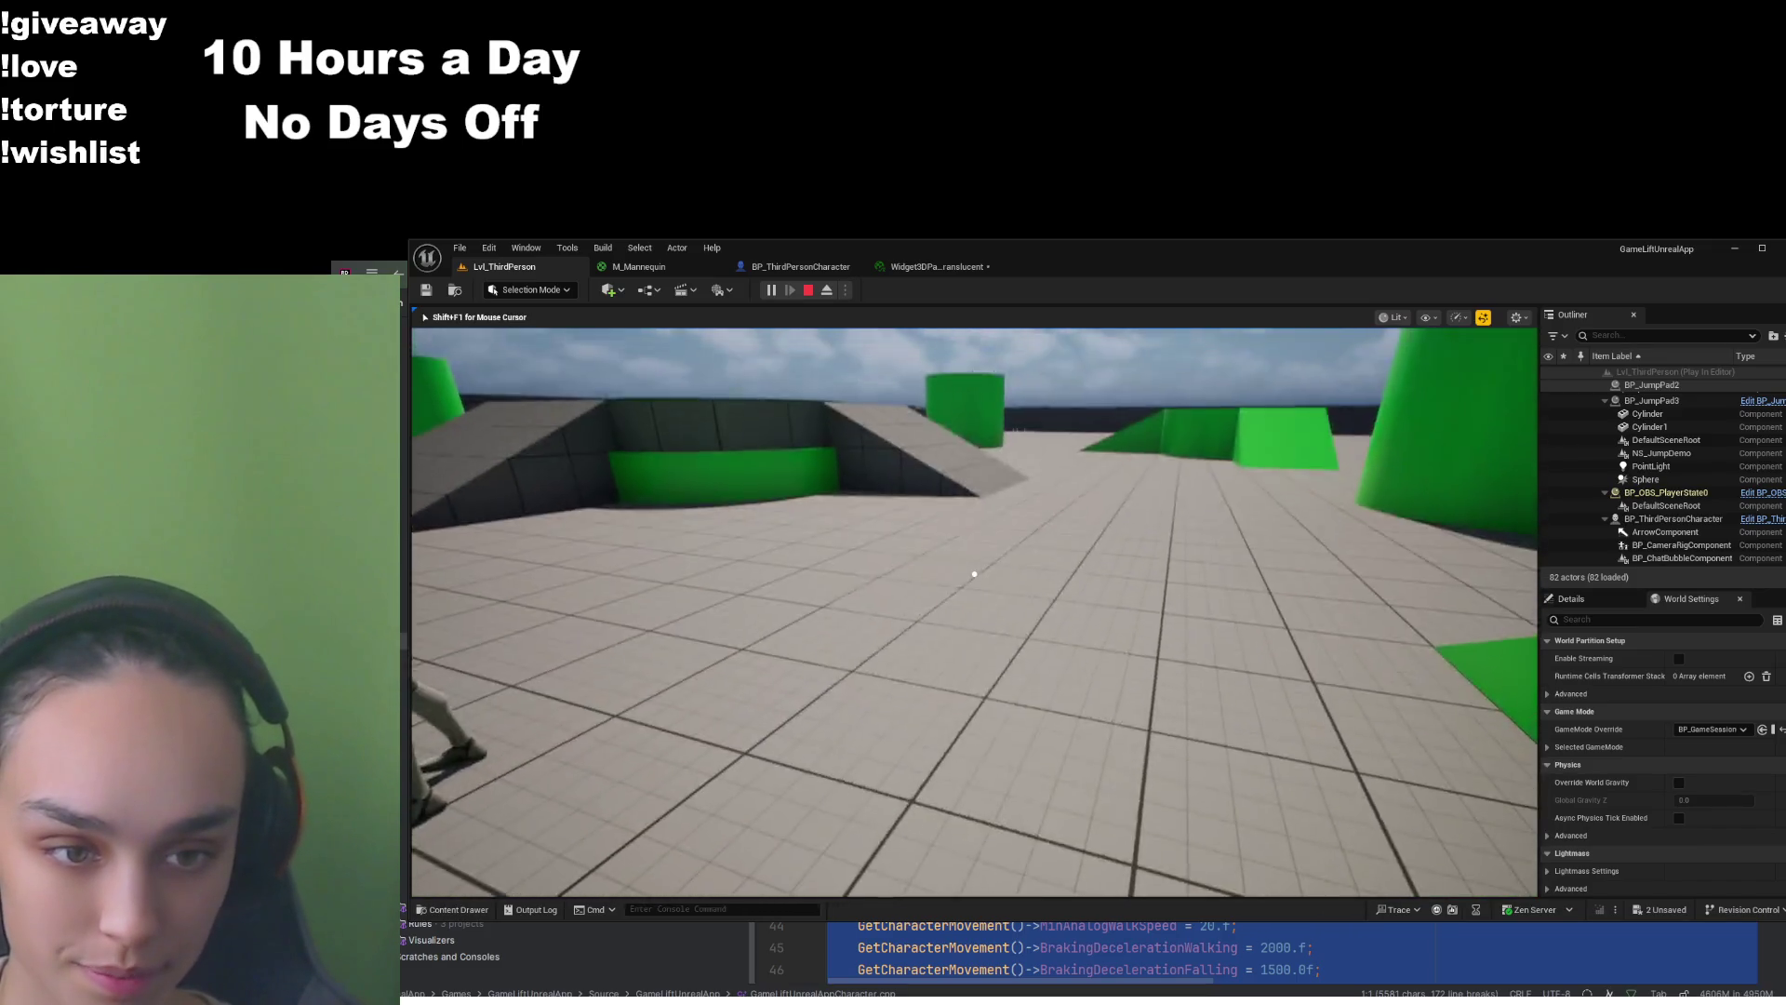
{"action": "key", "text": "w"}
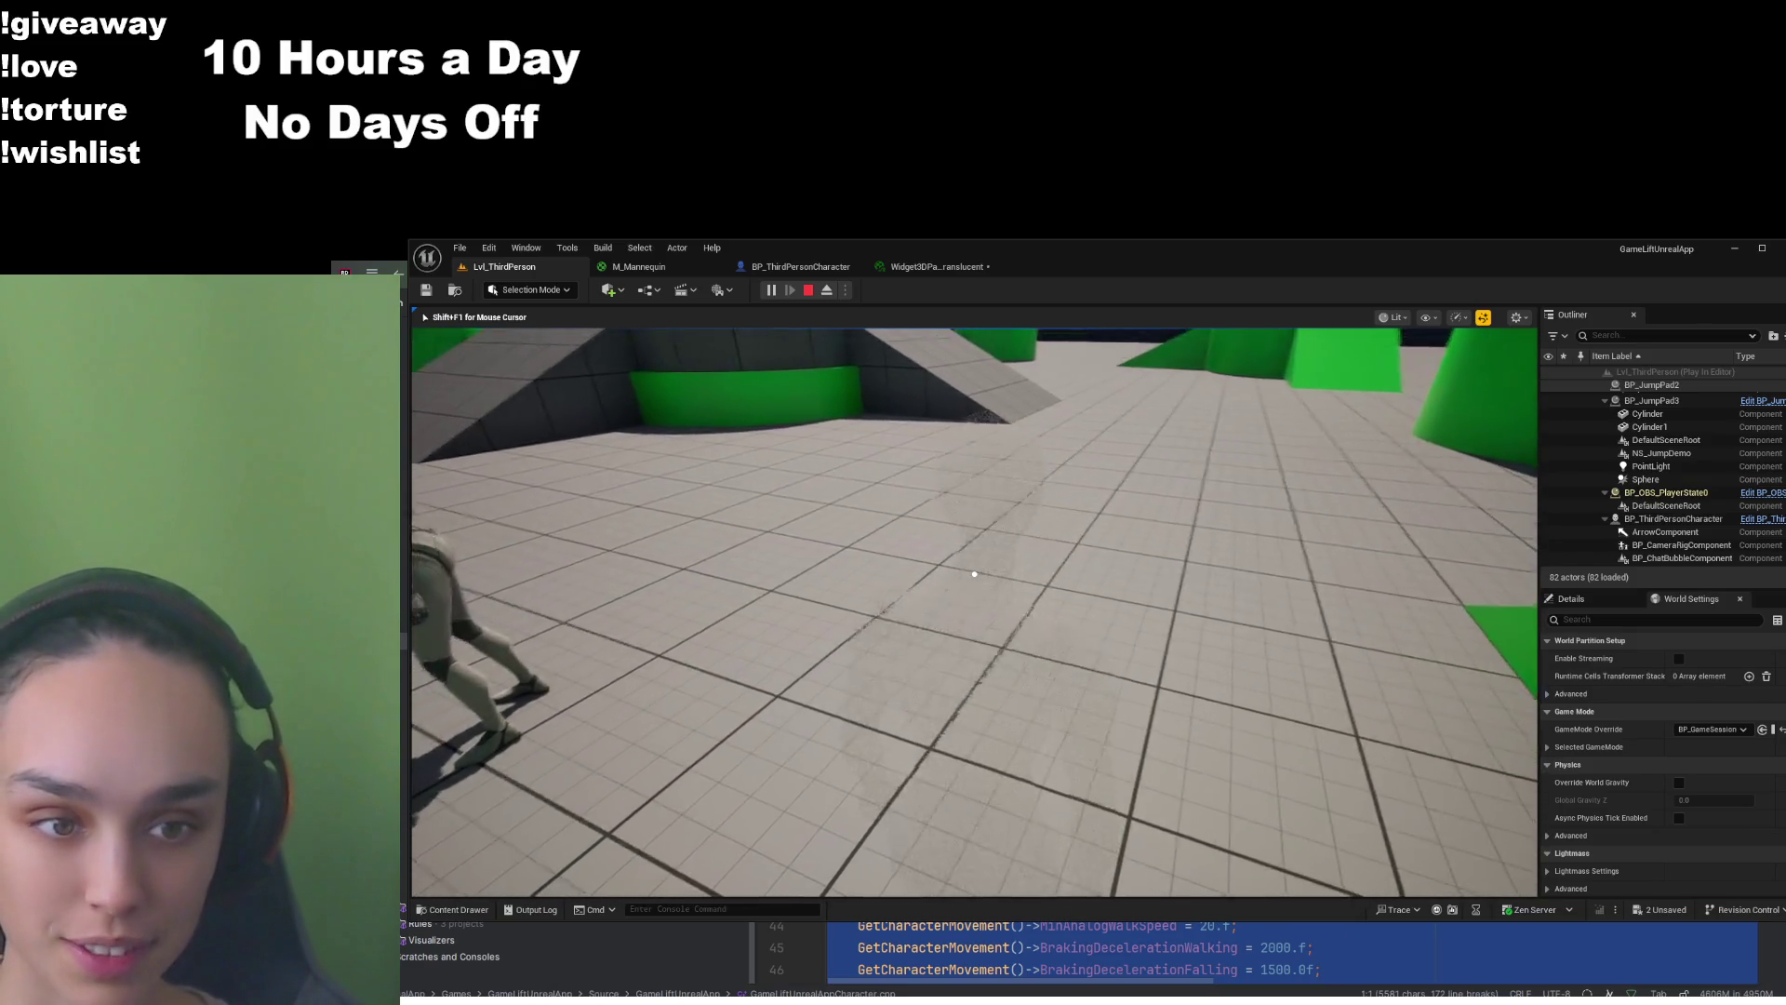
{"action": "key", "text": "w"}
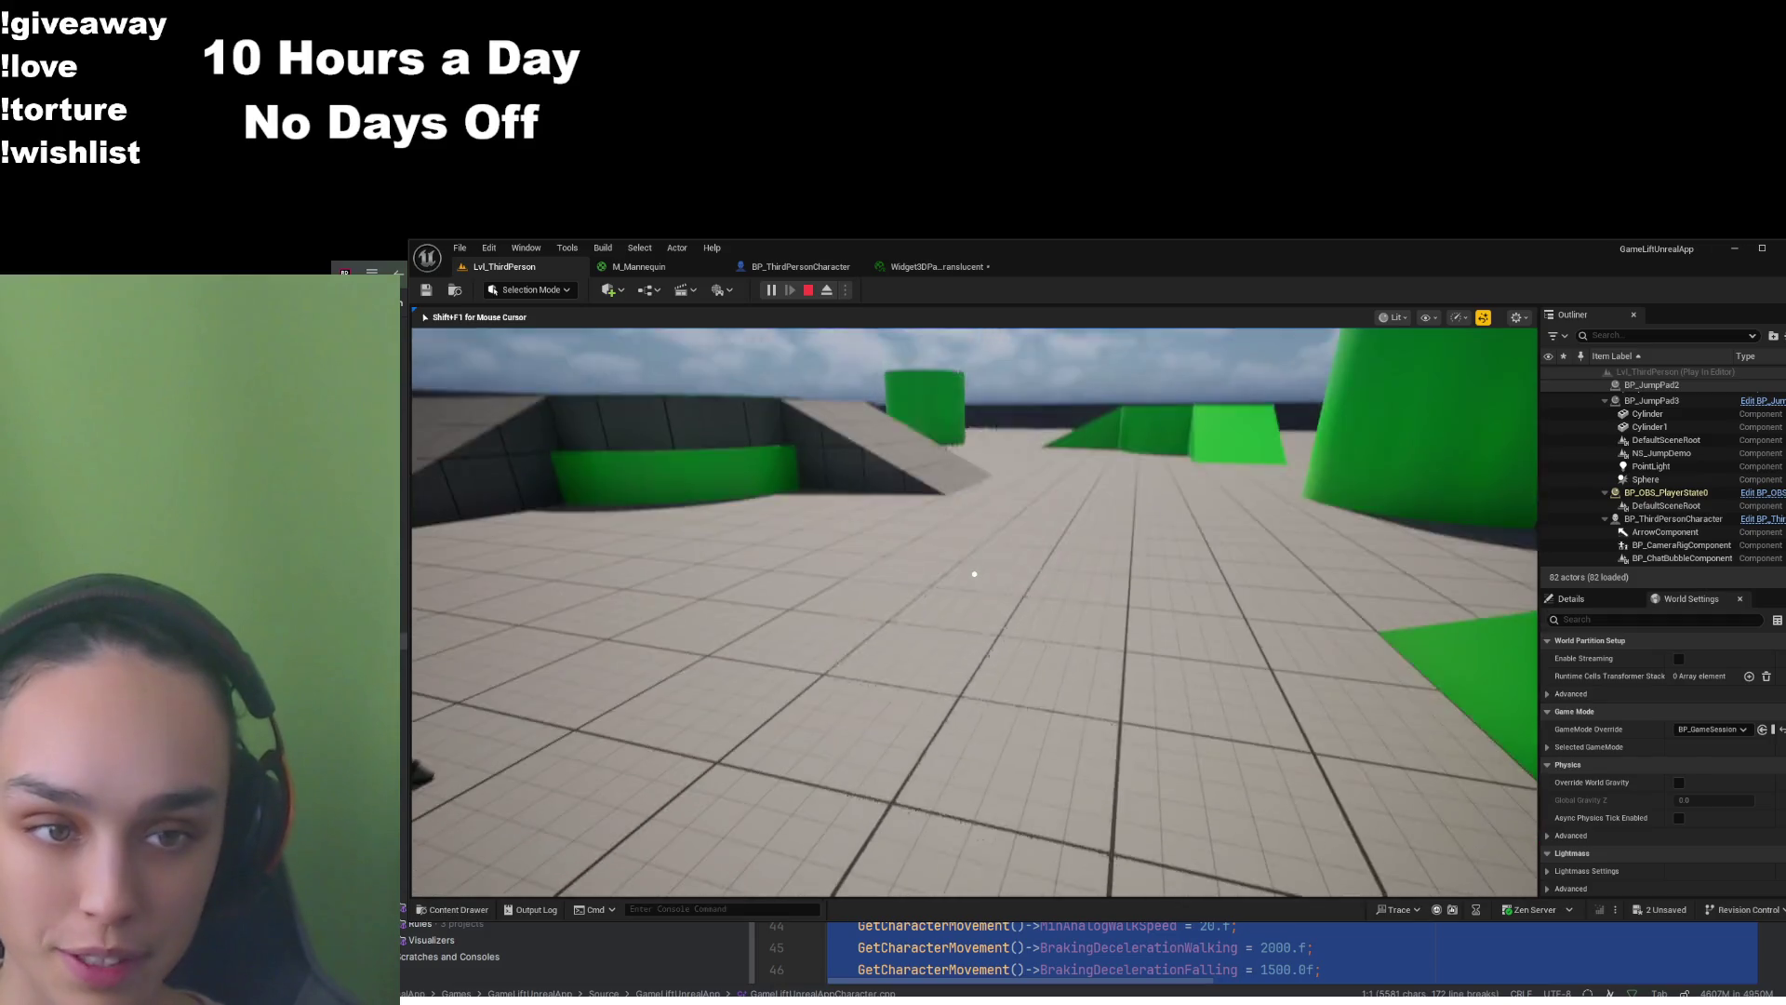
{"action": "key", "text": "w"}
{"action": "key", "text": "w"}
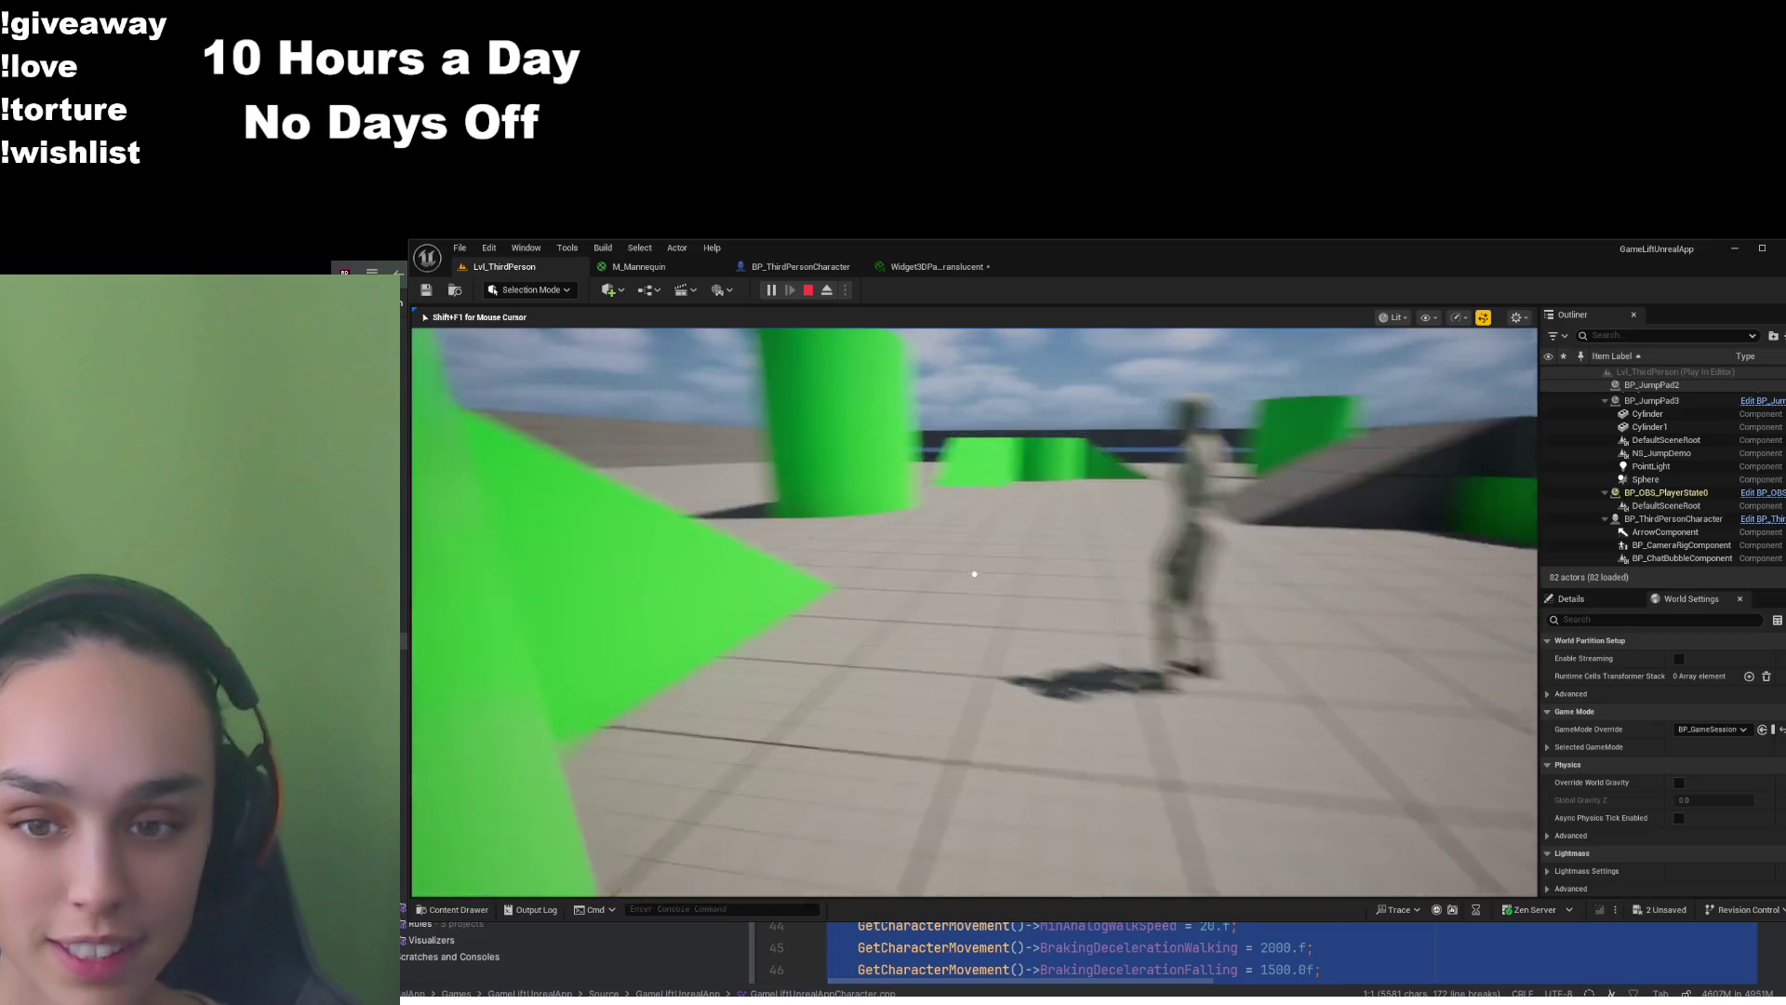
{"action": "key", "text": "w"}
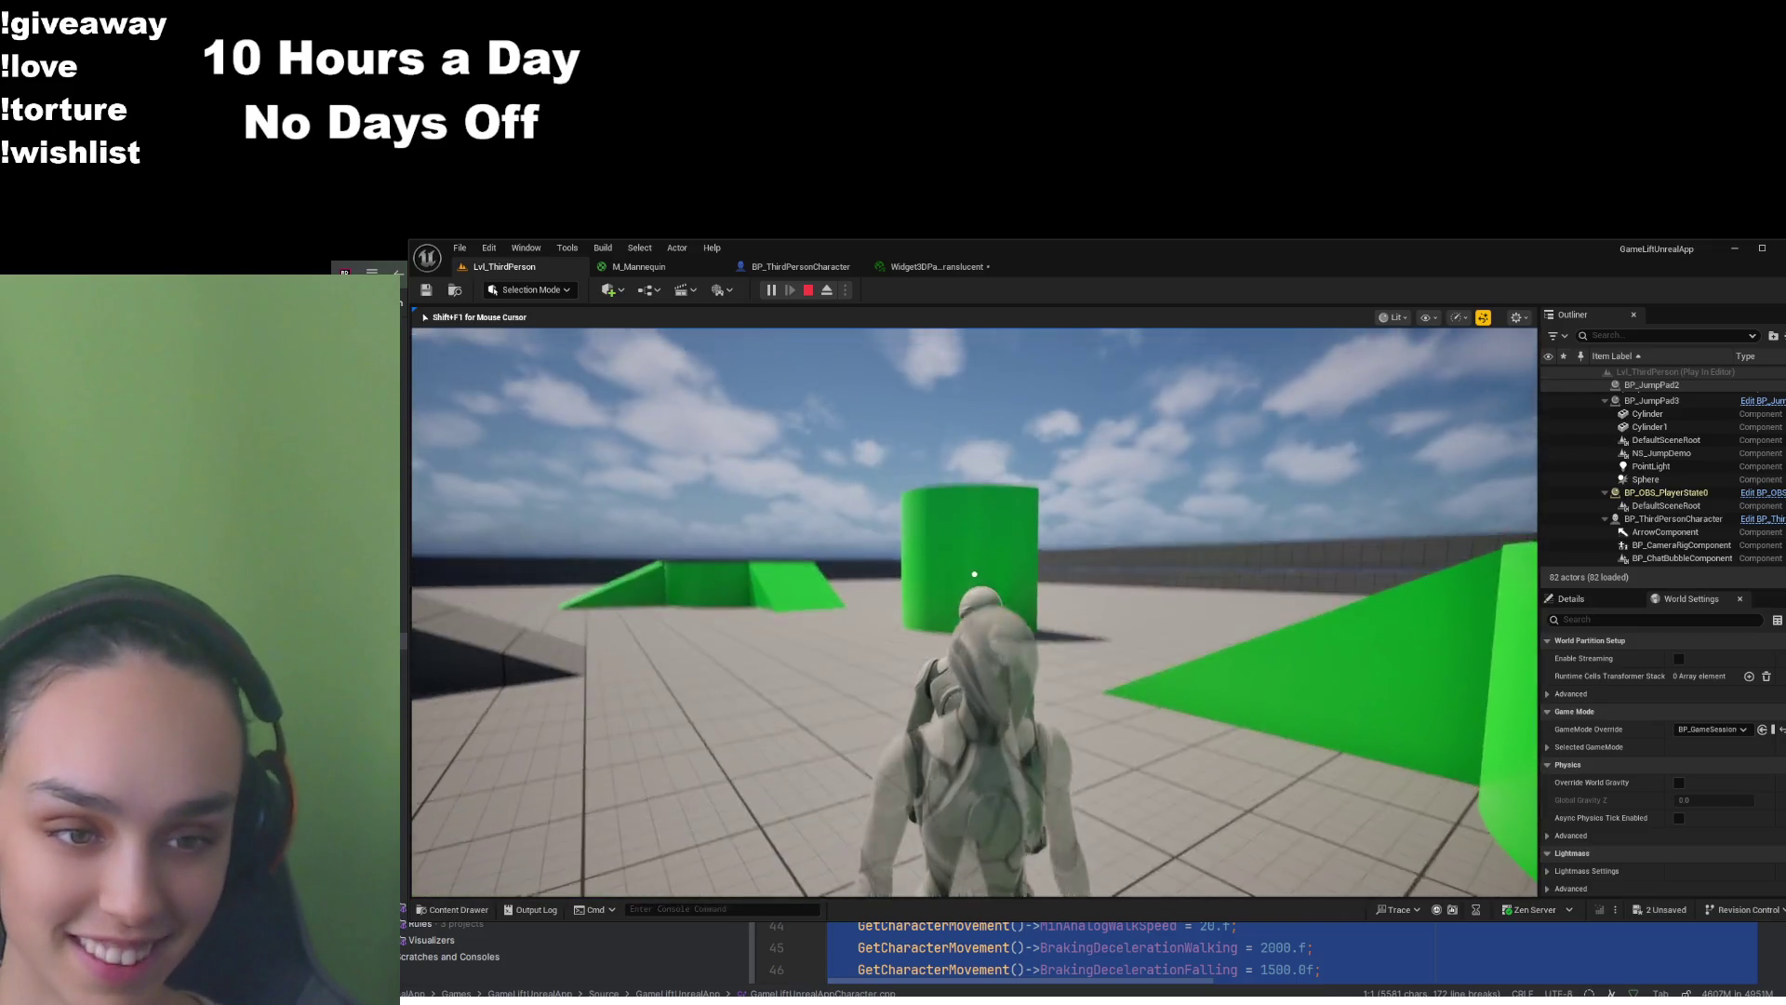
{"action": "key", "text": "w"}
{"action": "key", "text": "w"}
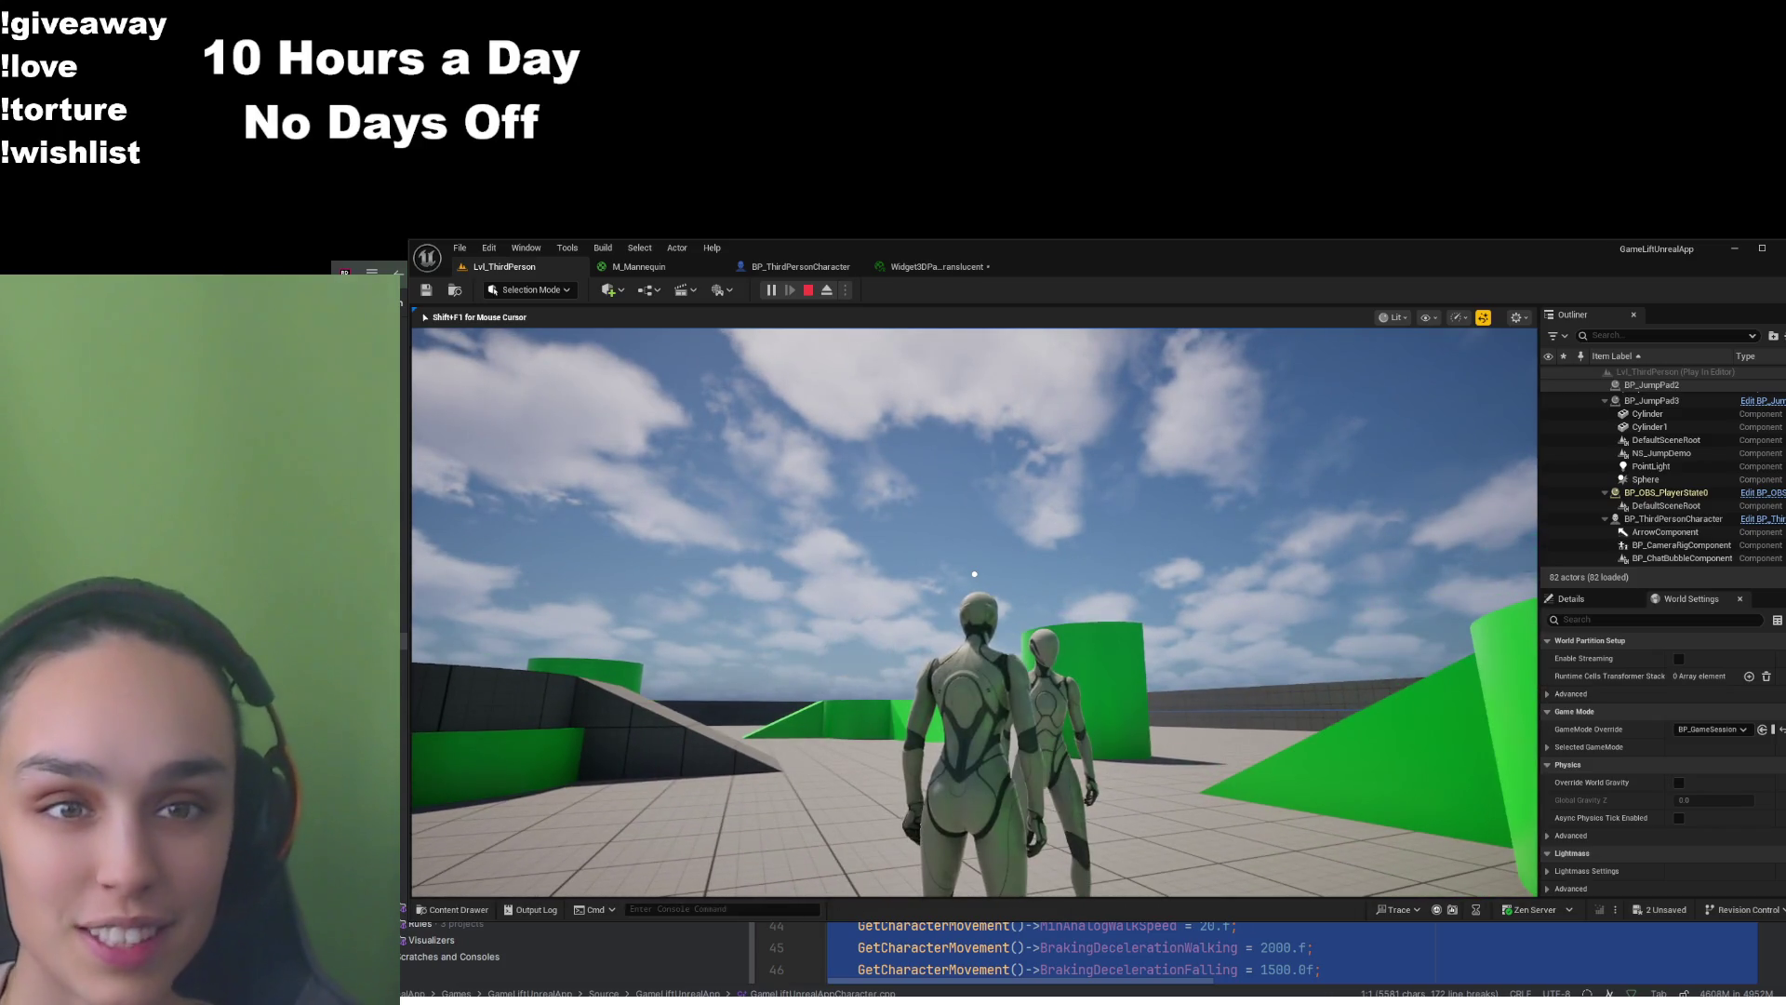
{"action": "key", "text": "shift+F1"}
{"action": "left_click", "coordinate": [638, 266]}
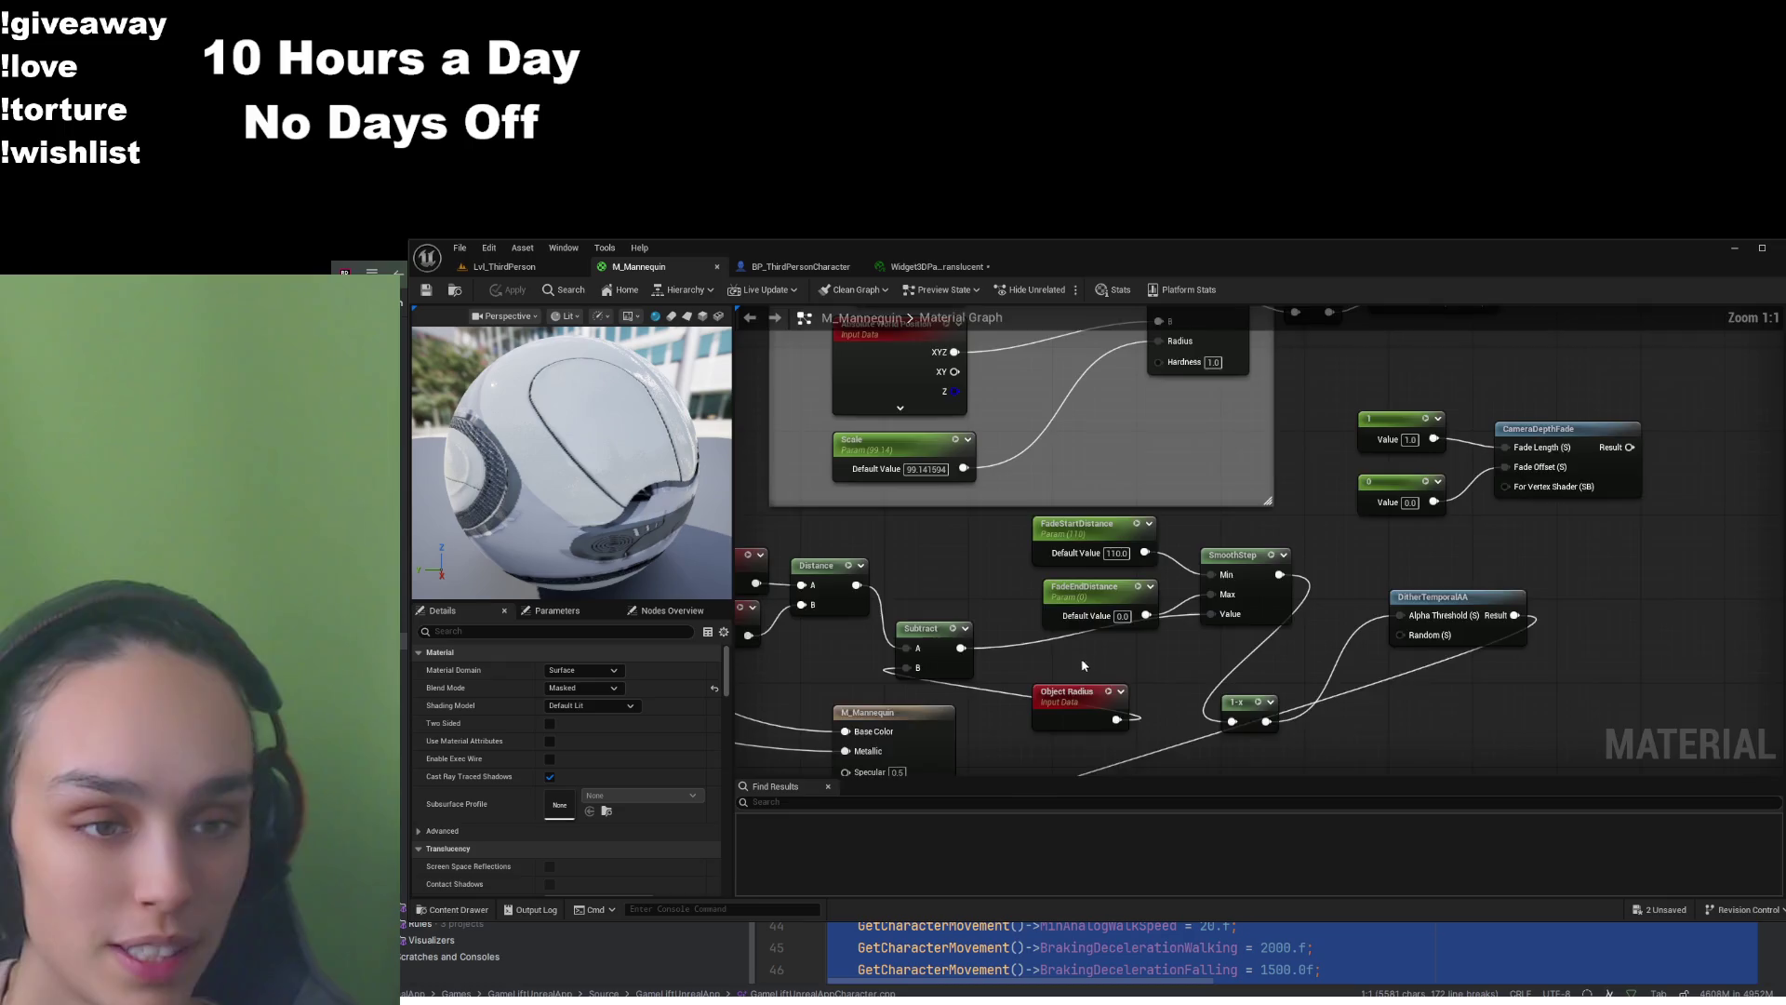
Pan the graph to reveal the Object Position and Camera Position nodes, then return to the game
{"action": "left_click_drag", "start_coordinate": [1082, 663], "coordinate": [1237, 660]}
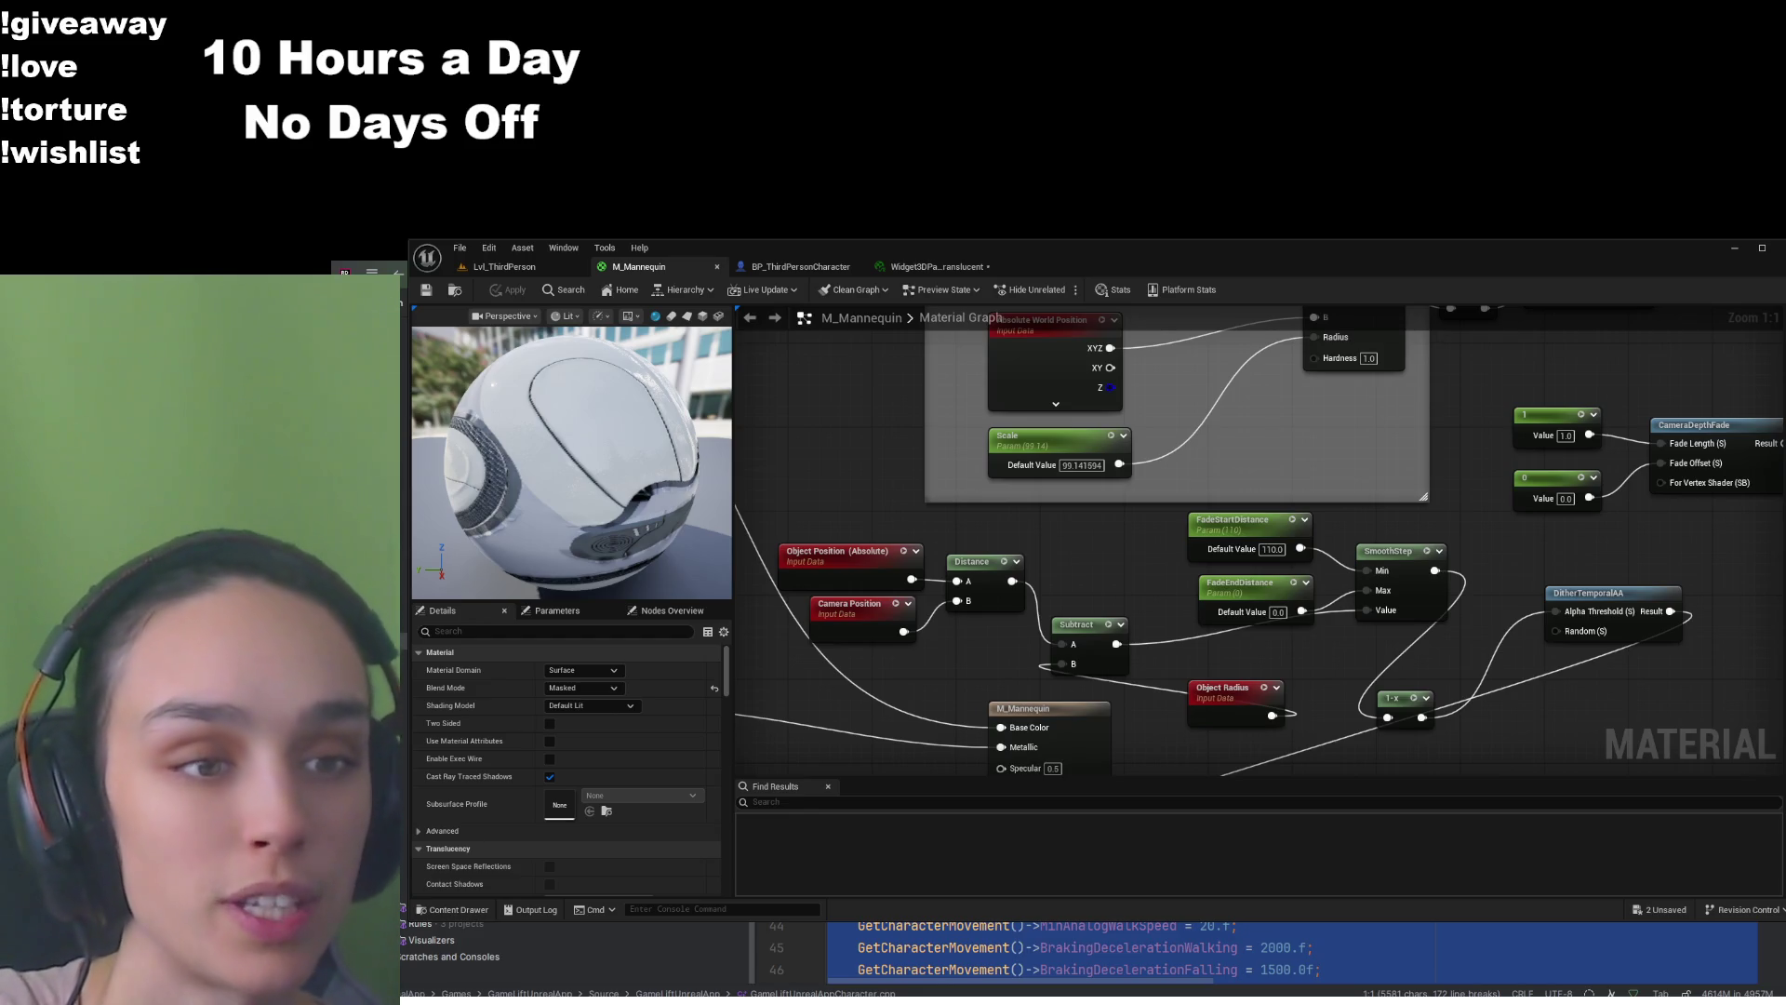
{"action": "left_click", "coordinate": [502, 266]}
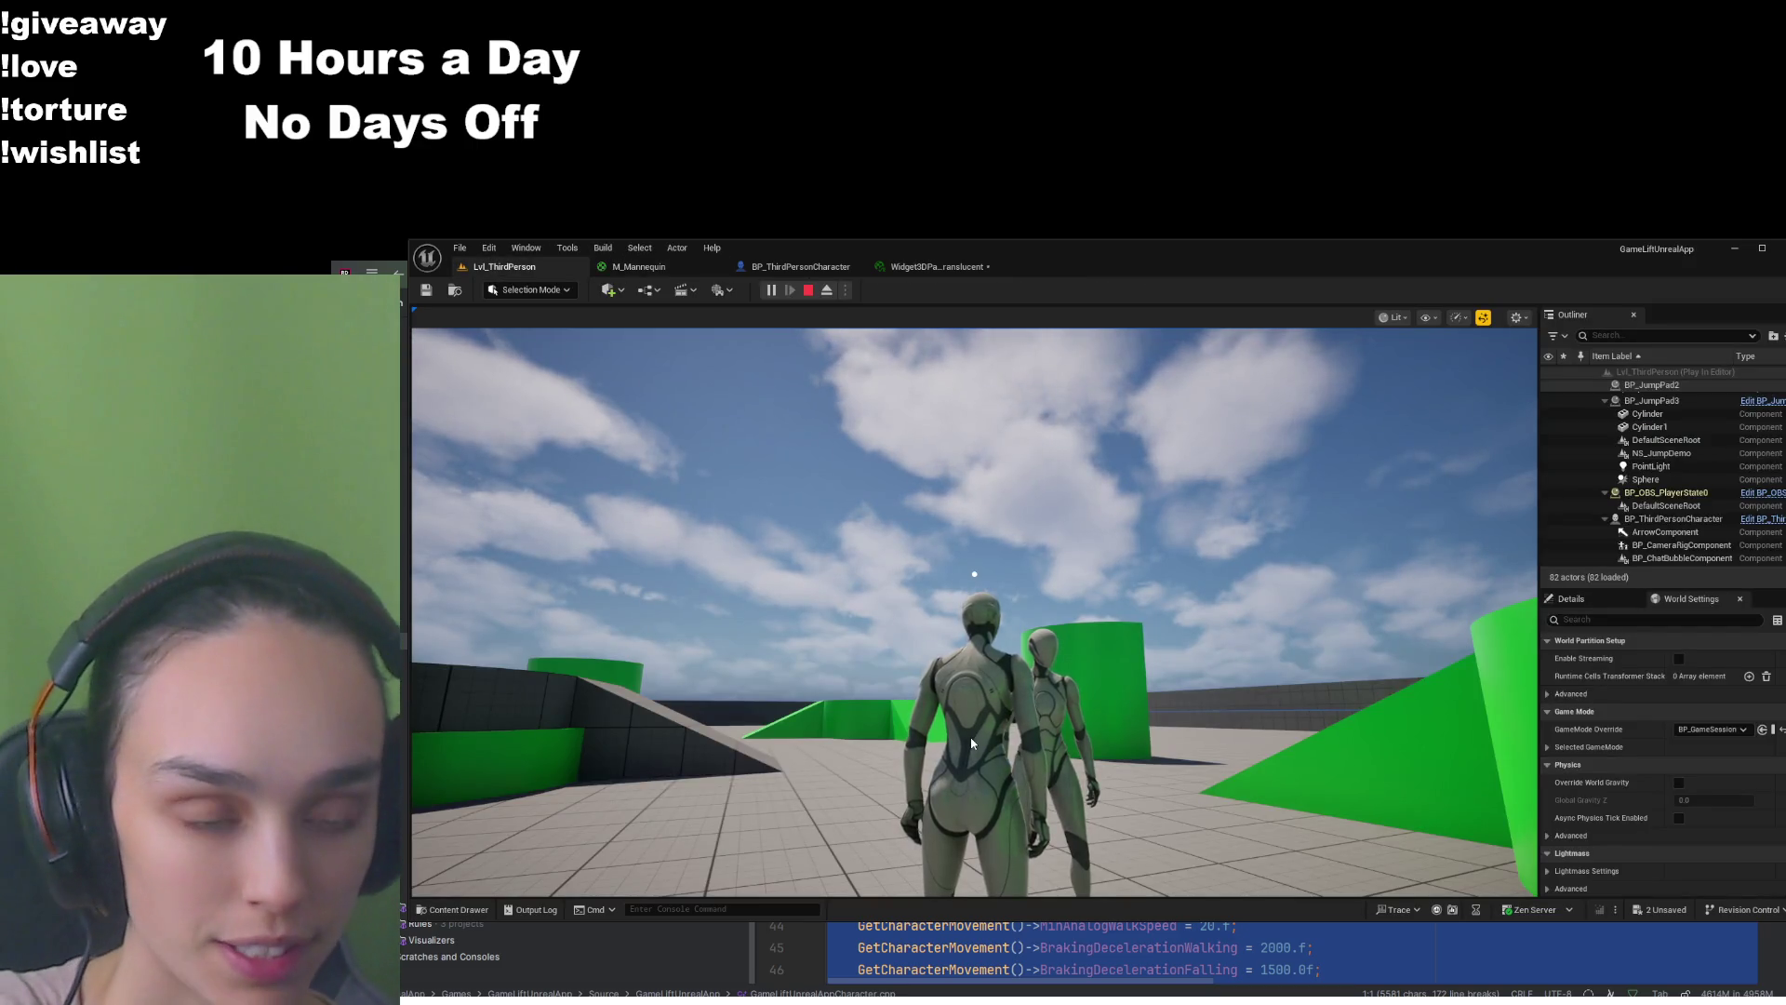
{"action": "left_click", "coordinate": [1321, 703]}
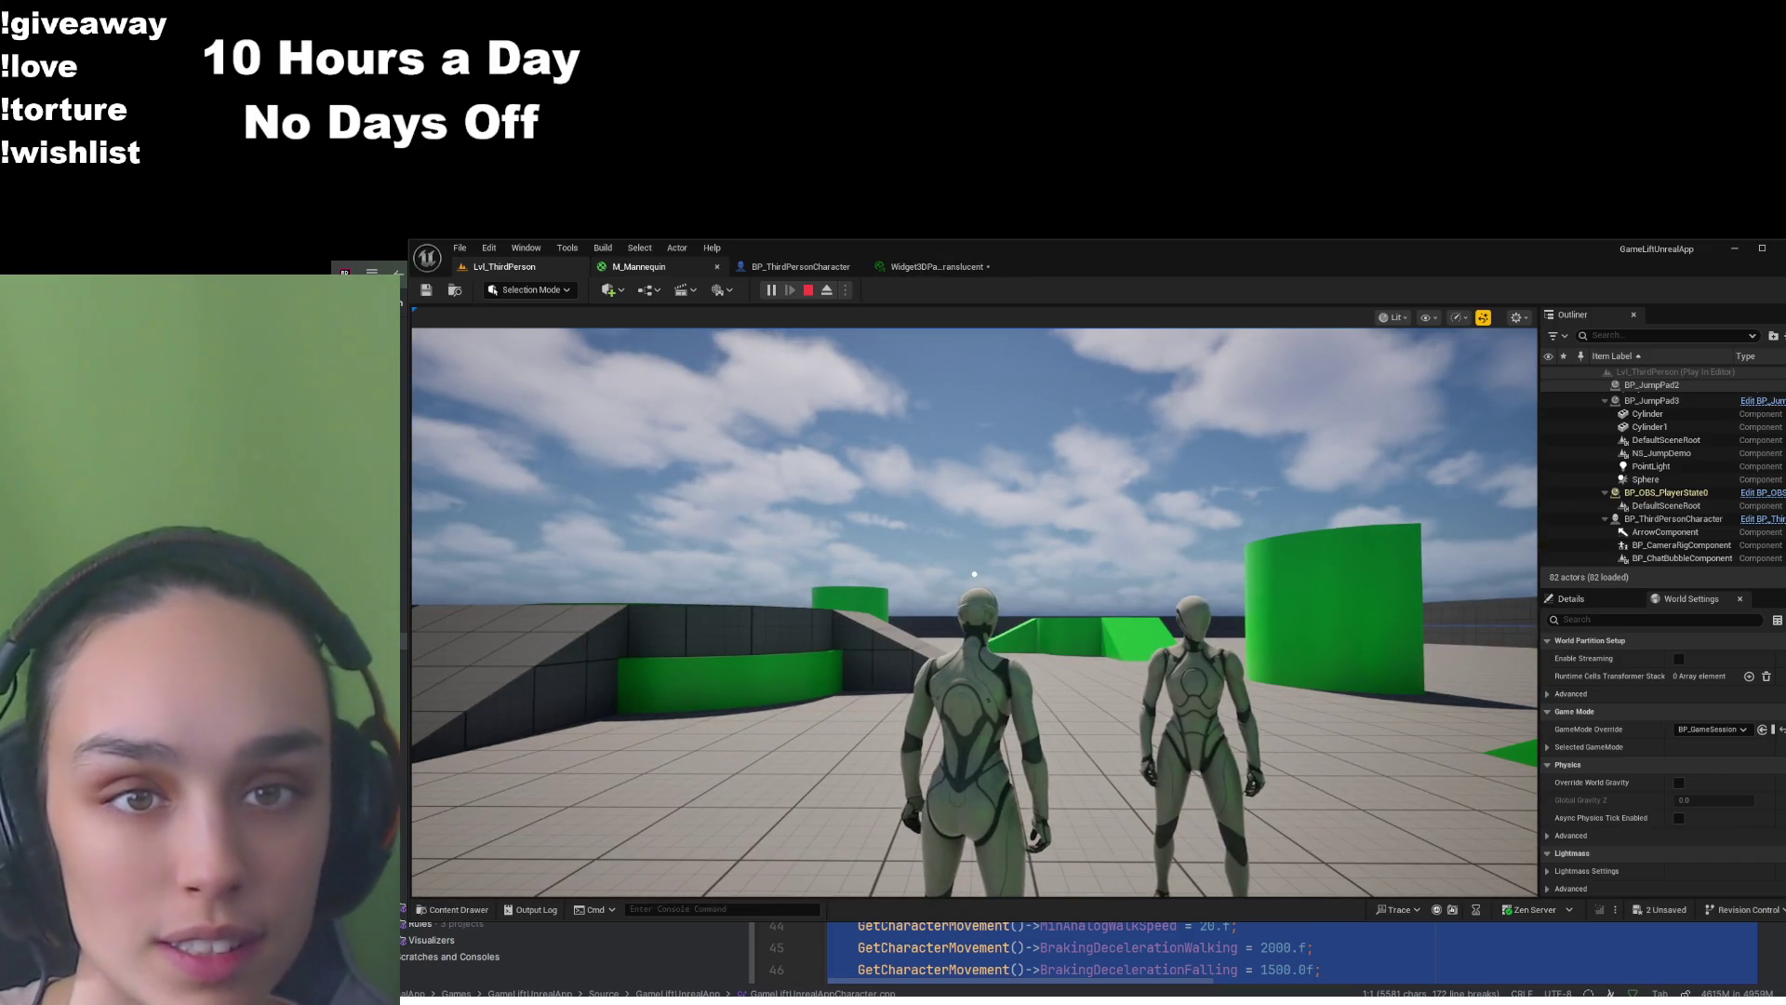
{"action": "left_click", "coordinate": [639, 266]}
{"action": "left_click_drag", "start_coordinate": [1101, 574], "coordinate": [1059, 513]}
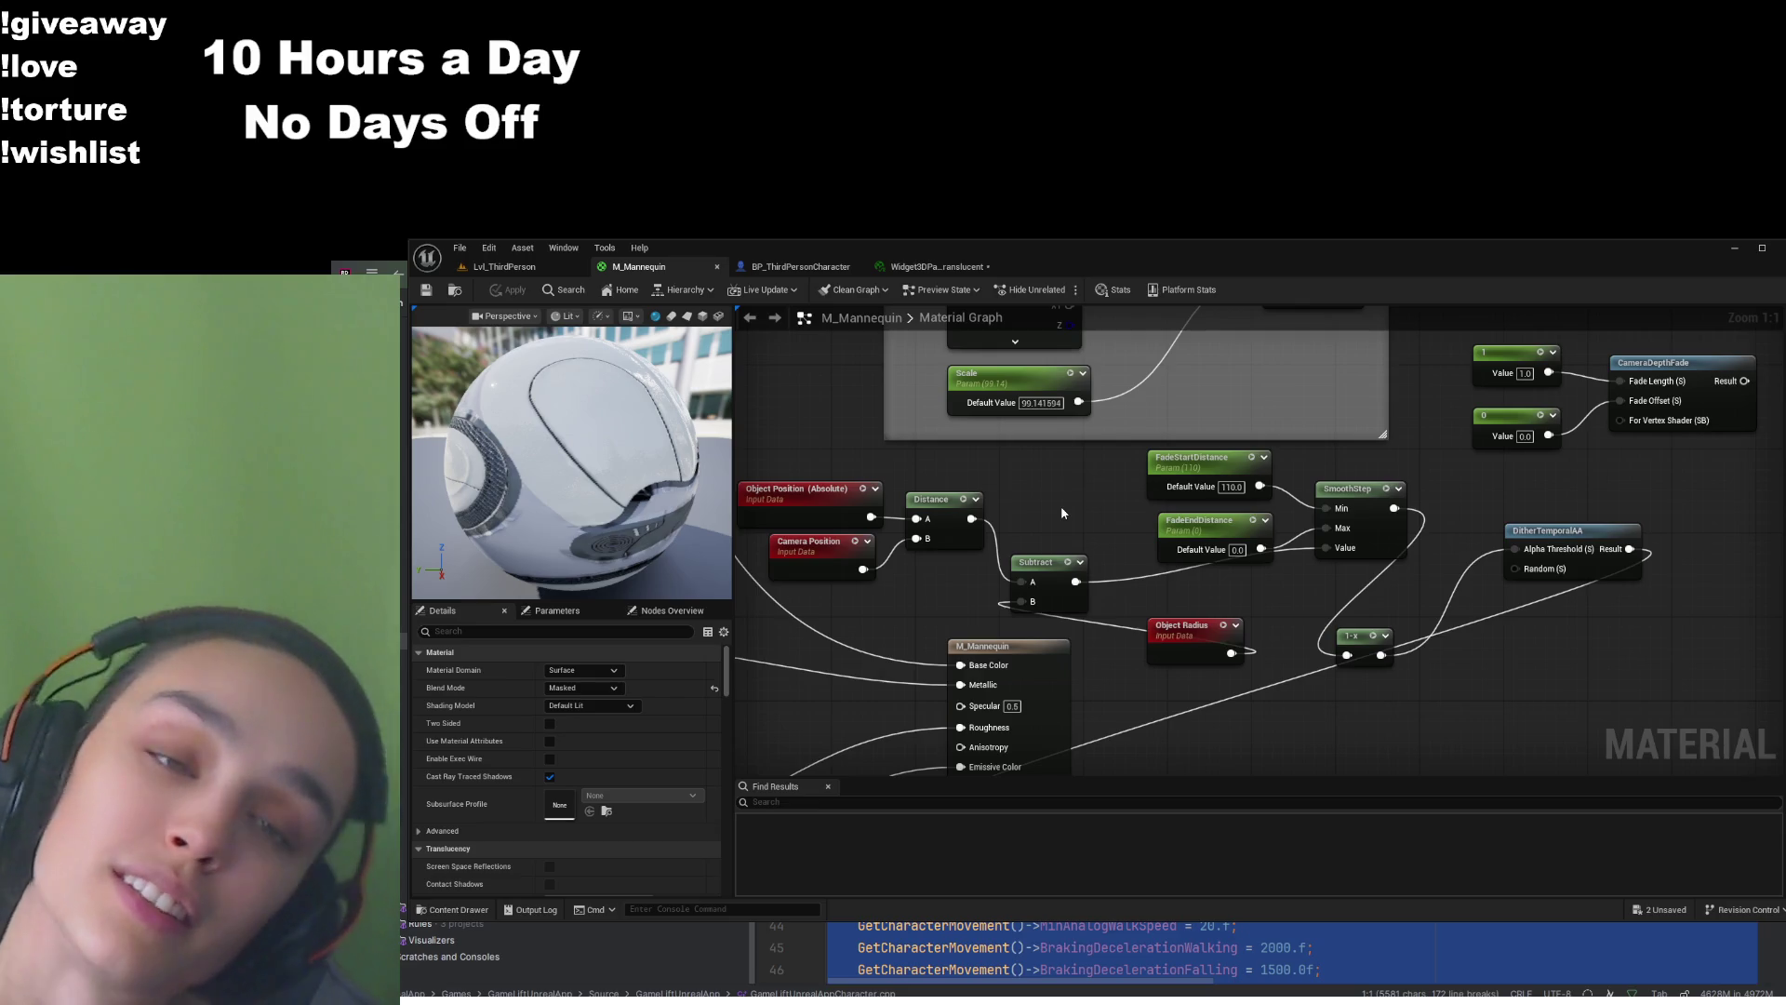
Resume playing Lvl_ThirdPerson with the Alt+P shortcut
{"action": "key", "text": "alt+p"}
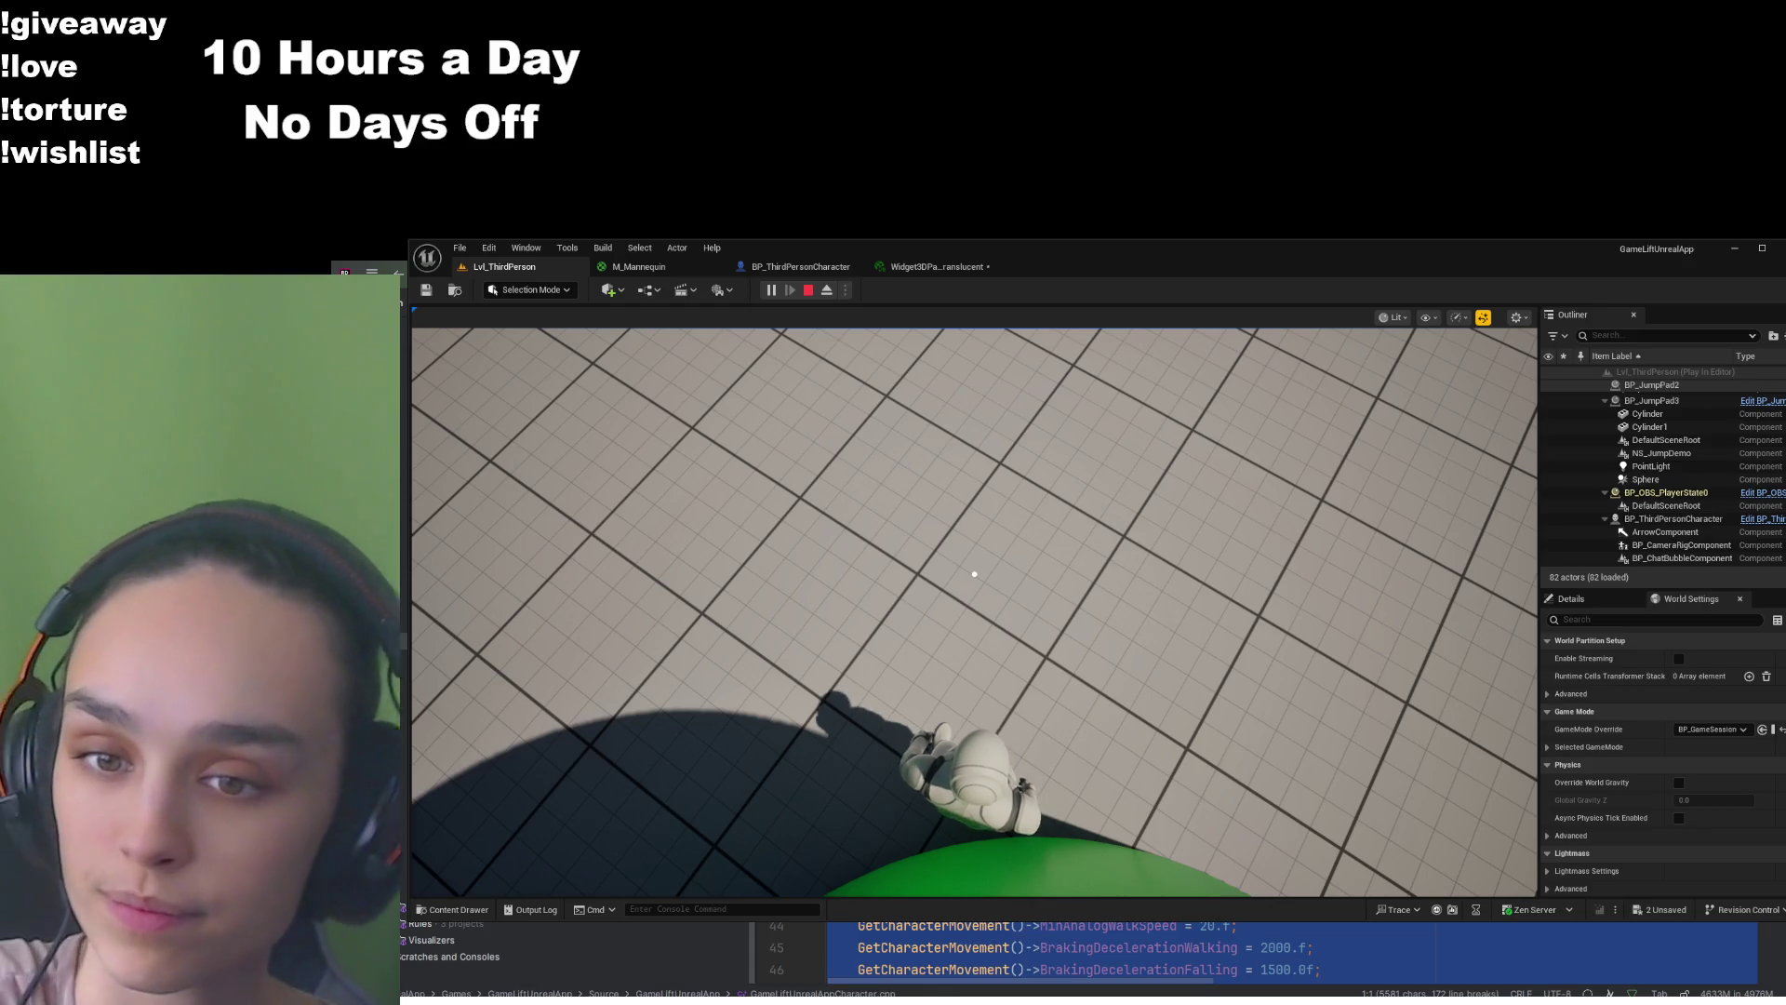
Recapture the mouse in the game viewport to move the character around
{"action": "left_click", "coordinate": [975, 574]}
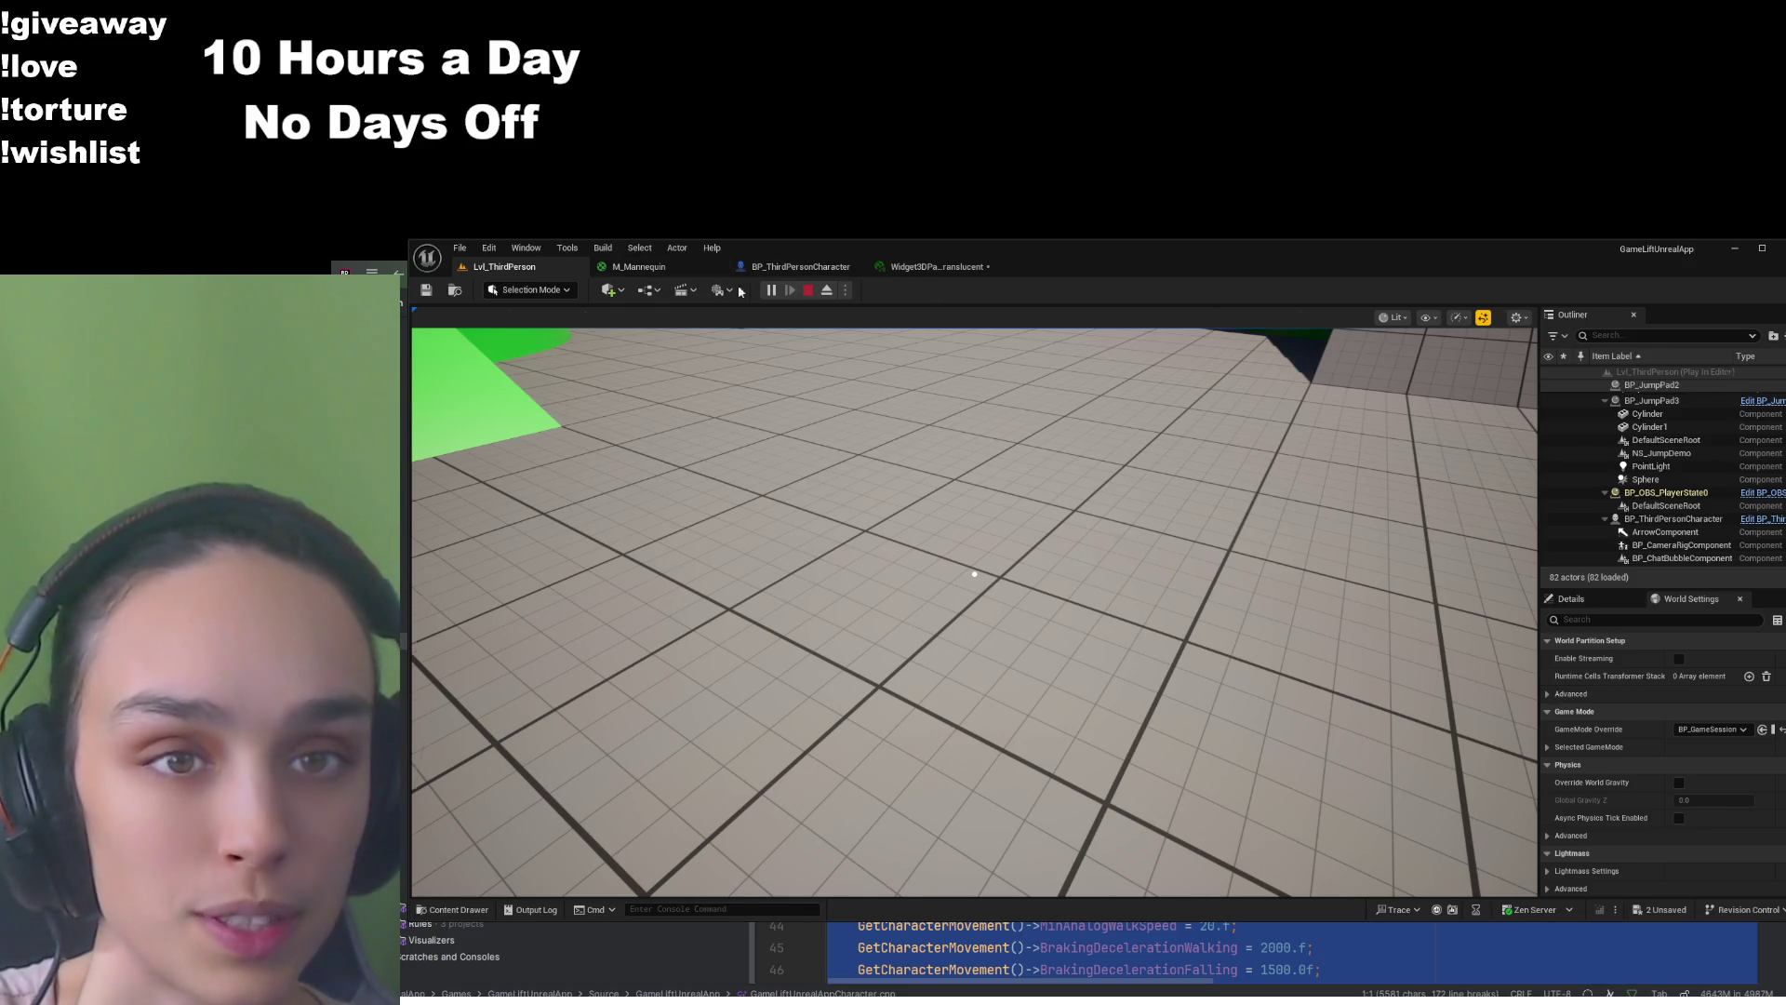
Bring the M_Mannequin material graph back and pan so the full fade node network is visible
{"action": "left_click", "coordinate": [639, 266]}
{"action": "mouse_move", "coordinate": [1497, 589]}
{"action": "left_mouse_down"}
{"action": "mouse_move", "coordinate": [1555, 525]}
{"action": "mouse_move", "coordinate": [1568, 590]}
{"action": "left_mouse_up"}
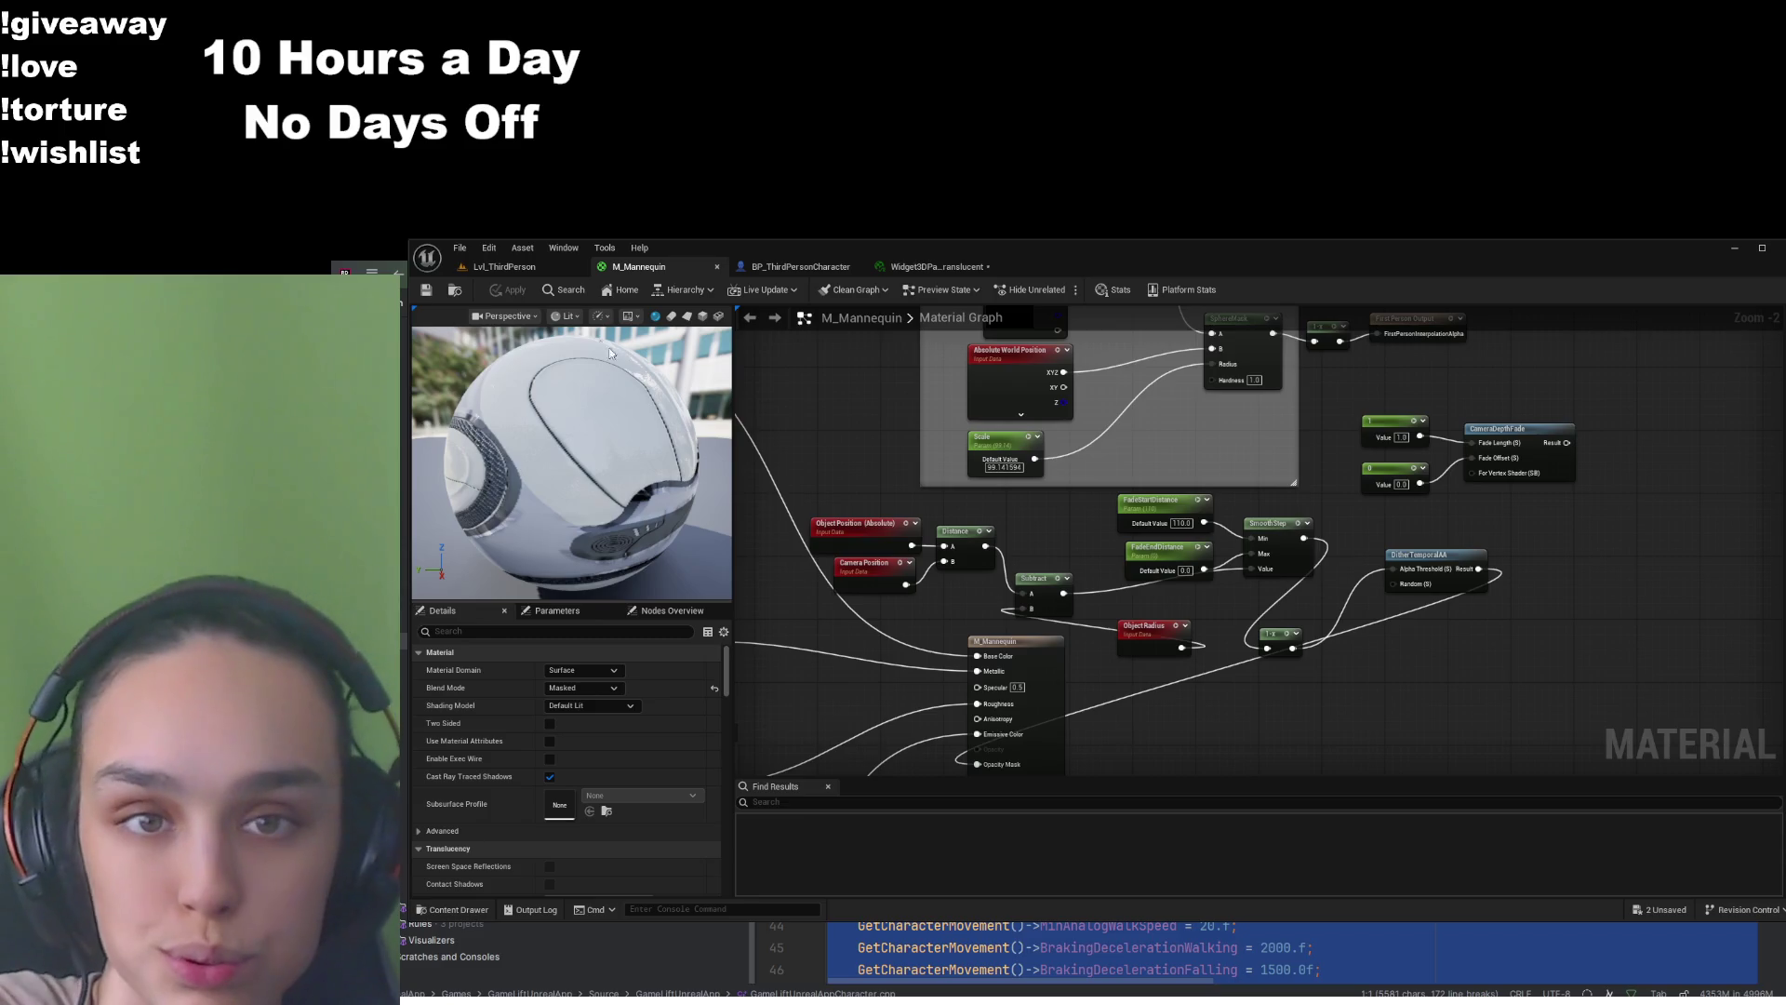
Return to the Lvl_ThirdPerson level and bring up the content assets filtered by 'third'
{"action": "left_click", "coordinate": [507, 267]}
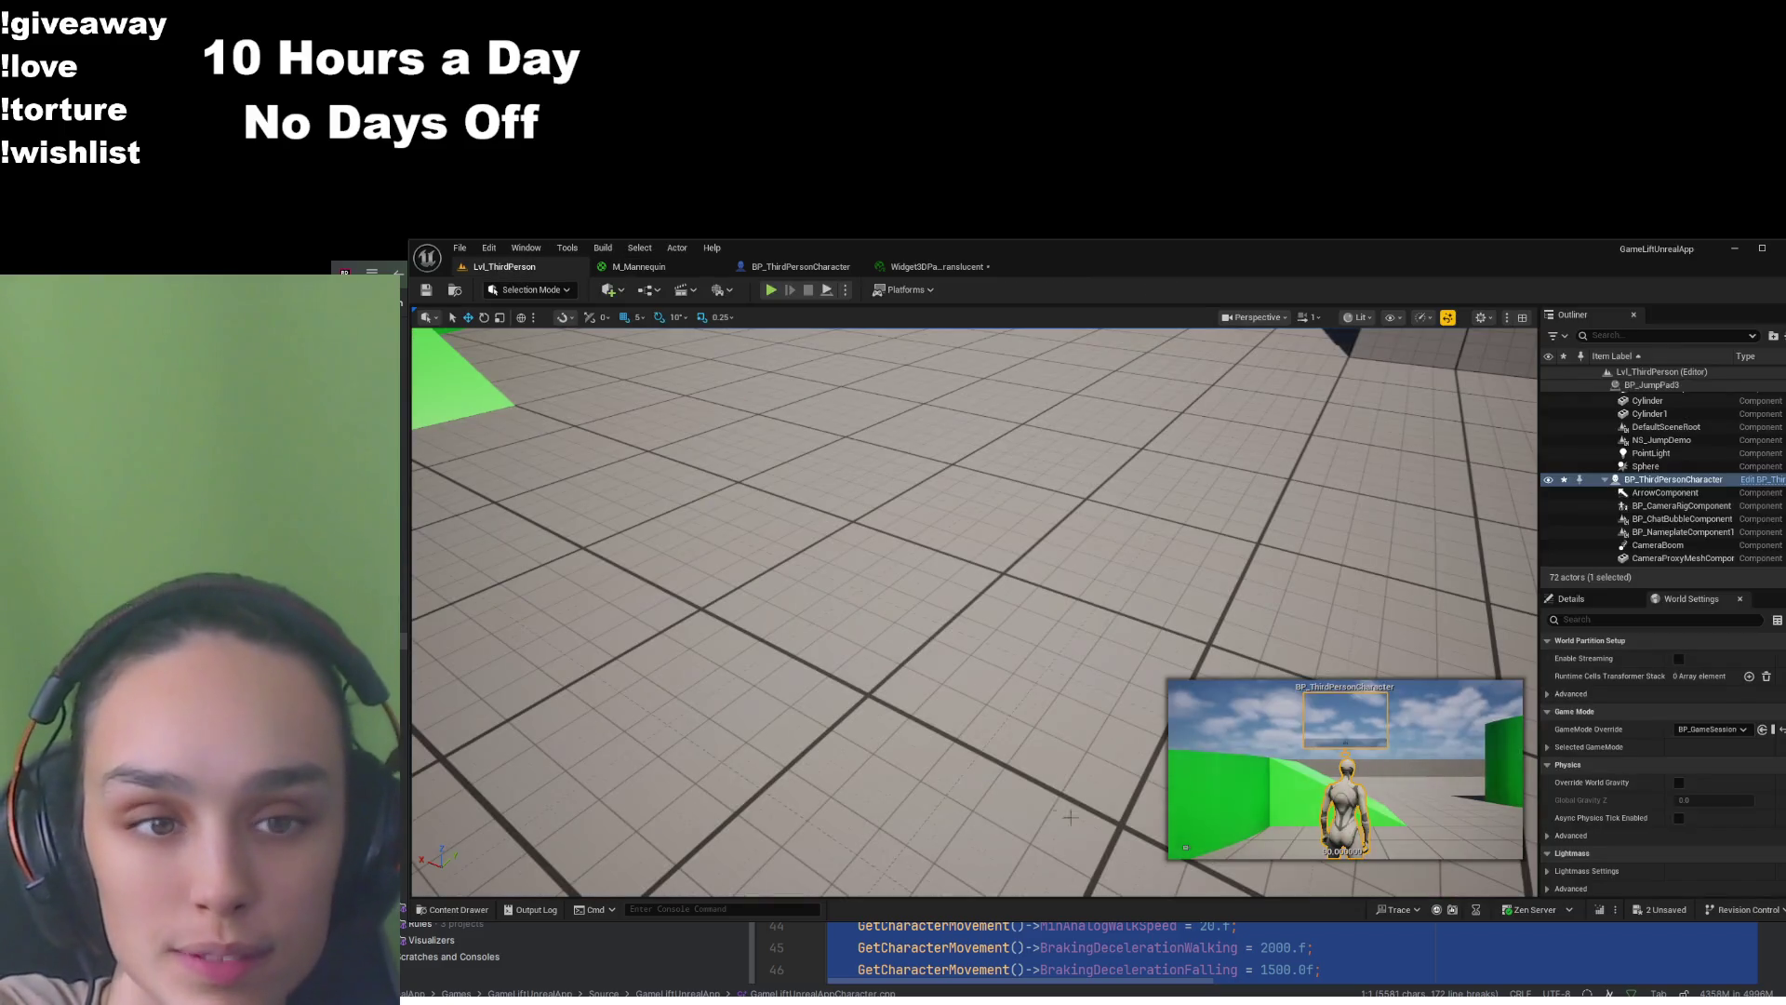
{"action": "left_click", "coordinate": [448, 910]}
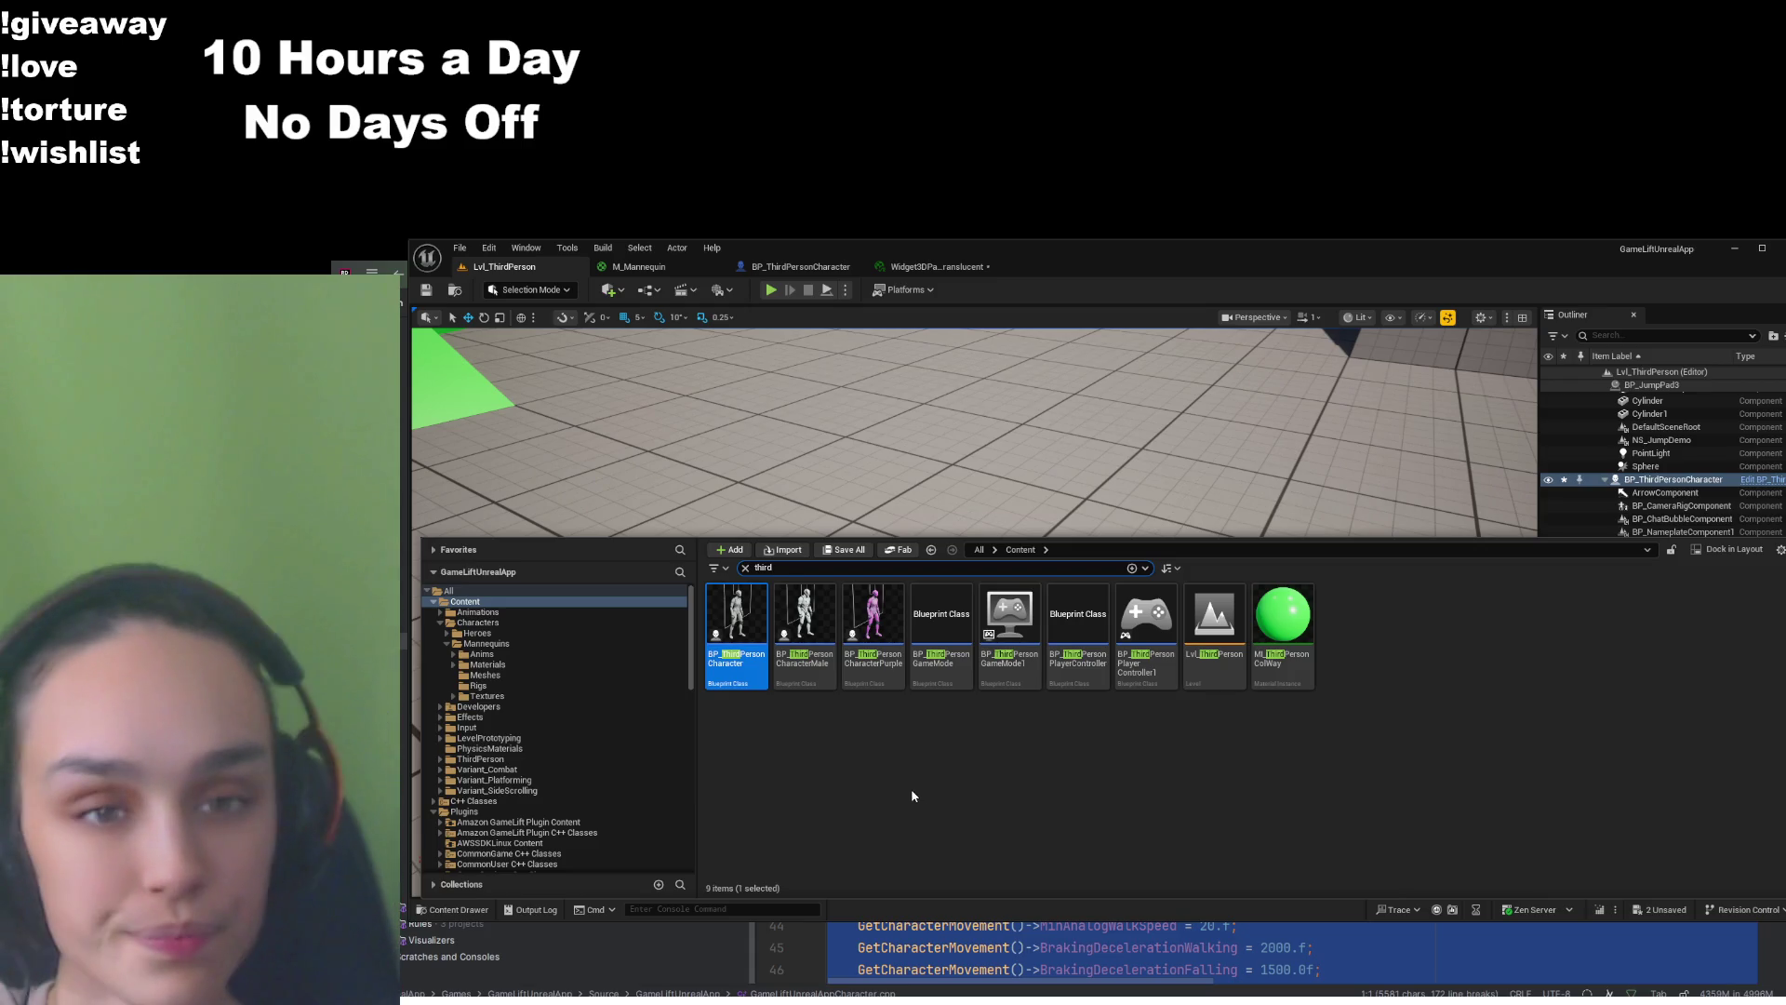
{"action": "left_click", "coordinate": [640, 268]}
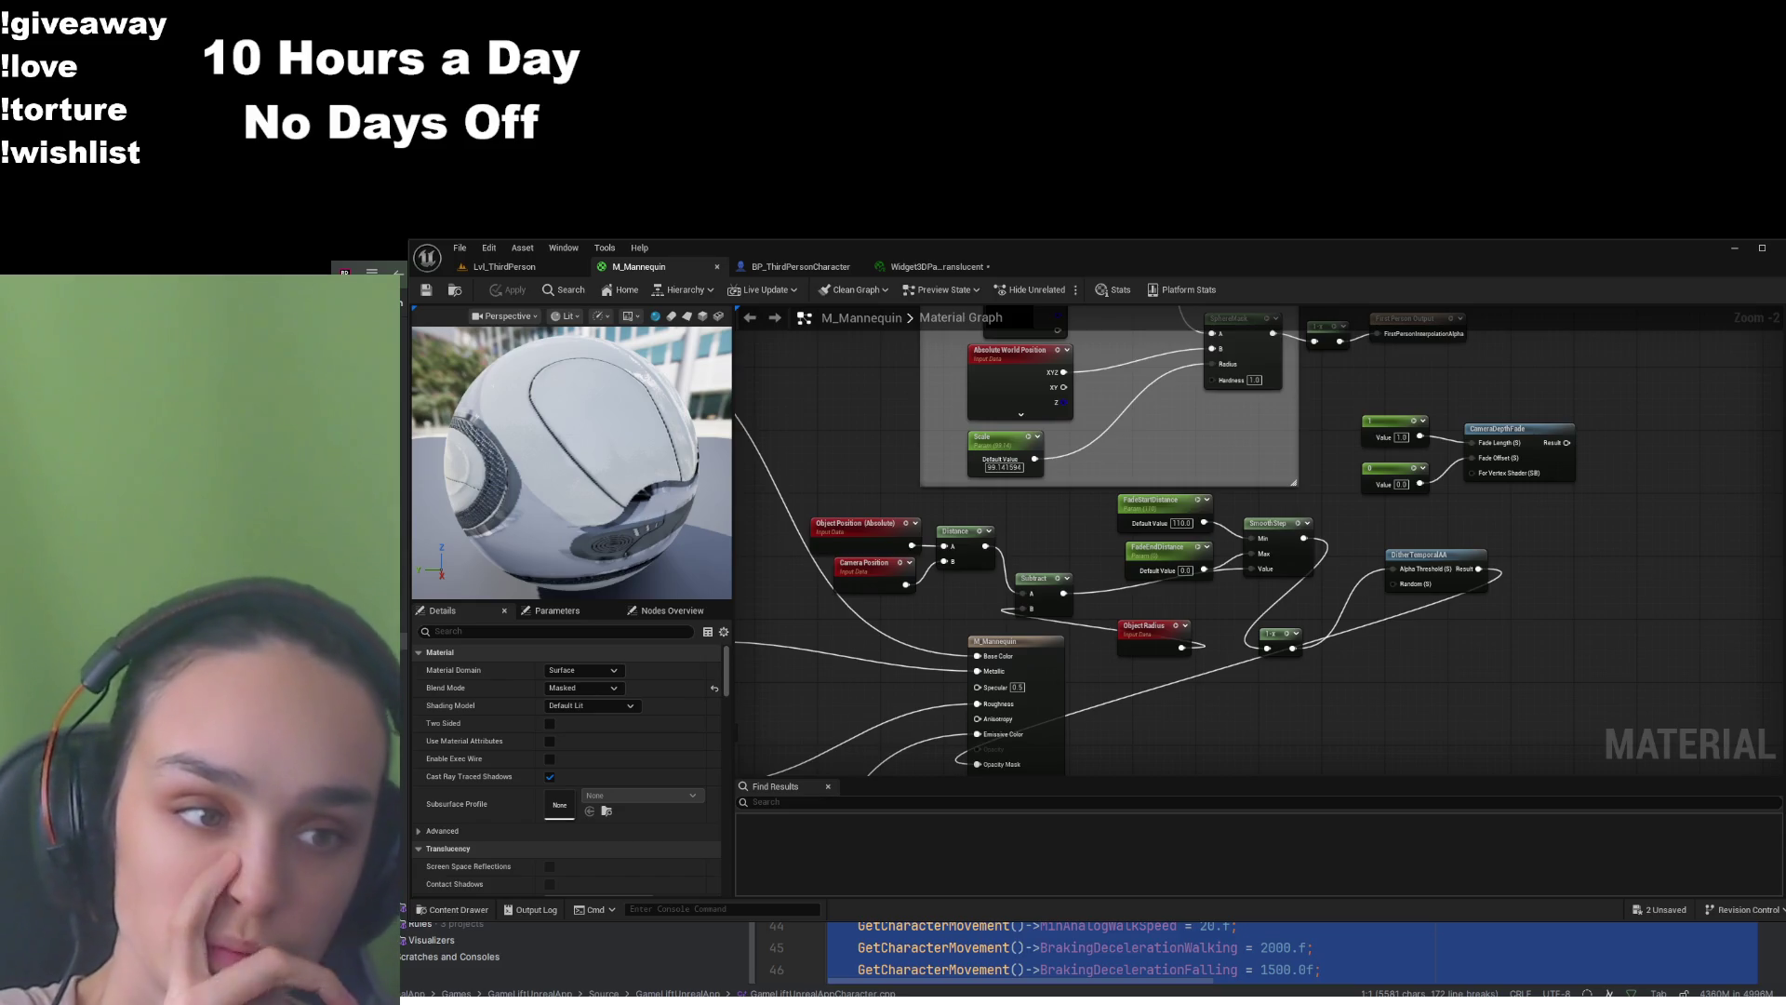
{"action": "left_click", "coordinate": [535, 267]}
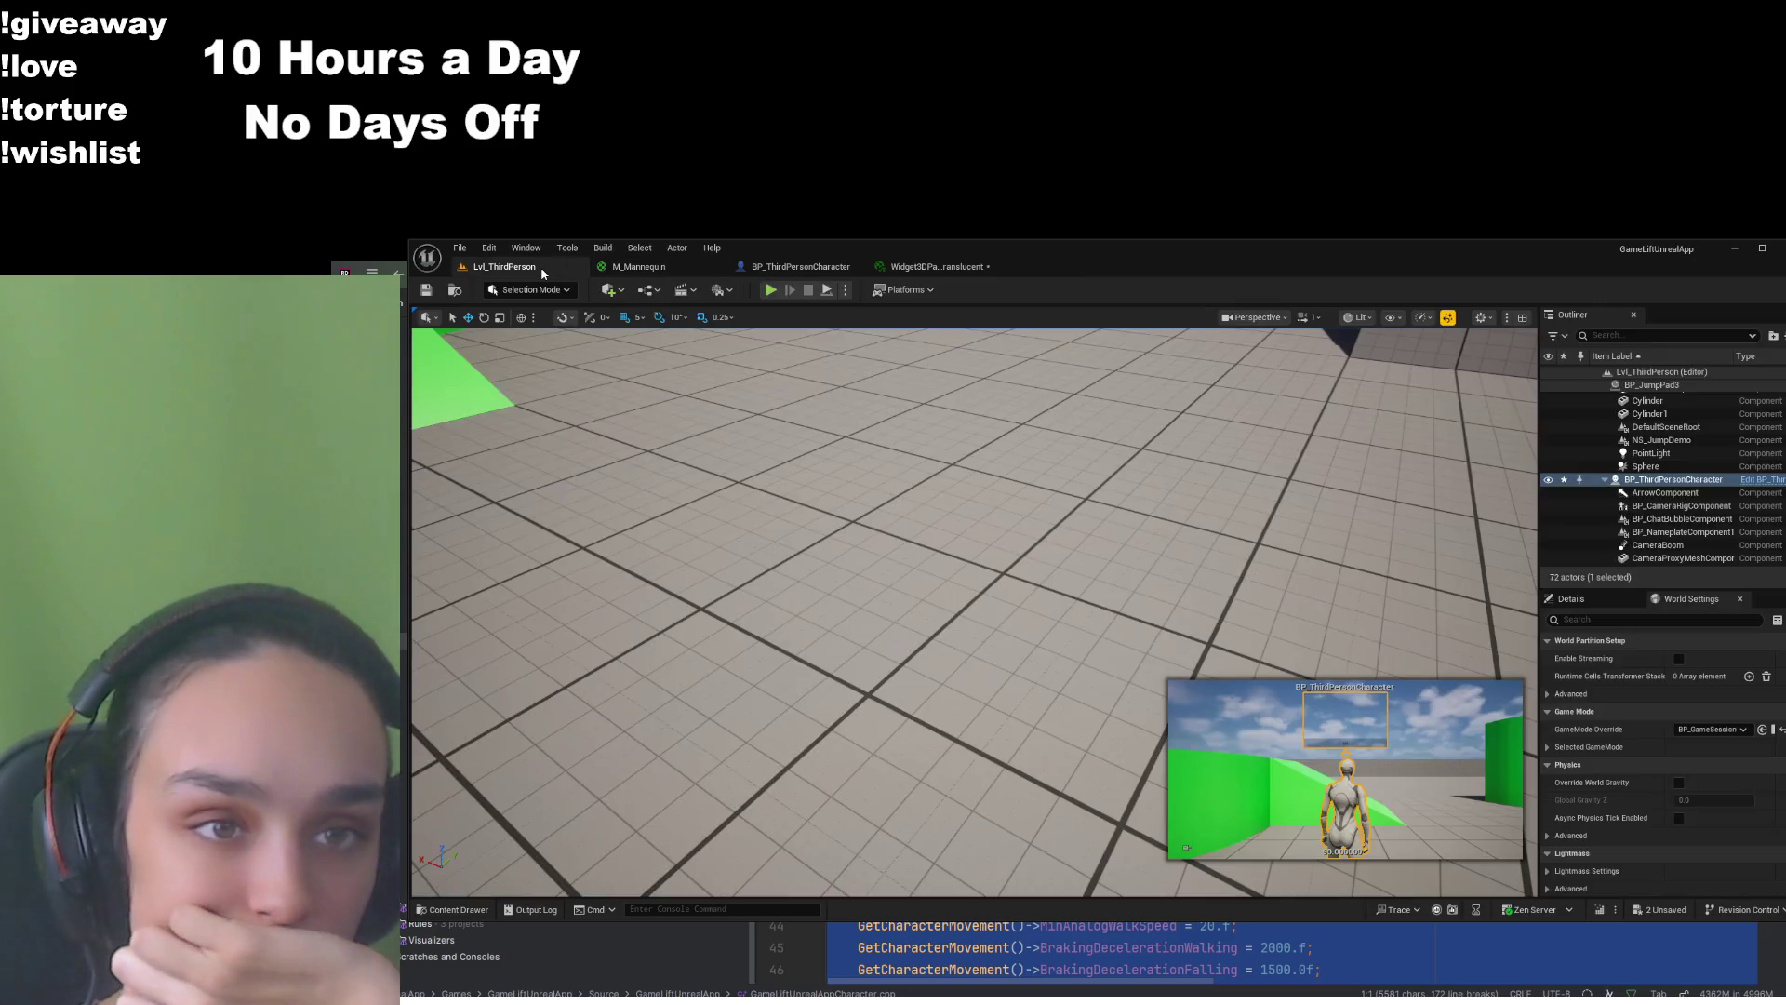
{"action": "left_click", "coordinate": [455, 909]}
{"action": "double_click", "coordinate": [727, 617]}
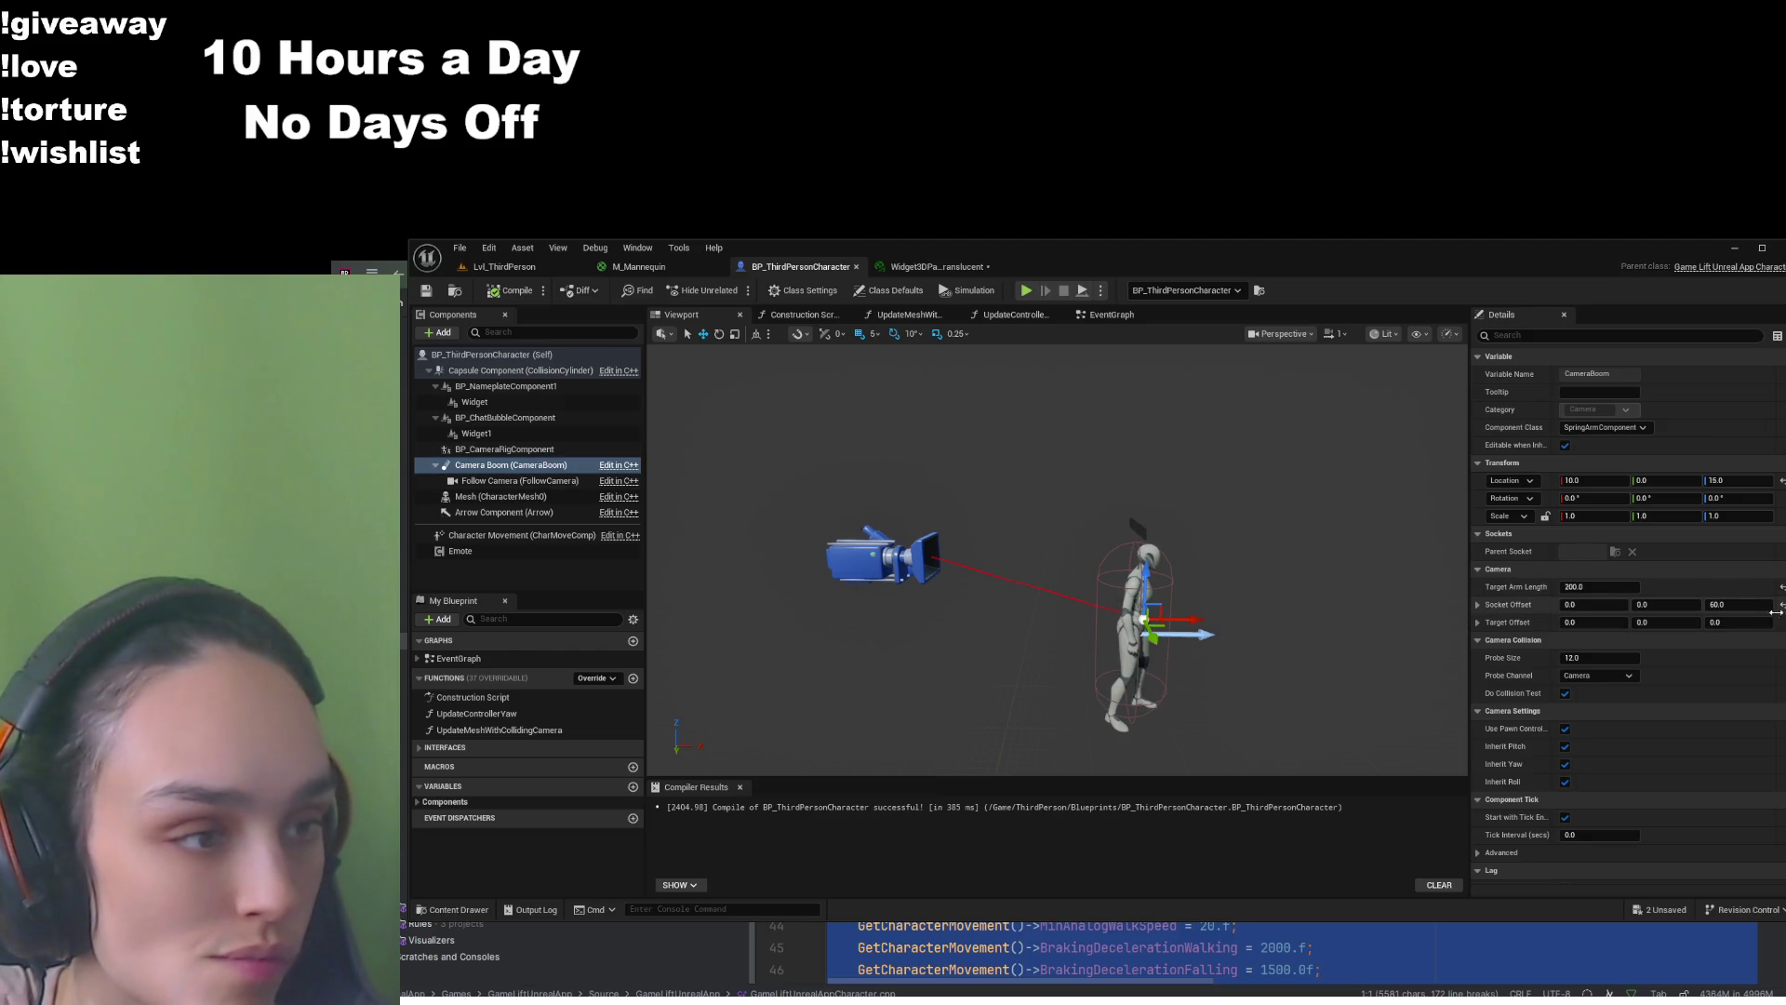
Open BP_ThirdPersonCharacterMale and BP_ThirdPersonCharacterPurple, and inspect Purple's camera boom in 3D
{"action": "left_click", "coordinate": [453, 910]}
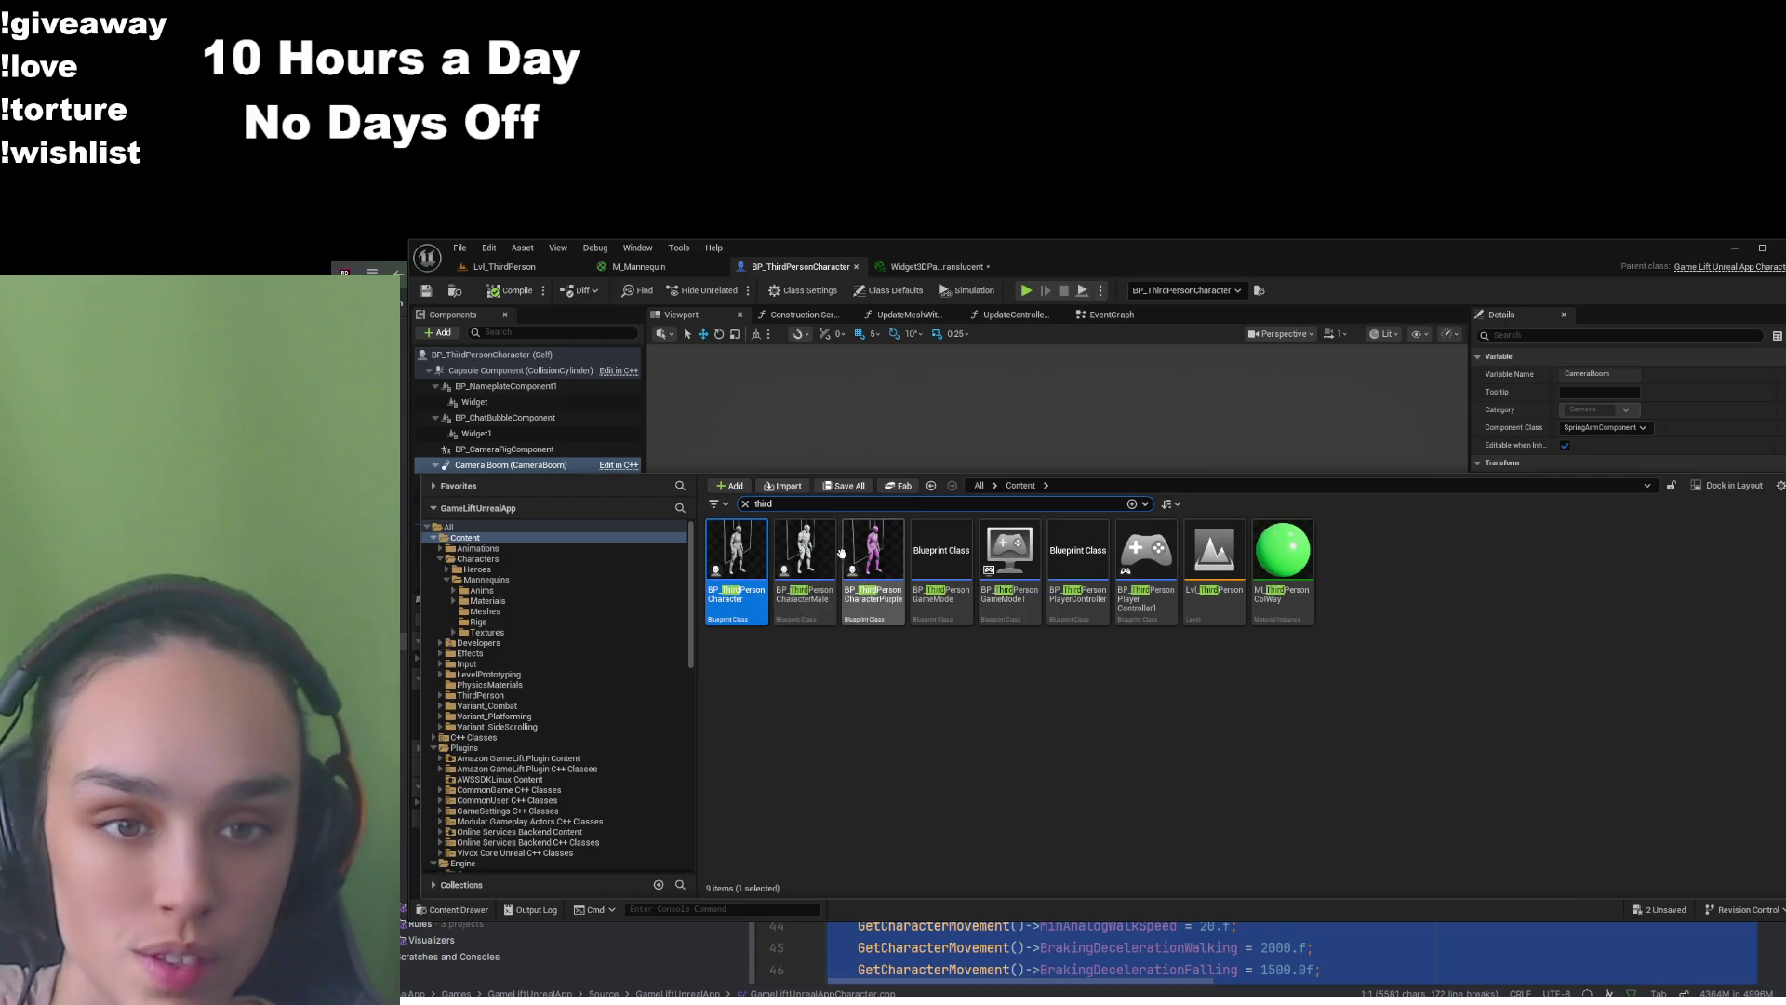
{"action": "left_click", "coordinate": [827, 545]}
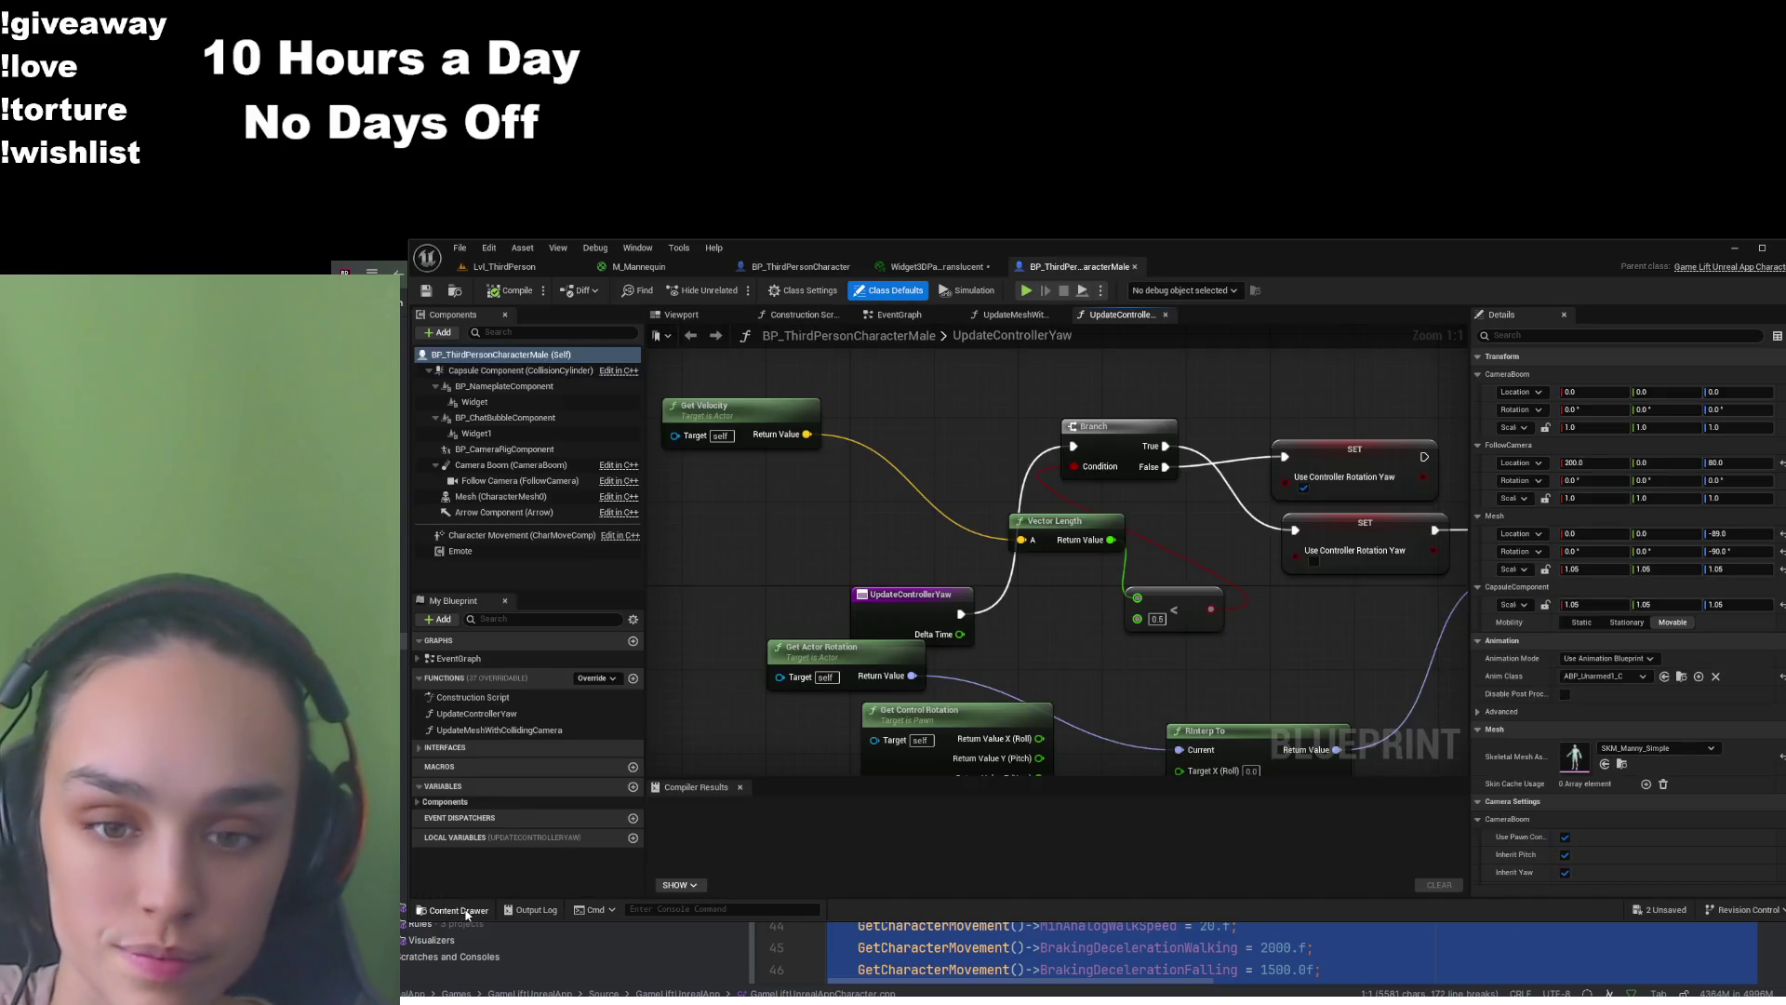
{"action": "left_click", "coordinate": [456, 910]}
{"action": "left_click", "coordinate": [873, 558]}
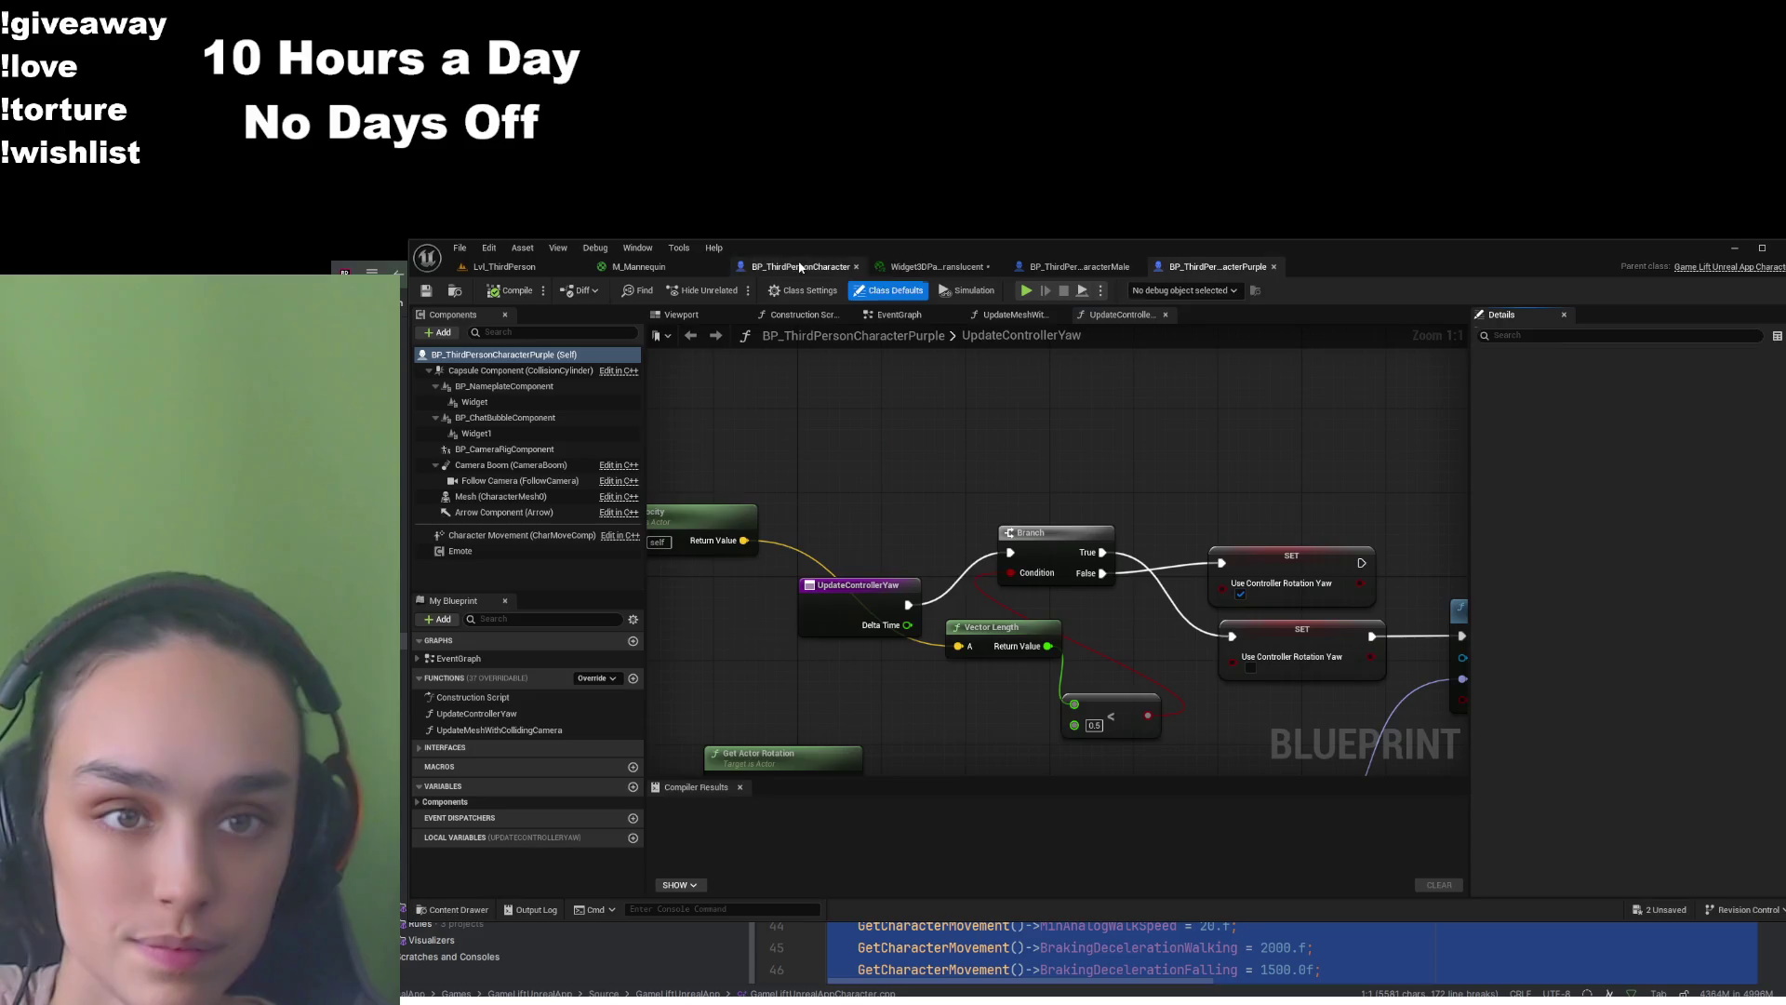
{"action": "left_click", "coordinate": [684, 315]}
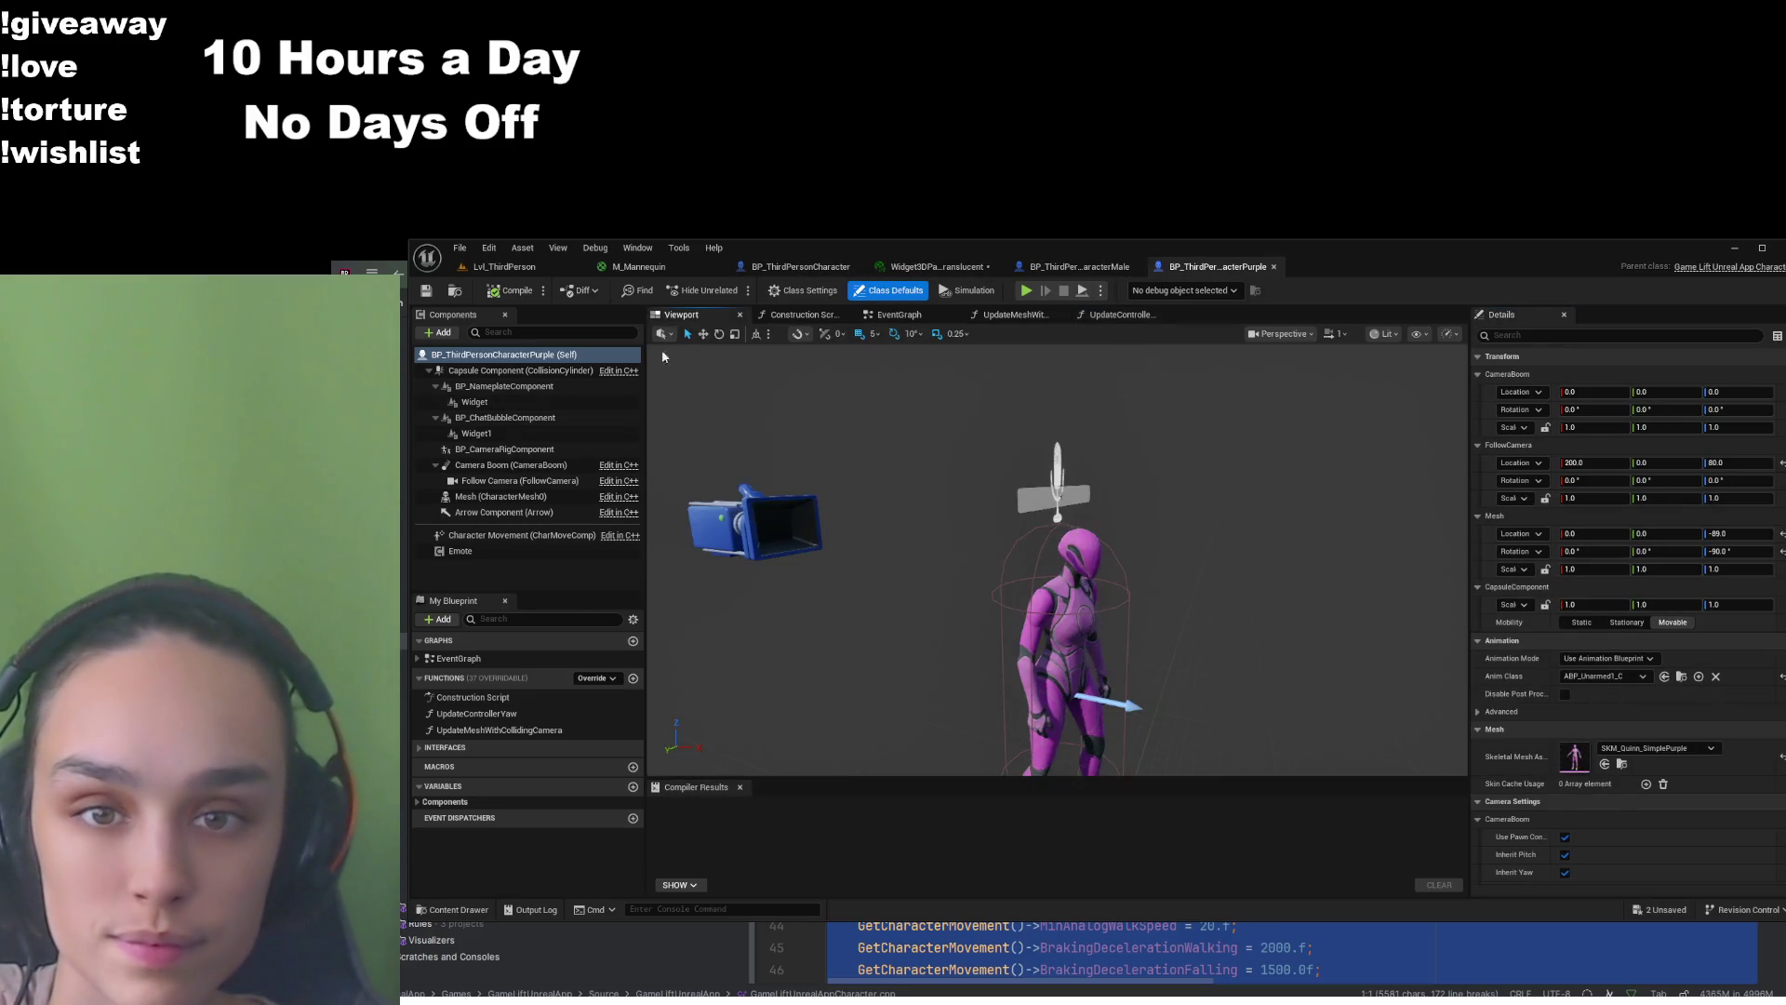
{"action": "left_click", "coordinate": [511, 465]}
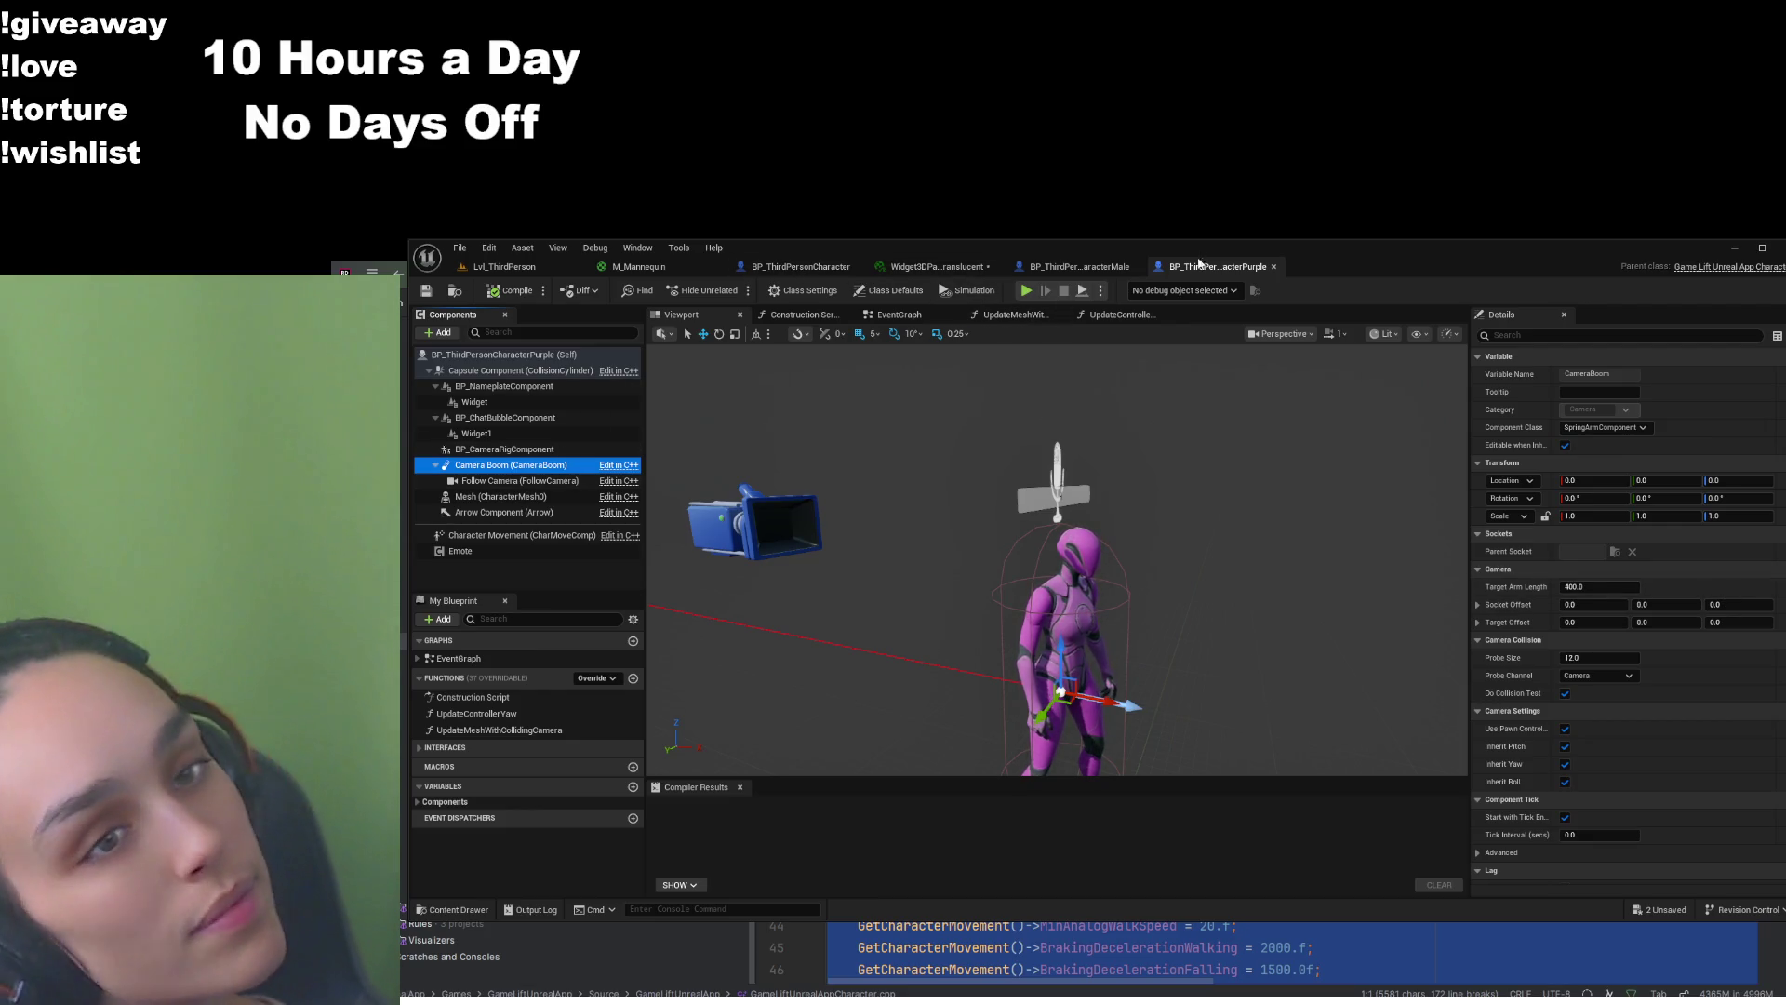
Compare the base camera boom transform (Location 10, 0, 15) with the Male character's camera boom
{"action": "left_click", "coordinate": [800, 266]}
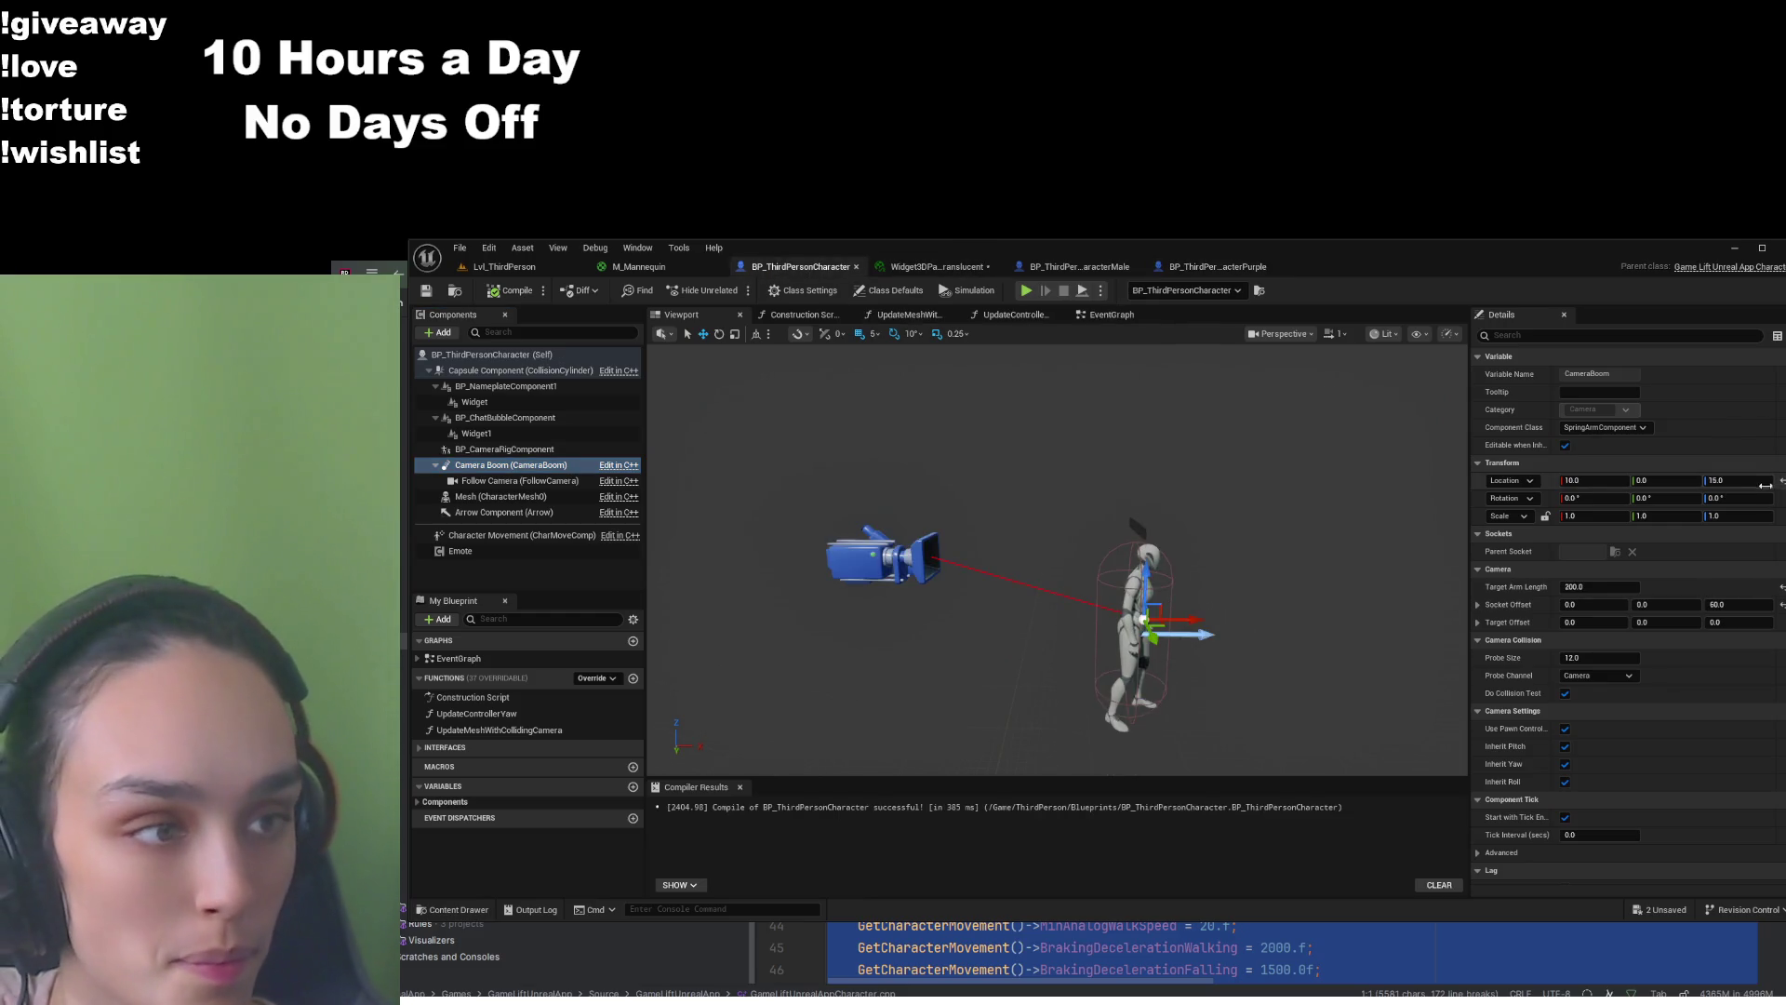
{"action": "left_click", "coordinate": [1550, 481]}
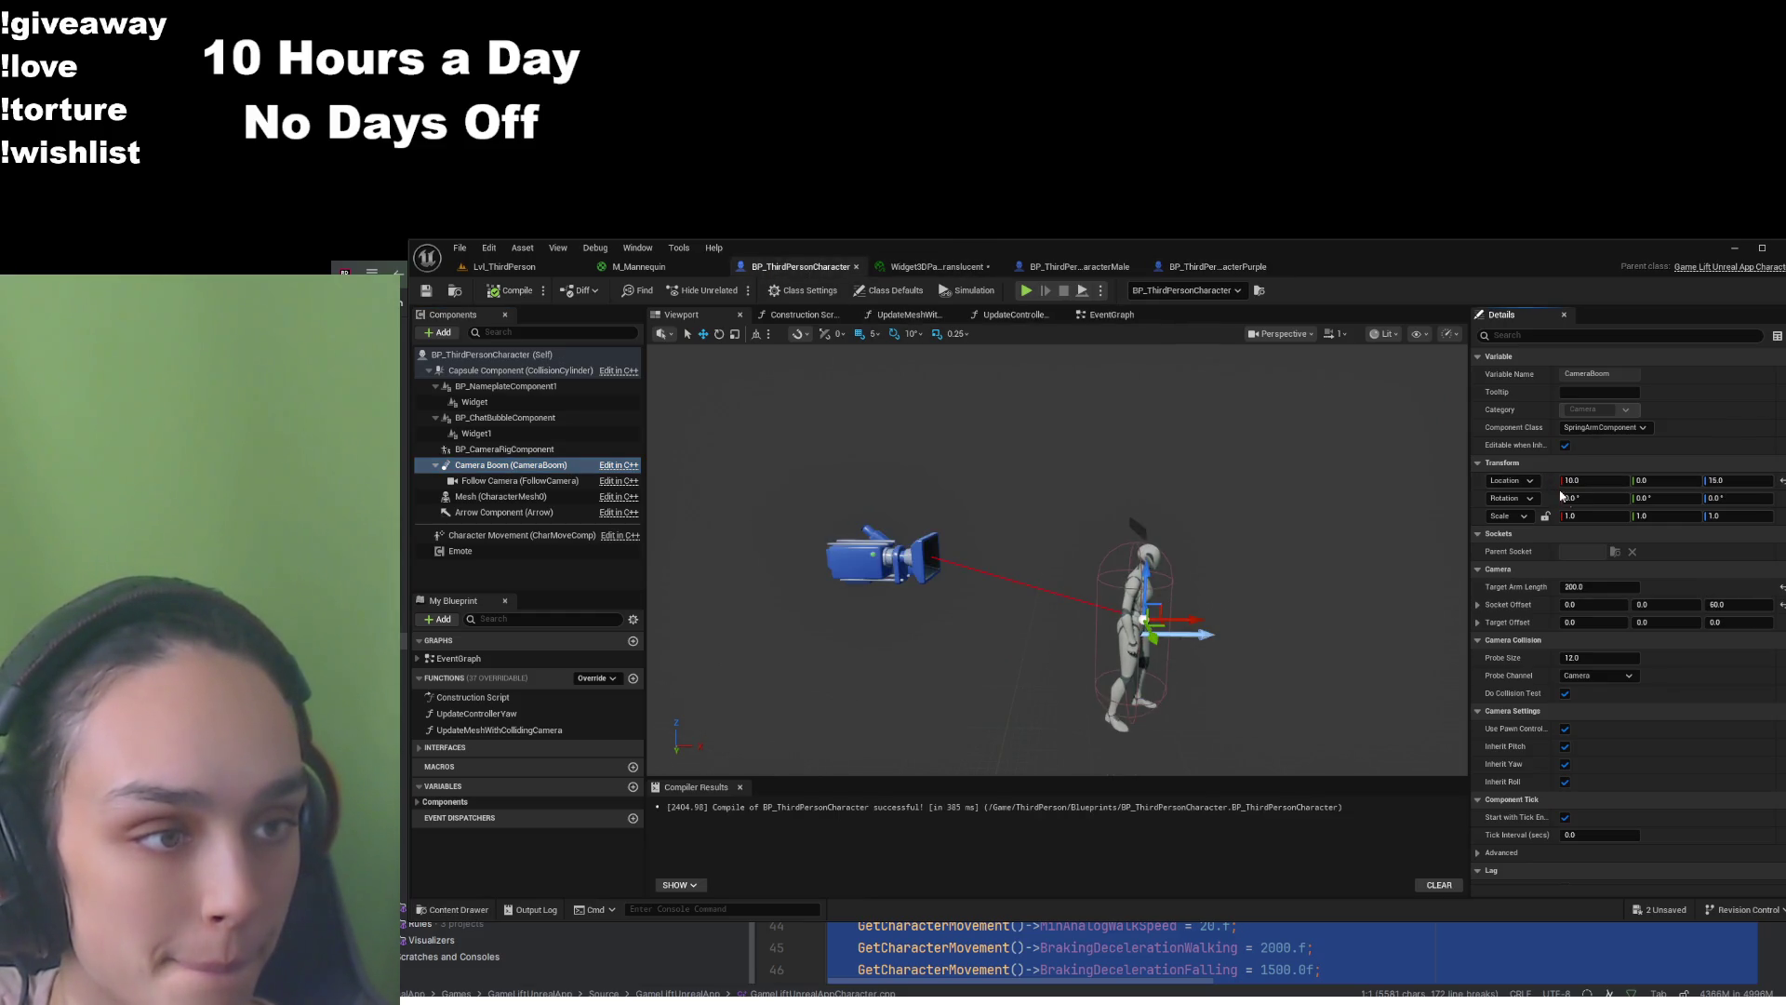
{"action": "left_click", "coordinate": [1079, 266]}
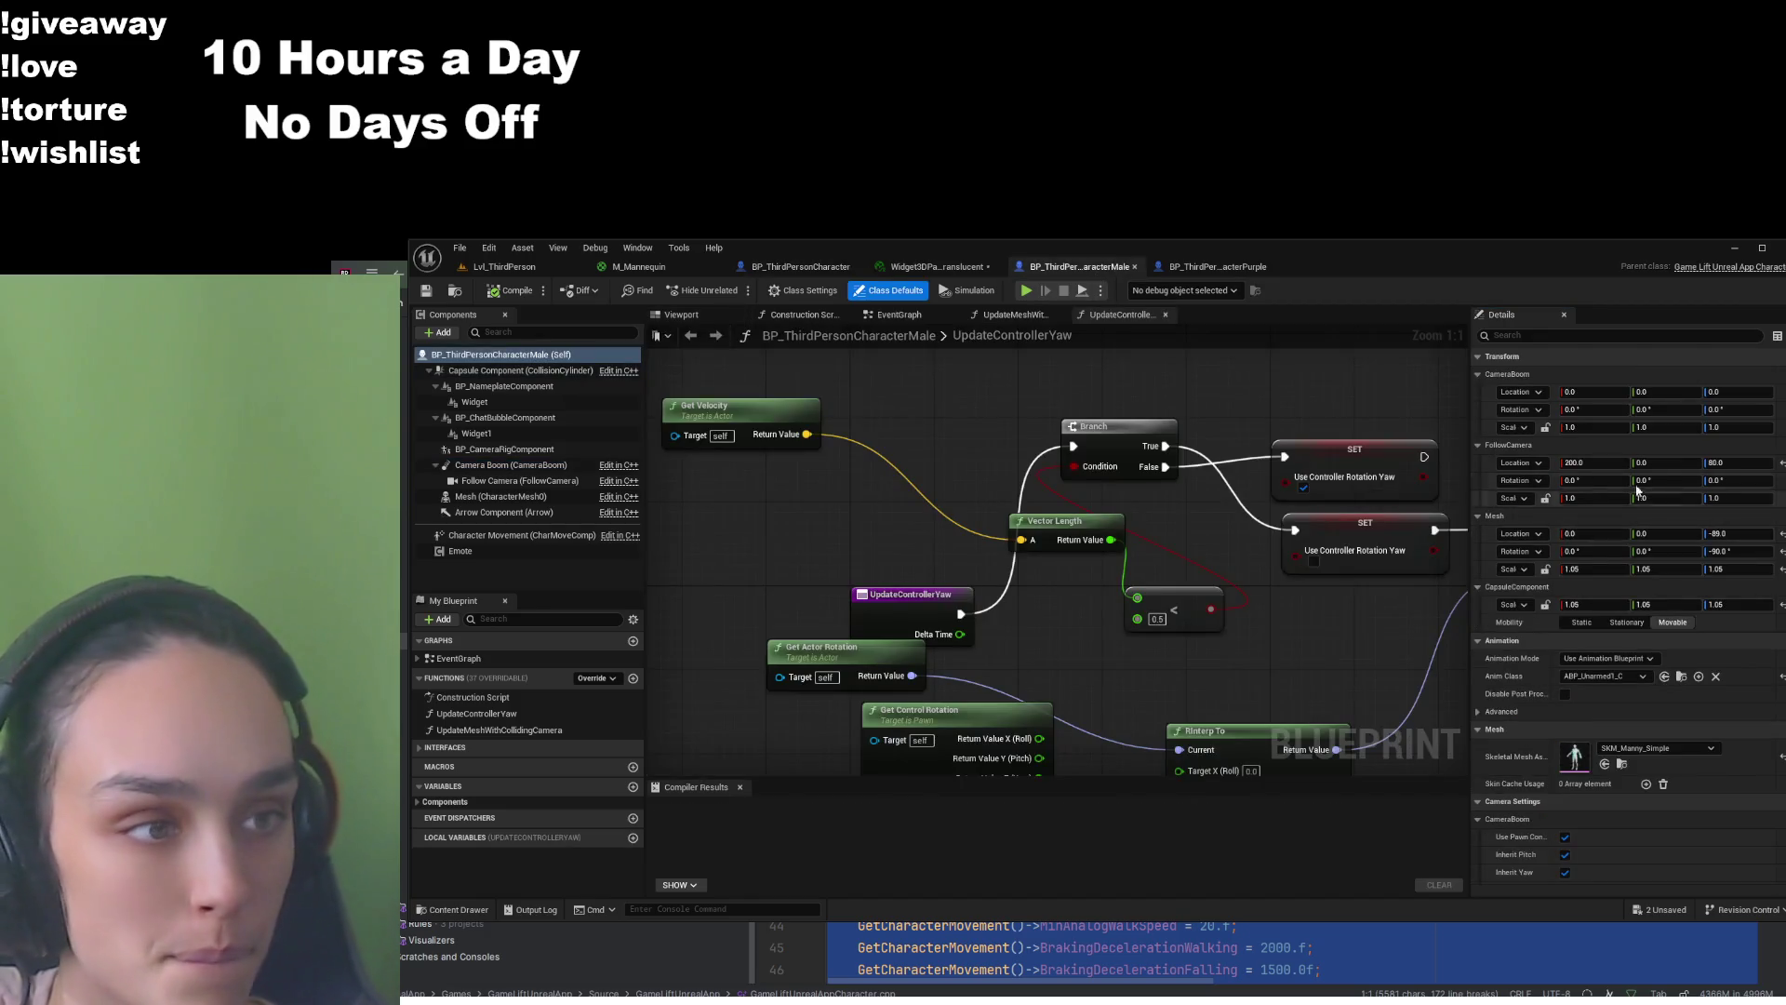
{"action": "left_click", "coordinate": [592, 465]}
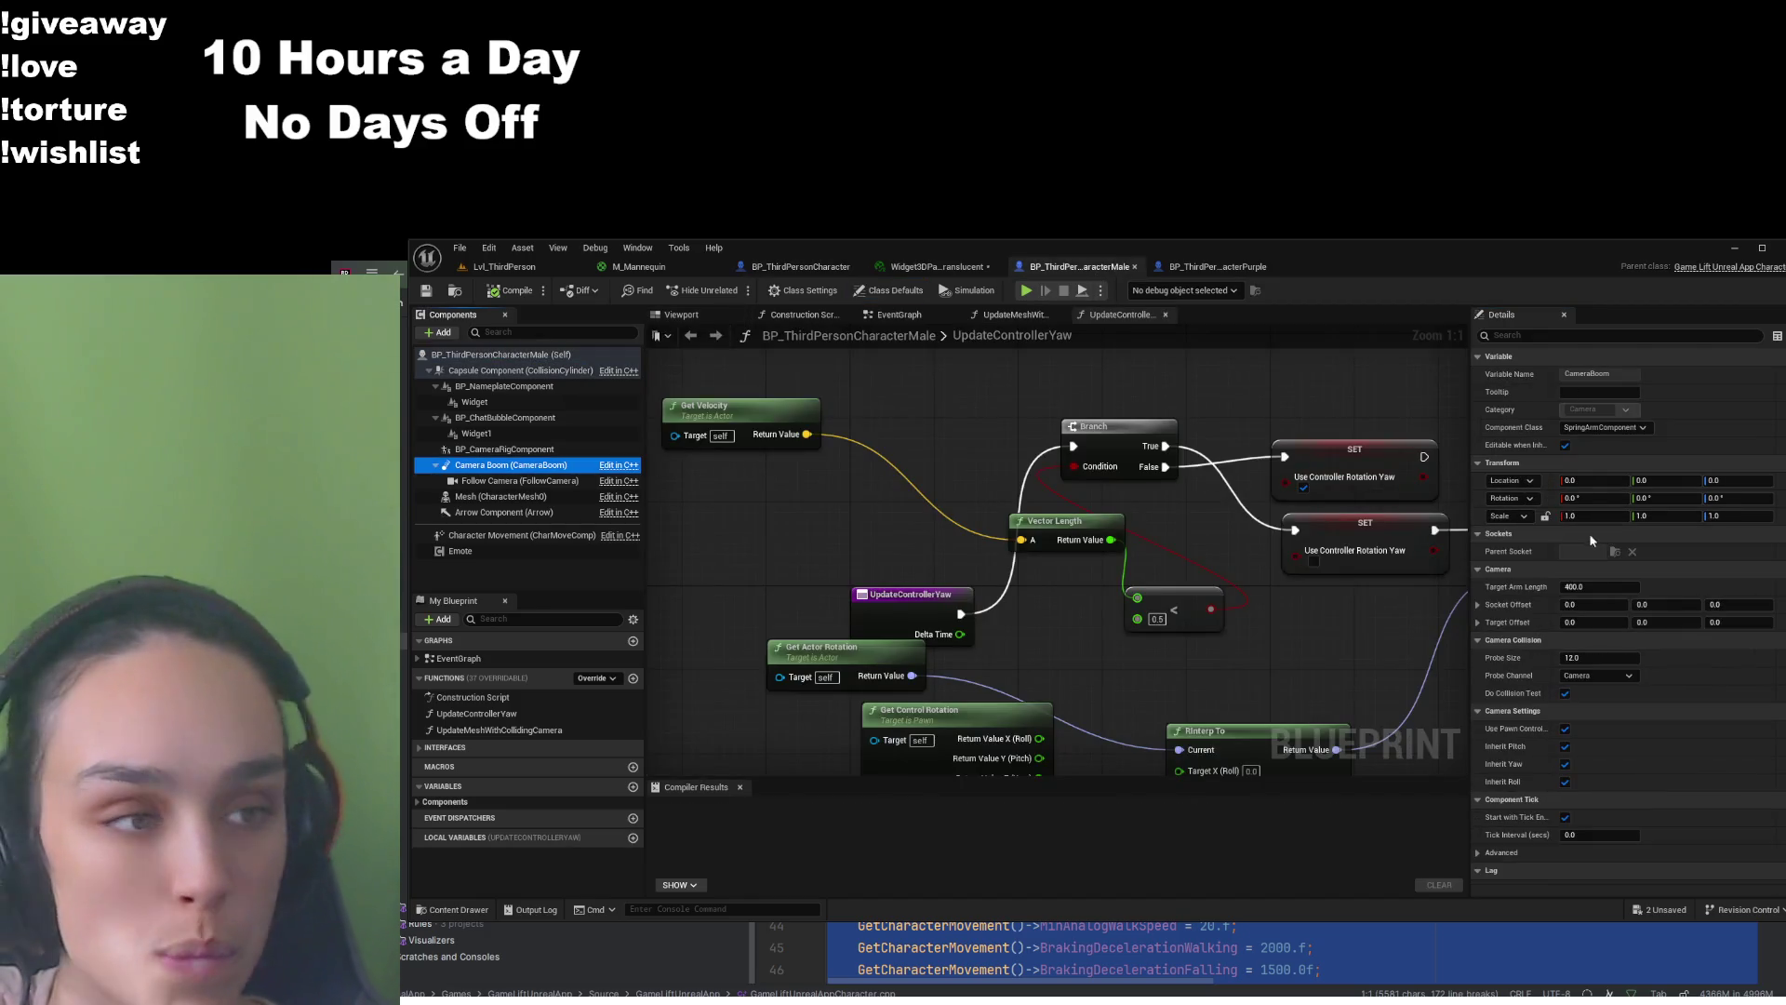
{"action": "left_click", "coordinate": [680, 314]}
{"action": "left_click", "coordinate": [935, 266]}
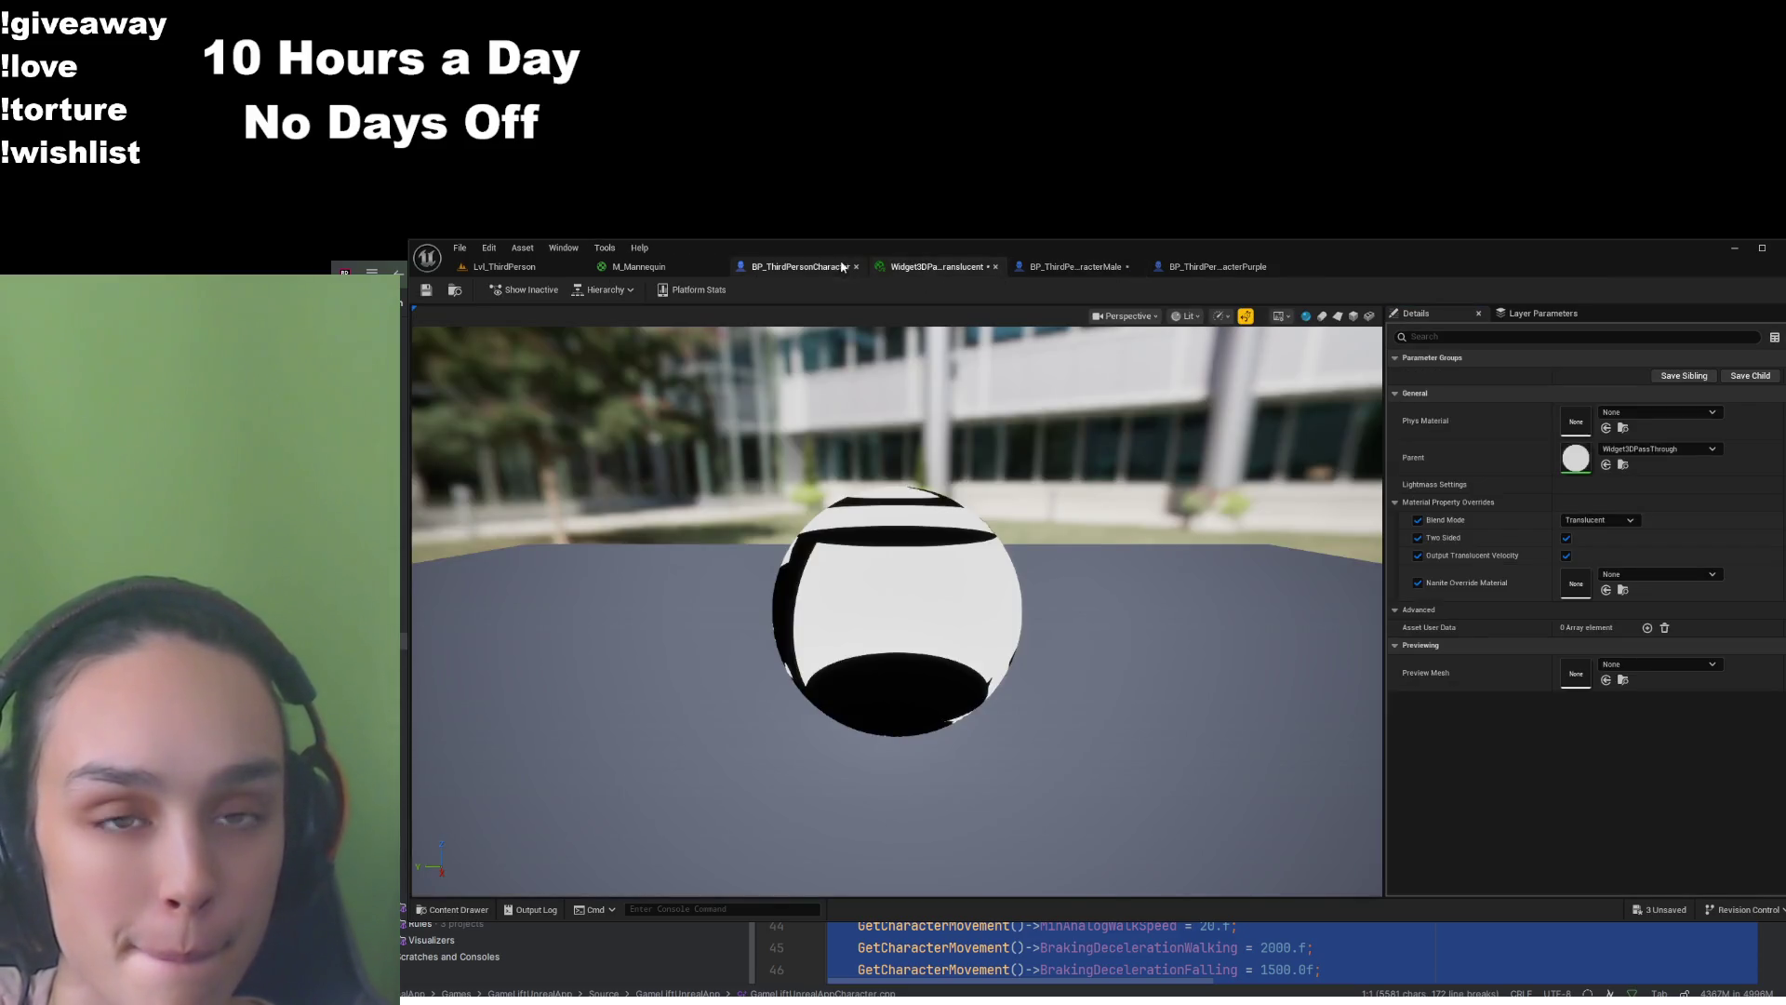
Set the Male character's camera boom socket offset Z to 60
{"action": "left_click", "coordinate": [810, 267]}
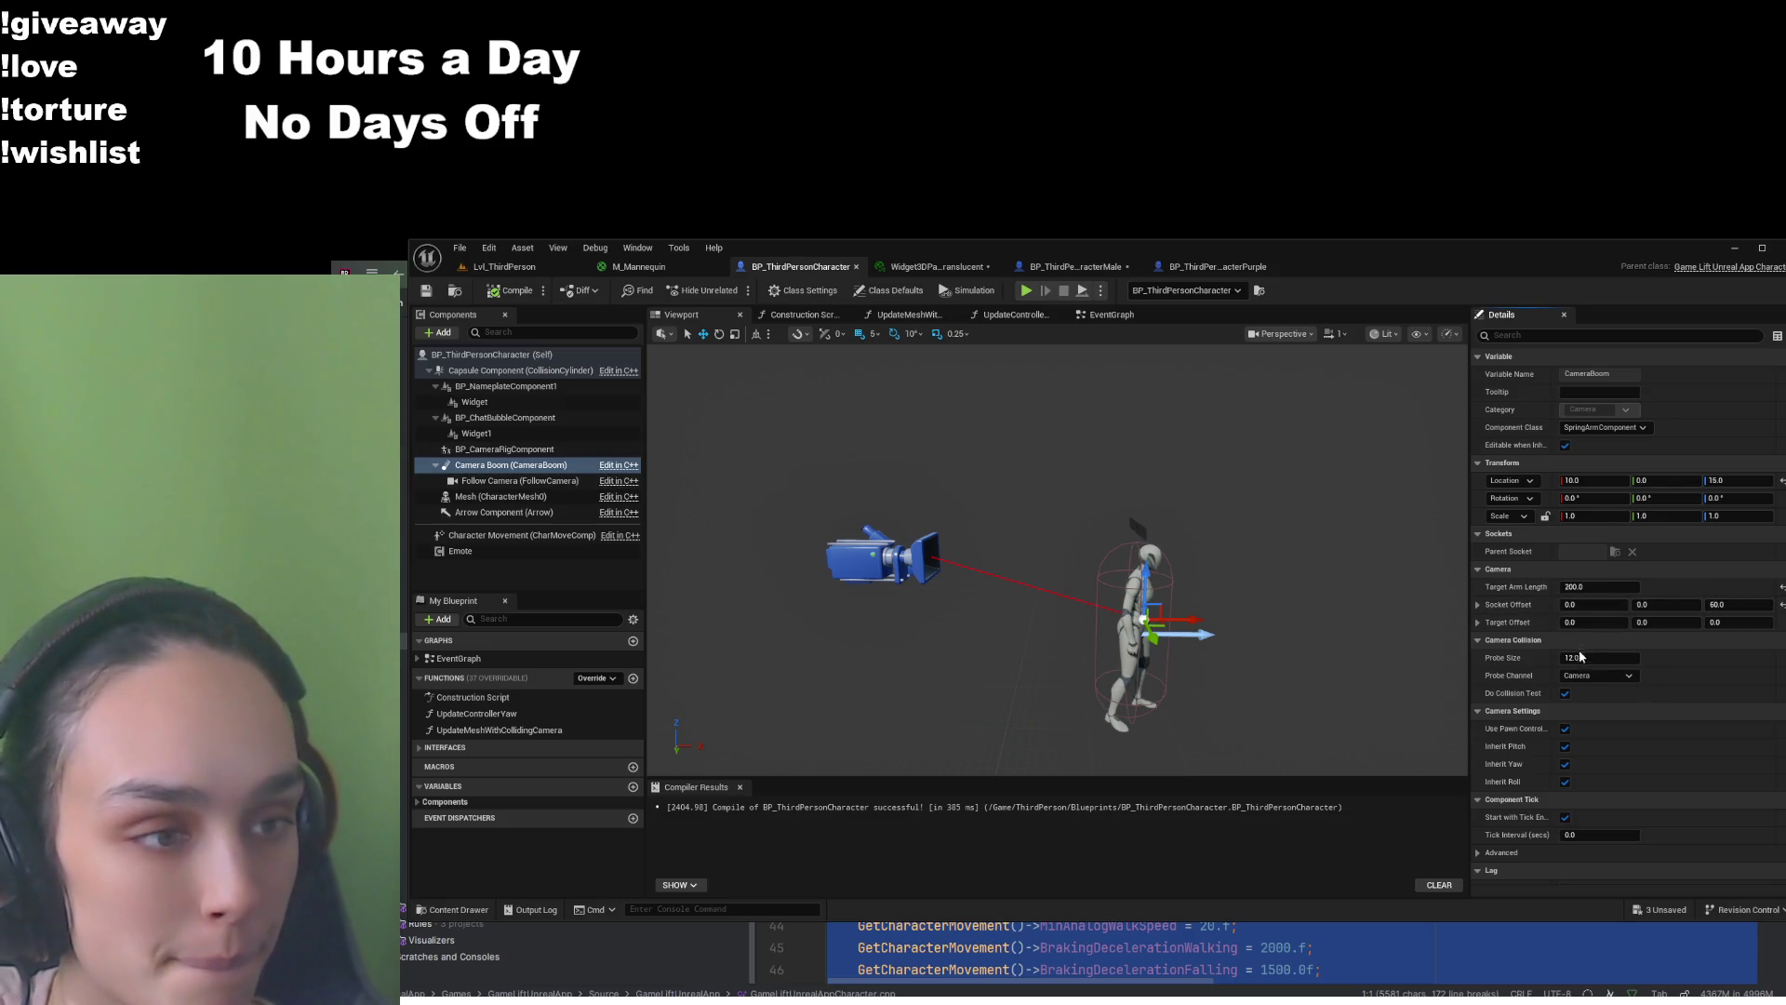
{"action": "left_click", "coordinate": [1056, 266]}
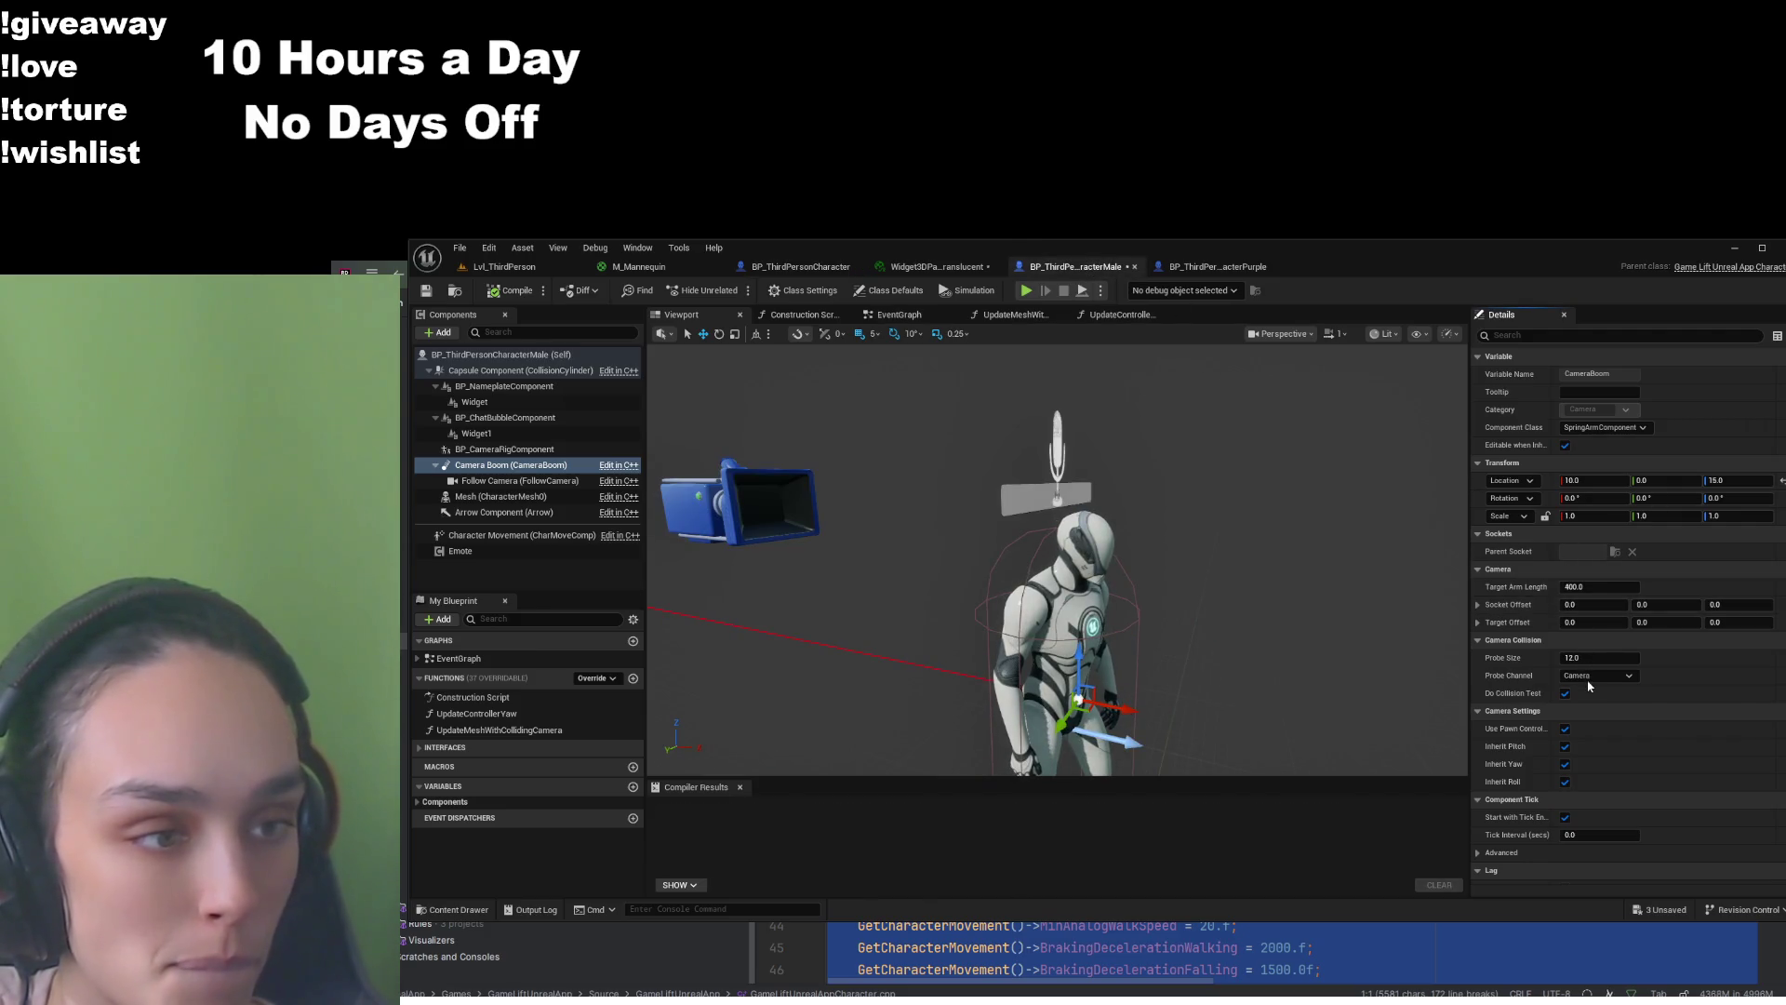
{"action": "left_click", "coordinate": [1739, 605]}
{"action": "type", "text": "60"}
{"action": "key", "text": "Return"}
{"action": "scroll", "coordinate": [1056, 558], "scroll_direction": "down", "scroll_amount": 5}
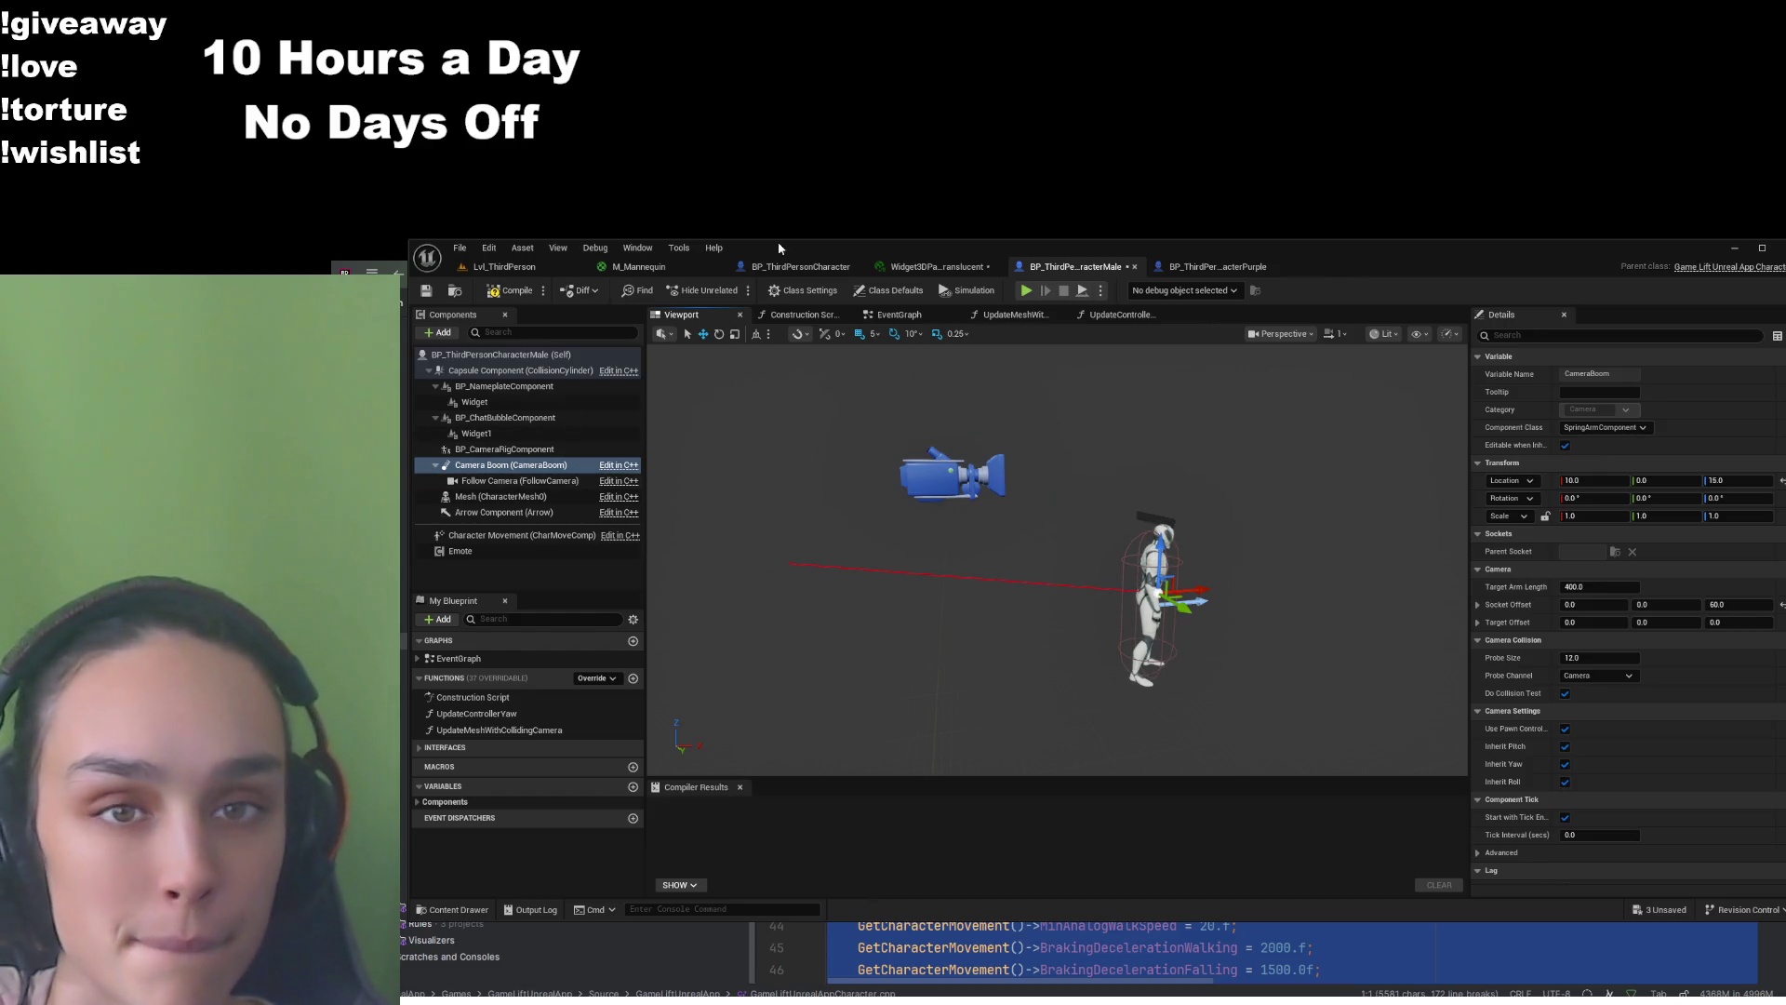
Reset the Male follow camera location to 0, 0, 0 to match the base character
{"action": "left_click", "coordinate": [796, 266]}
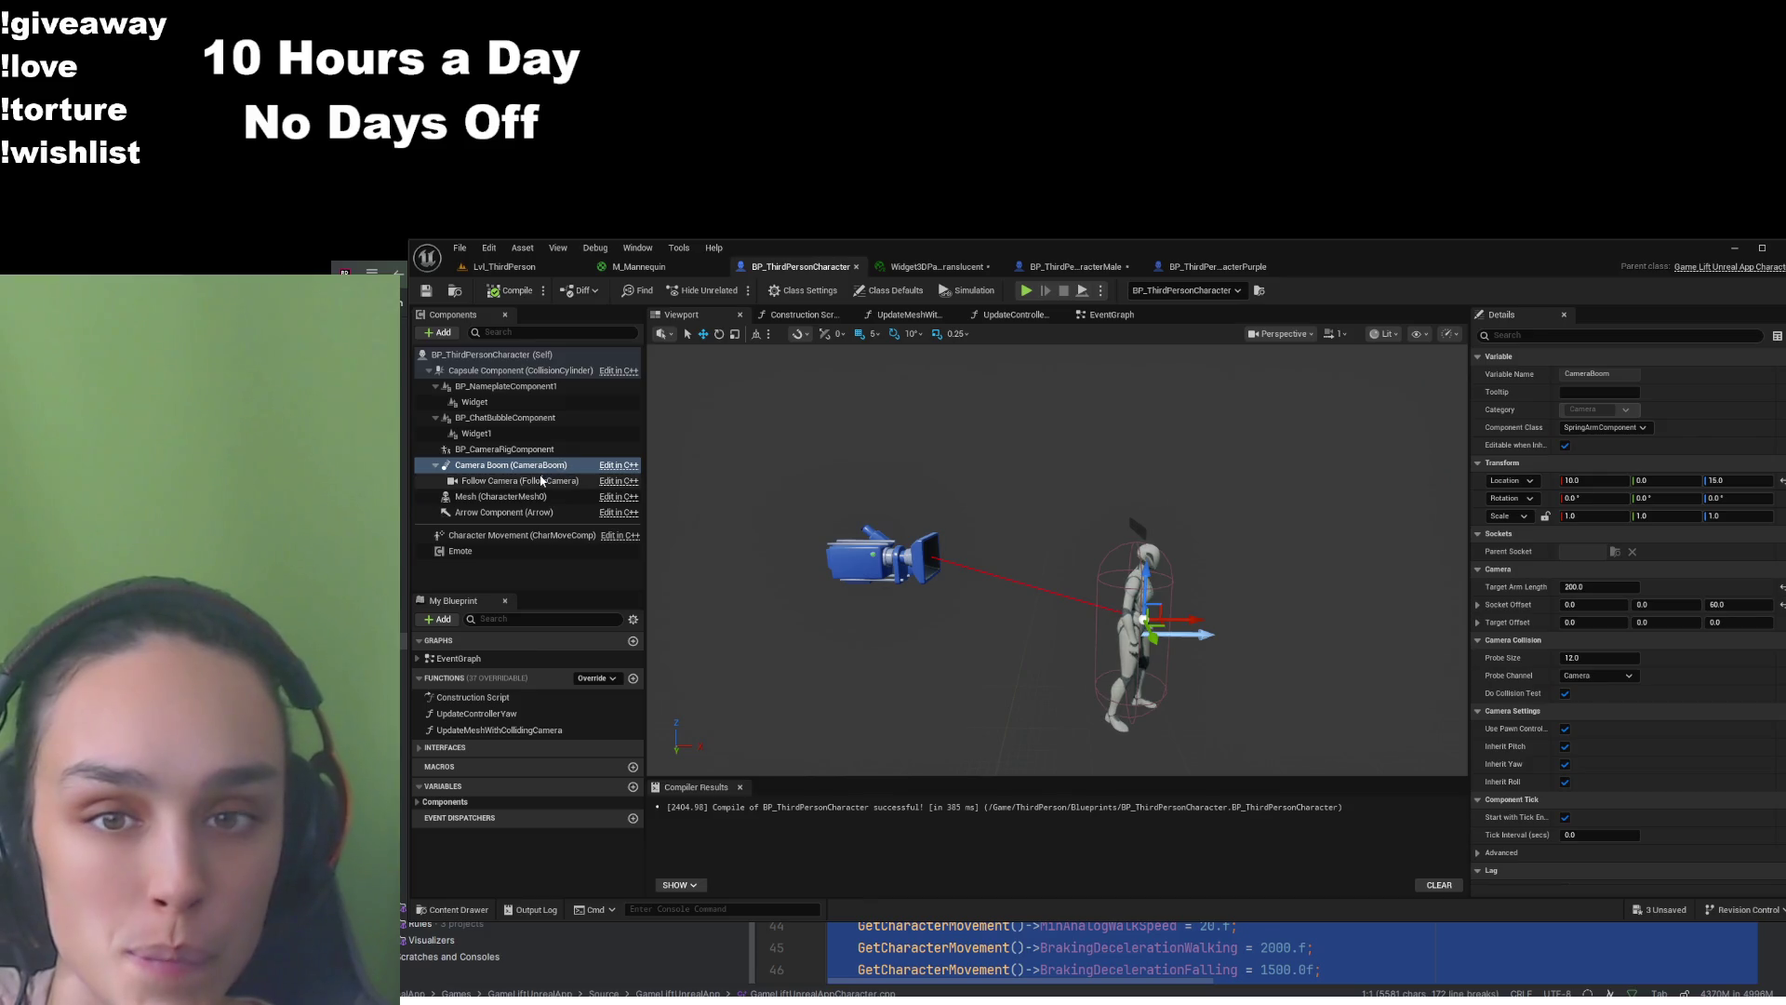
{"action": "left_click", "coordinate": [543, 481]}
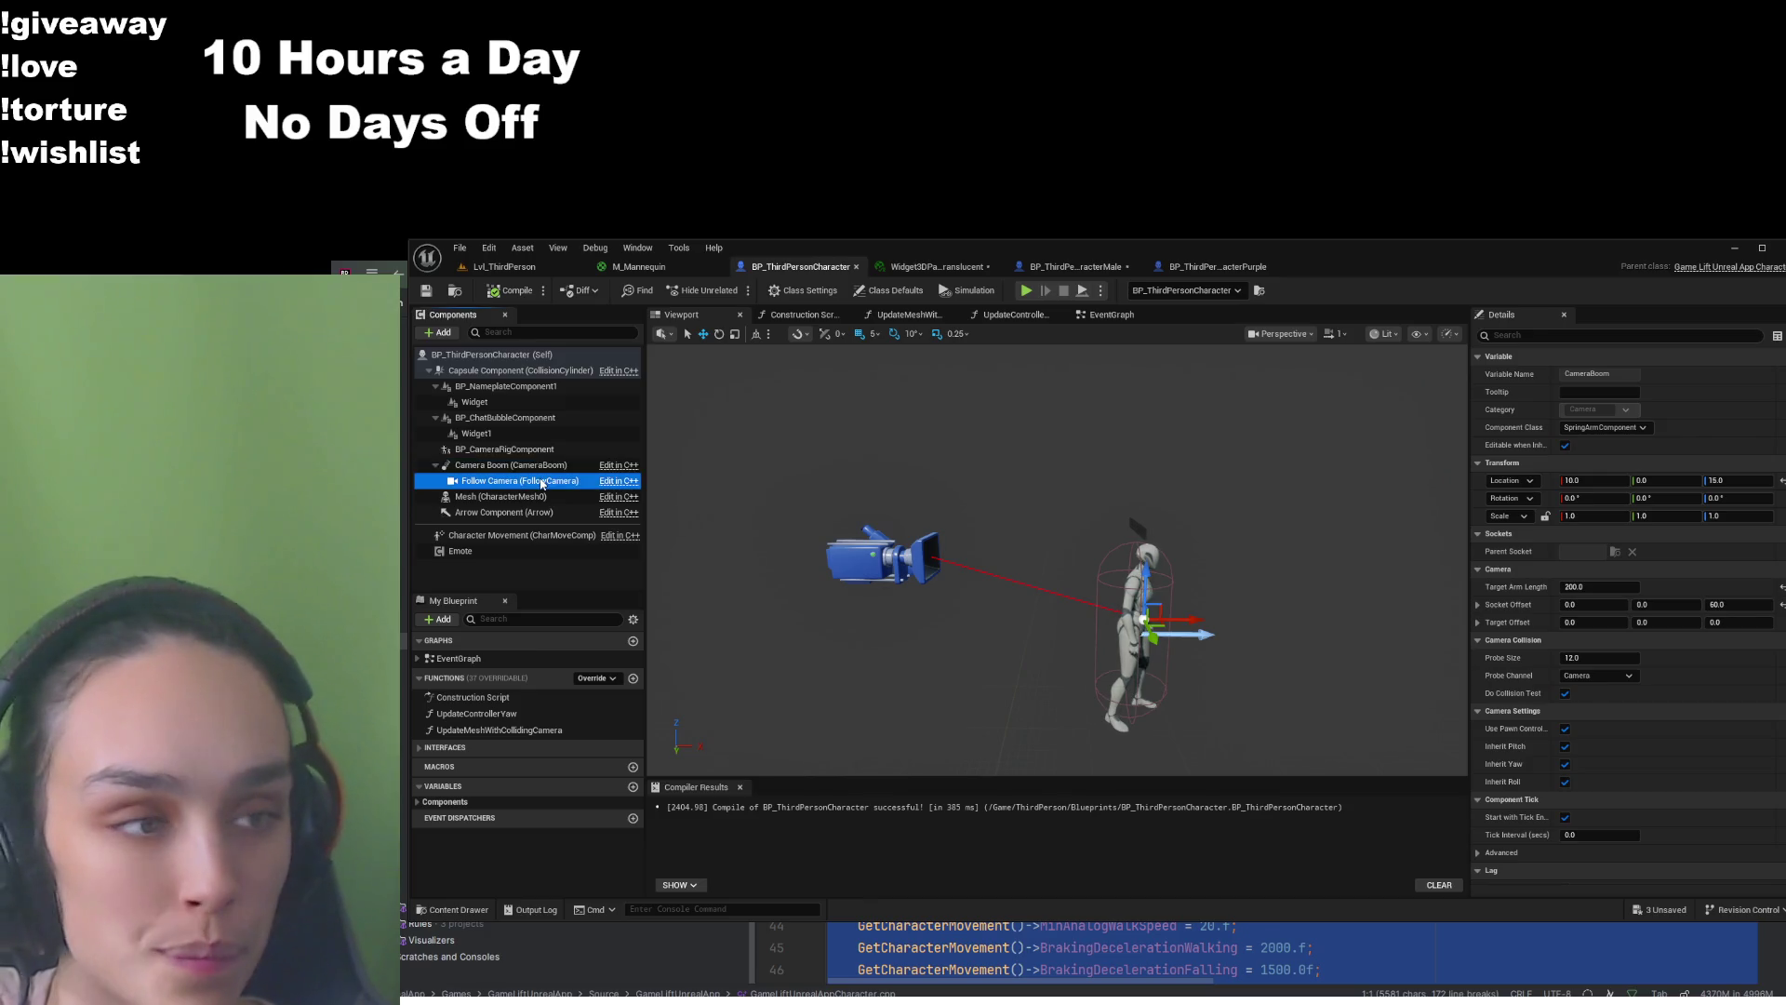
{"action": "left_click", "coordinate": [1028, 267]}
{"action": "left_click", "coordinate": [521, 480]}
{"action": "left_click", "coordinate": [1781, 480]}
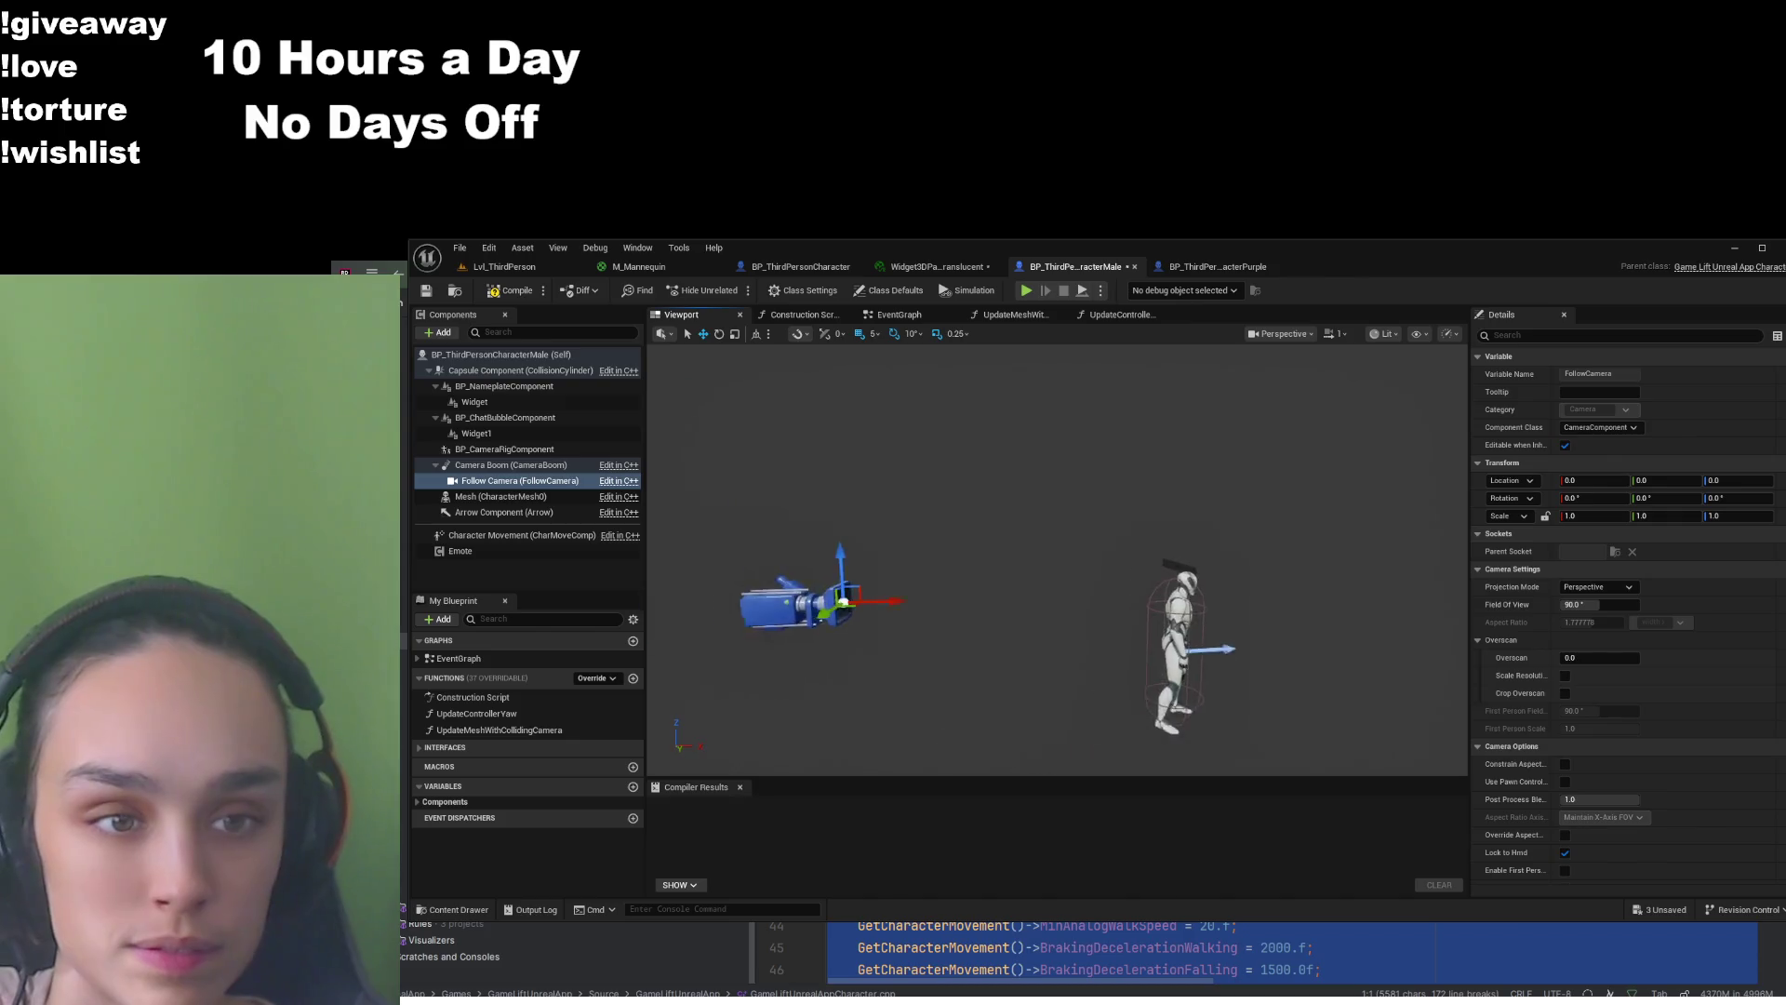
Compare the Male and base camera boom settings (arm length 200.0, location 10, 0, 15)
{"action": "left_click", "coordinate": [532, 466]}
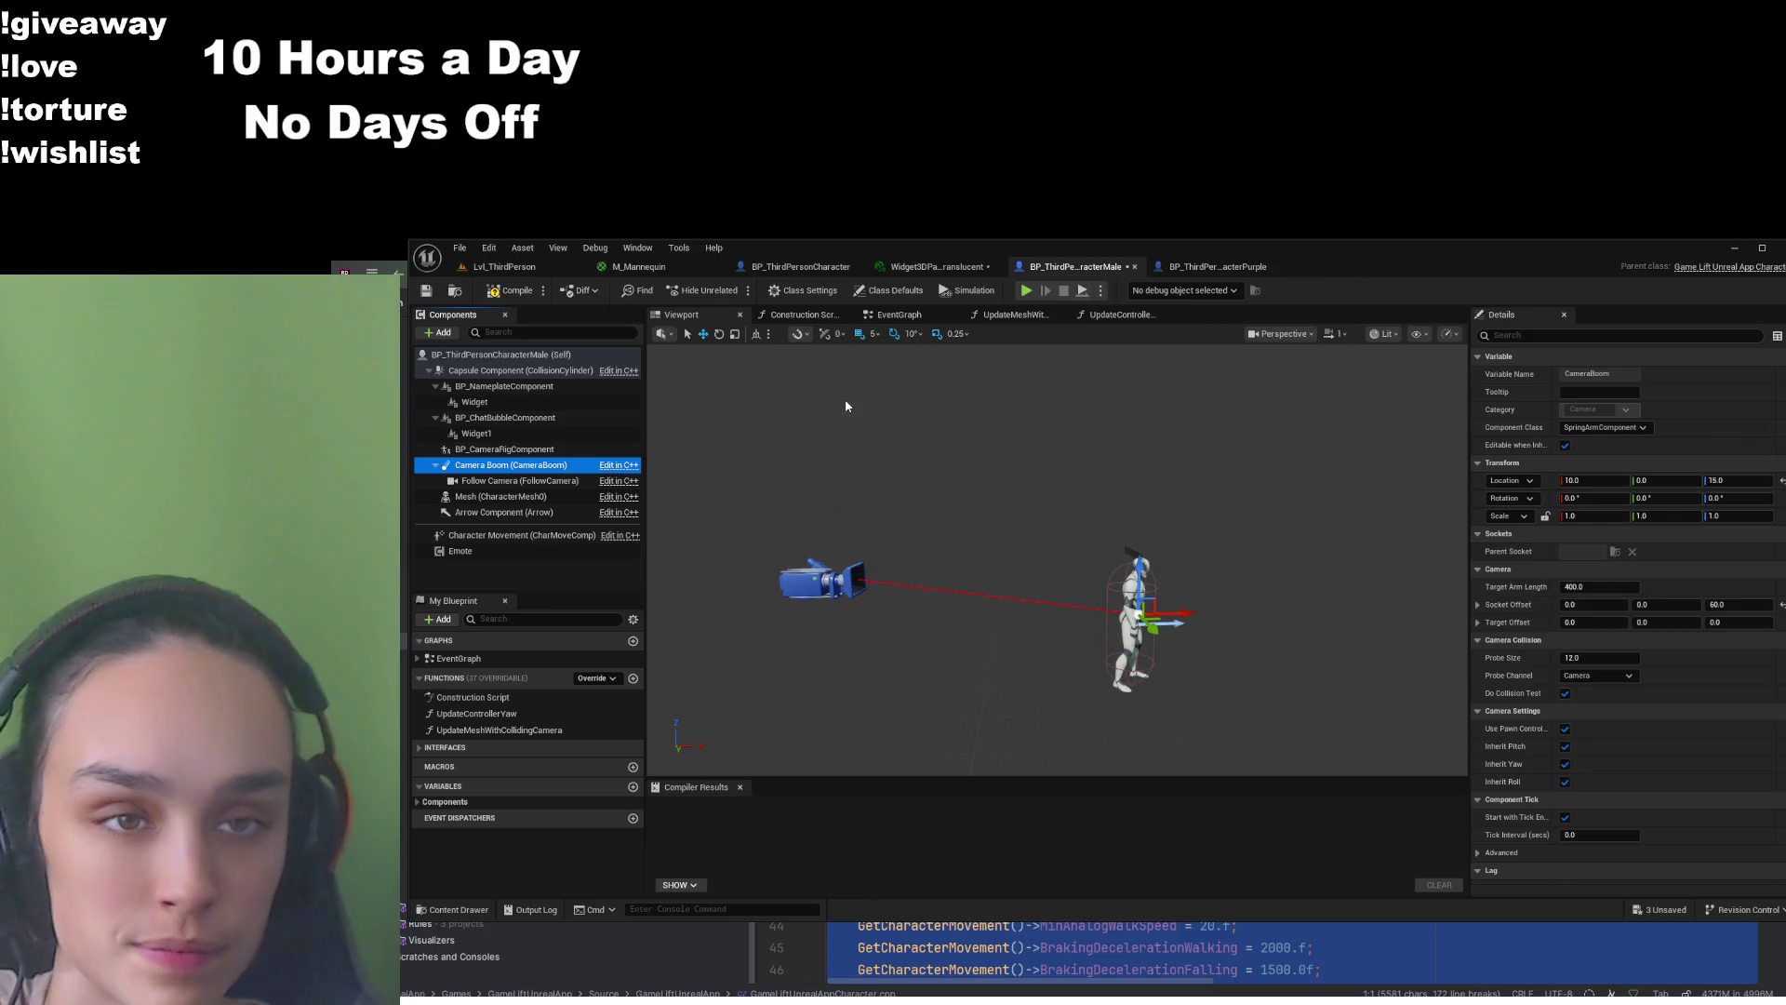
{"action": "left_click", "coordinate": [805, 267]}
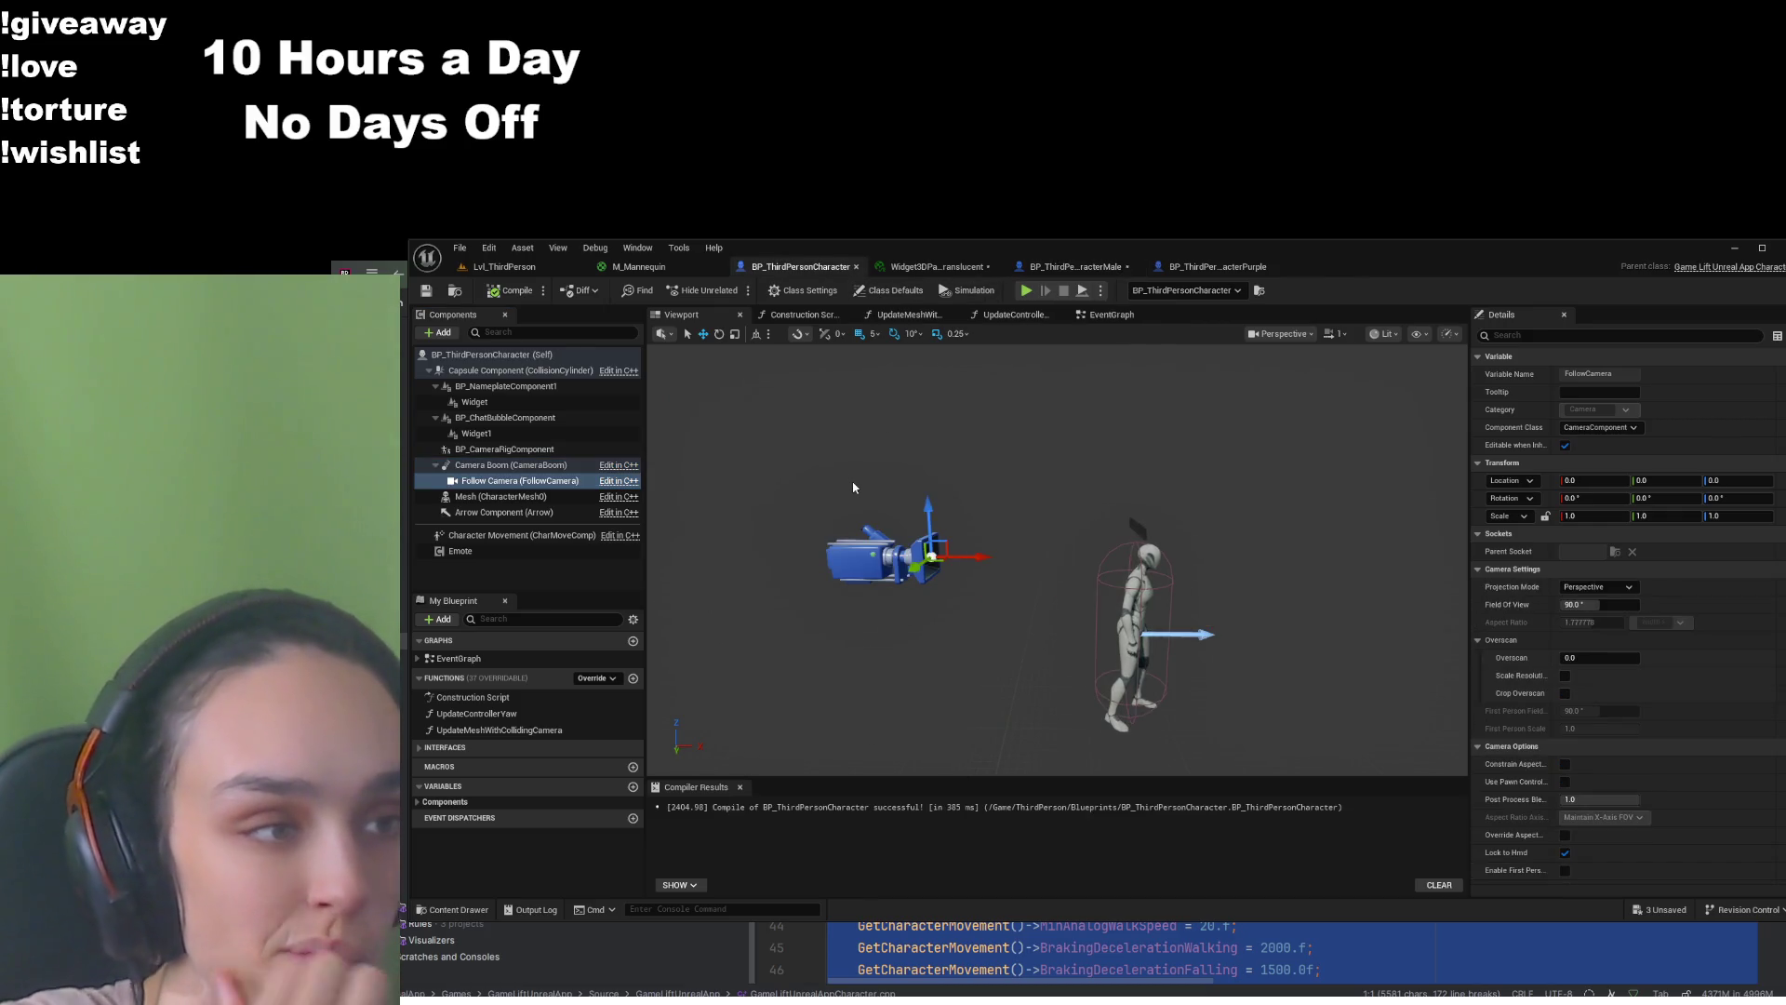
{"action": "left_click", "coordinate": [494, 467]}
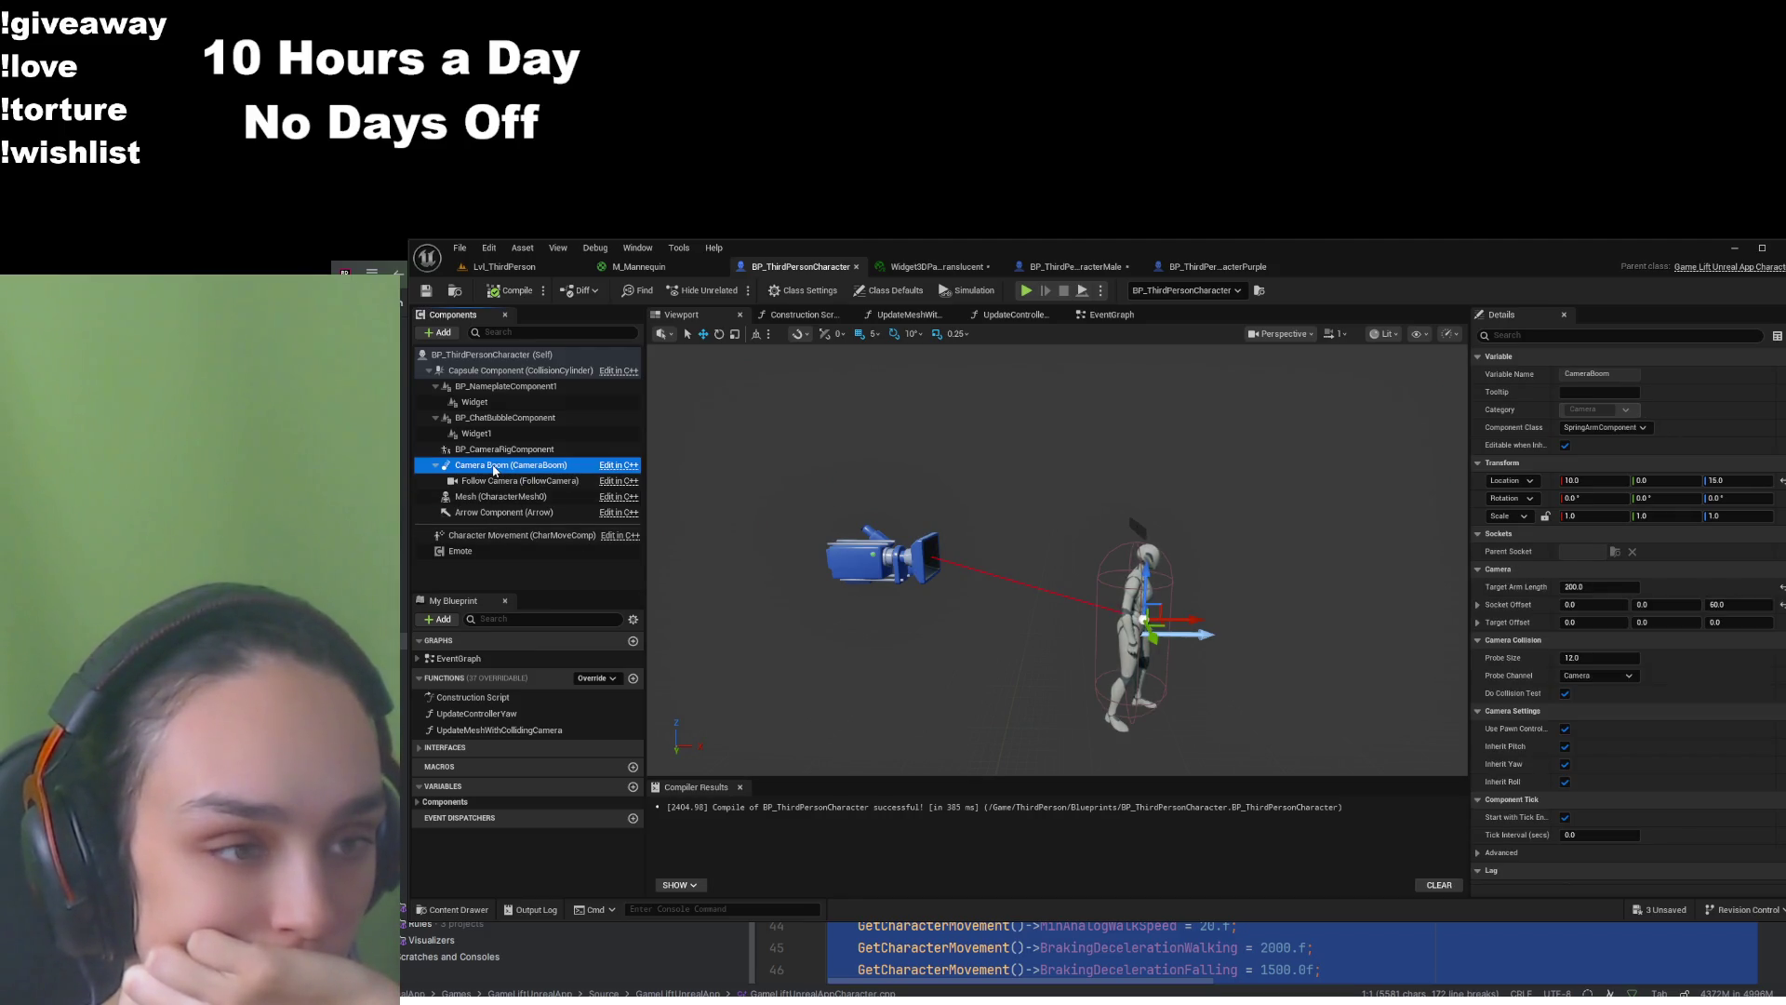
{"action": "left_click", "coordinate": [1068, 269]}
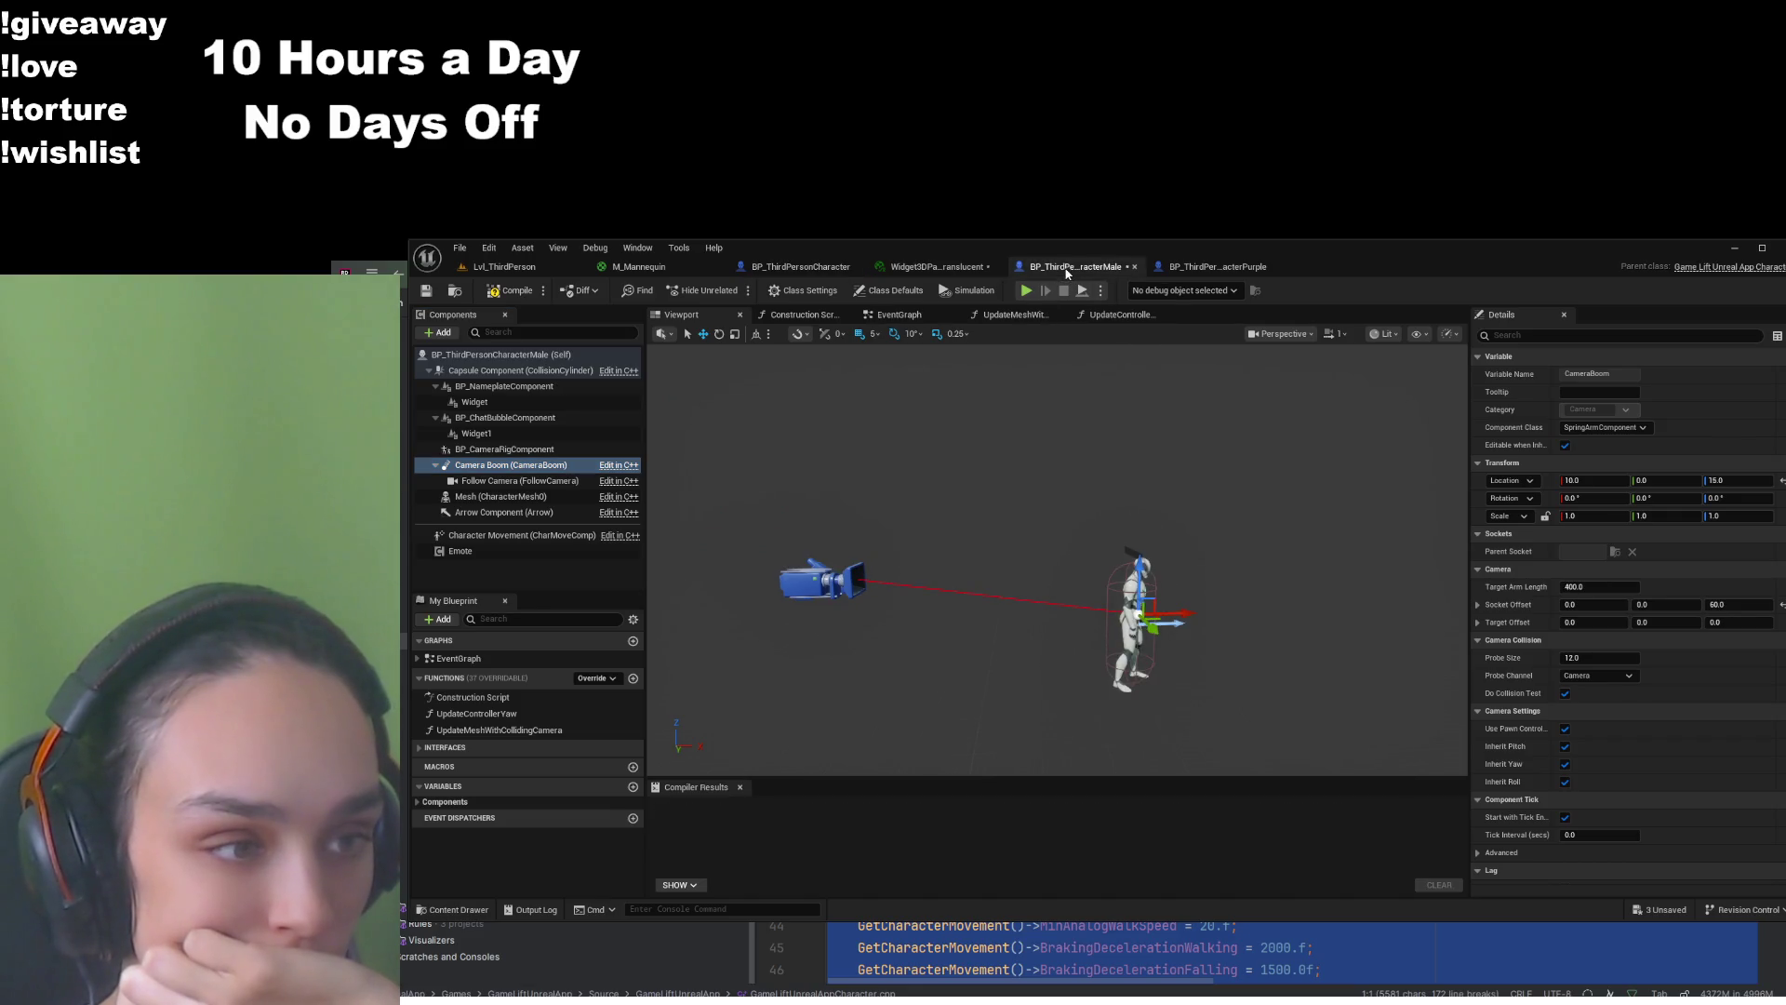
{"action": "left_click", "coordinate": [800, 267]}
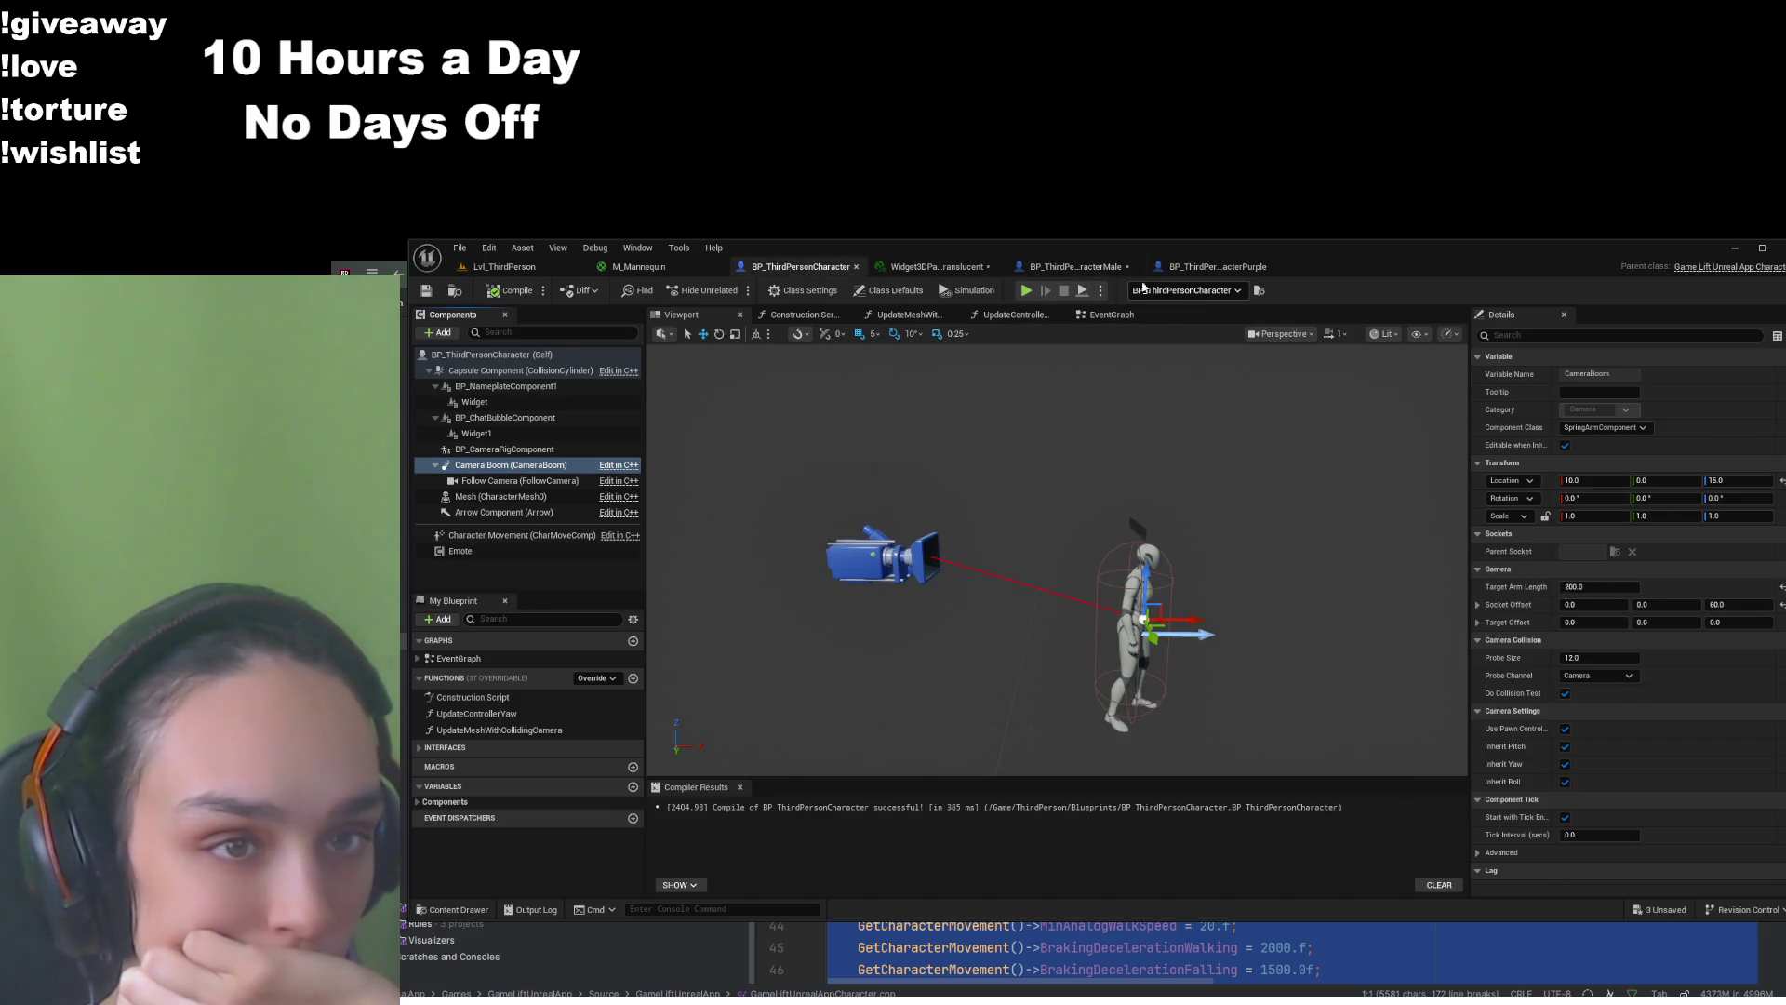
{"action": "left_click", "coordinate": [1074, 269]}
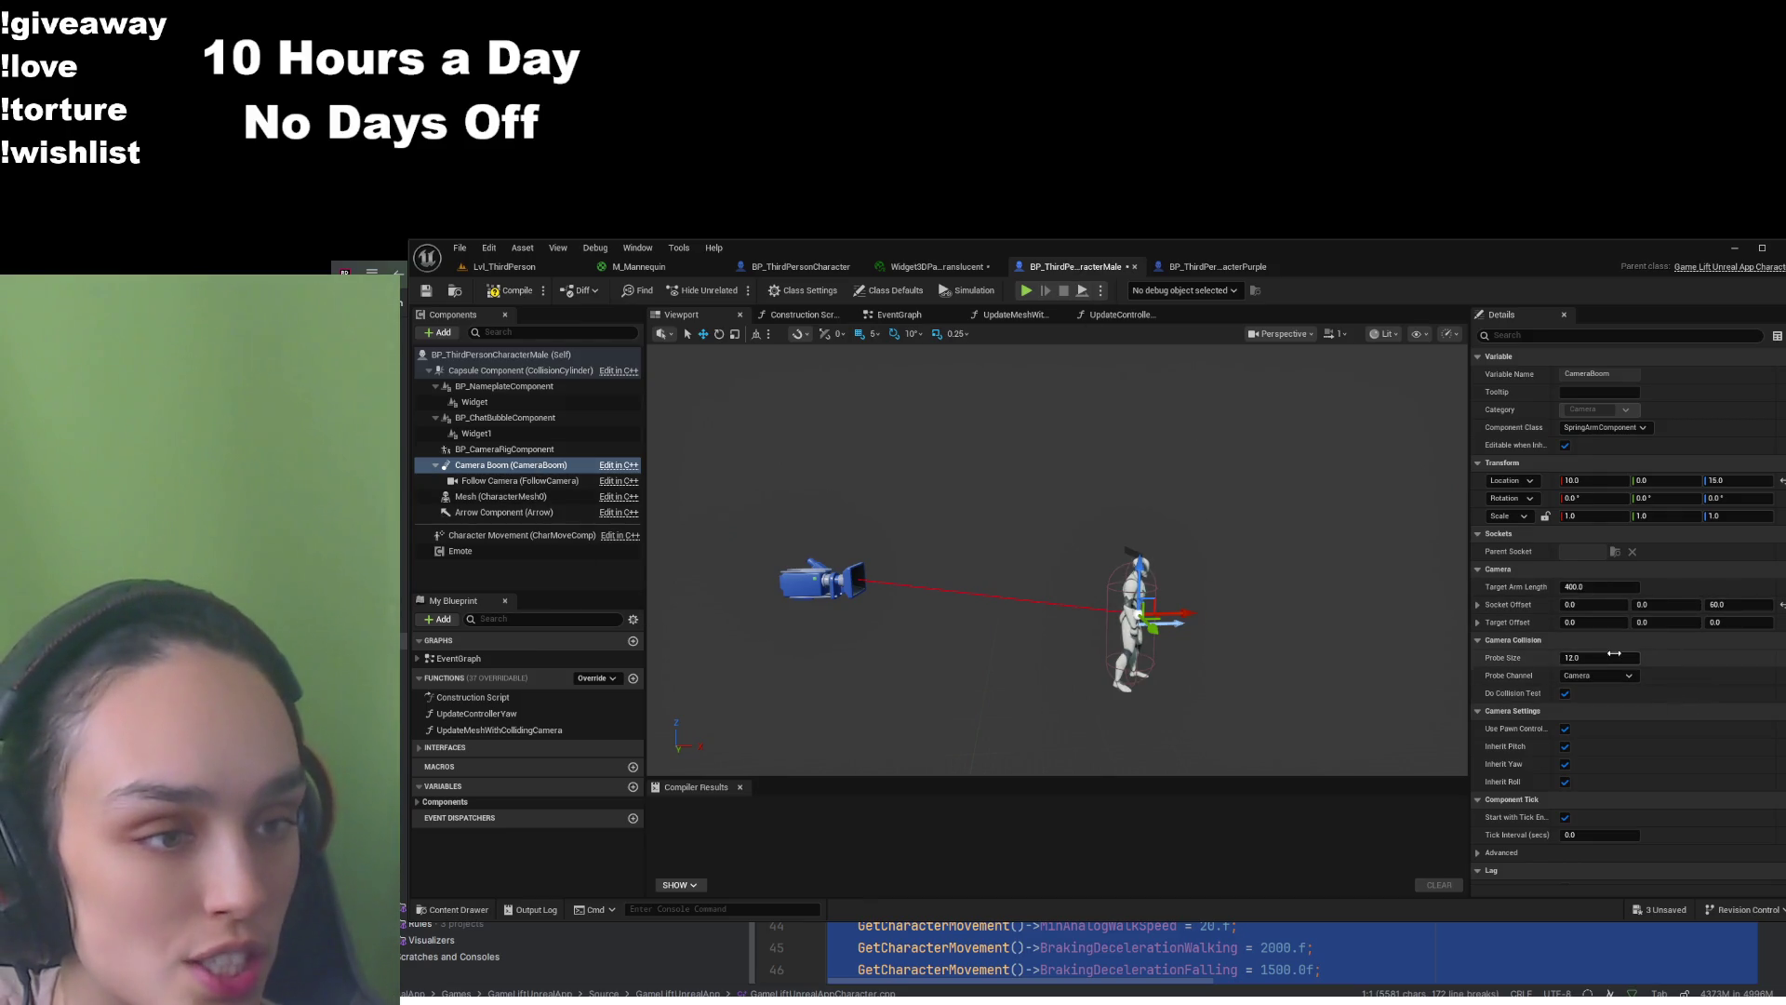
Set the Male camera boom Target Arm Length to 200 and save the blueprint
{"action": "left_click", "coordinate": [1614, 333]}
{"action": "type", "text": "len"}
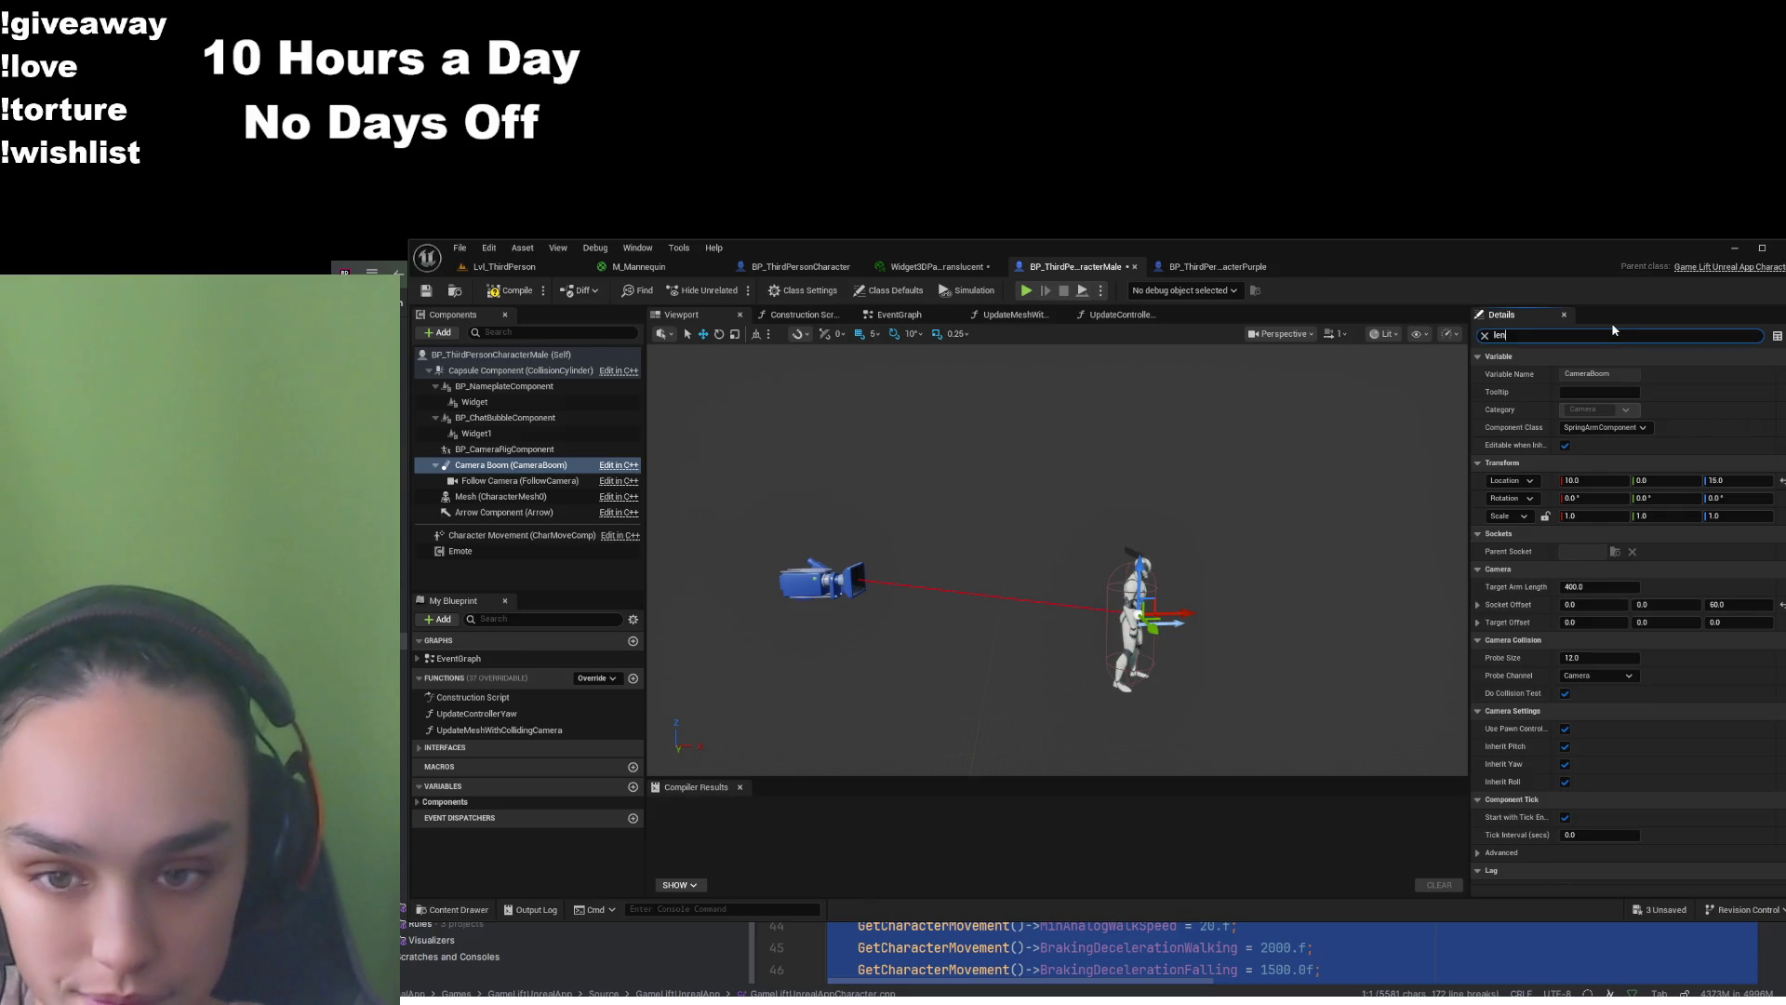
{"action": "left_click", "coordinate": [1609, 373]}
{"action": "type", "text": "2"}
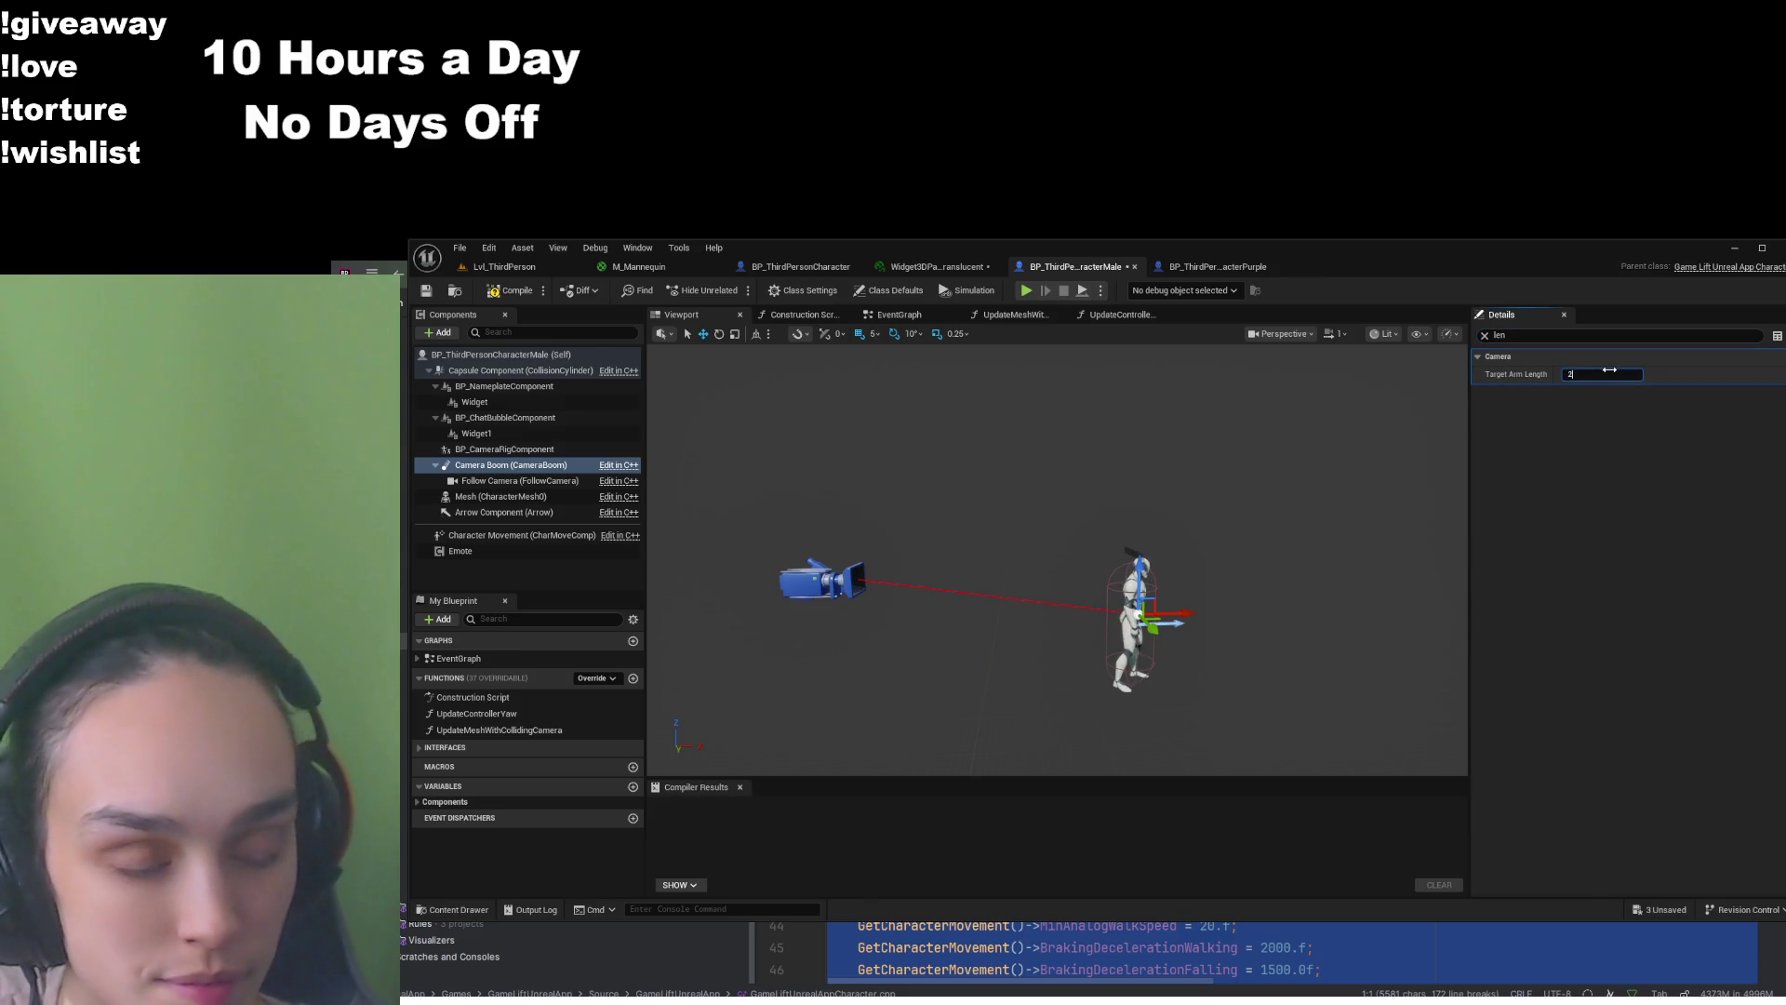
{"action": "type", "text": "00"}
{"action": "key", "text": "Return"}
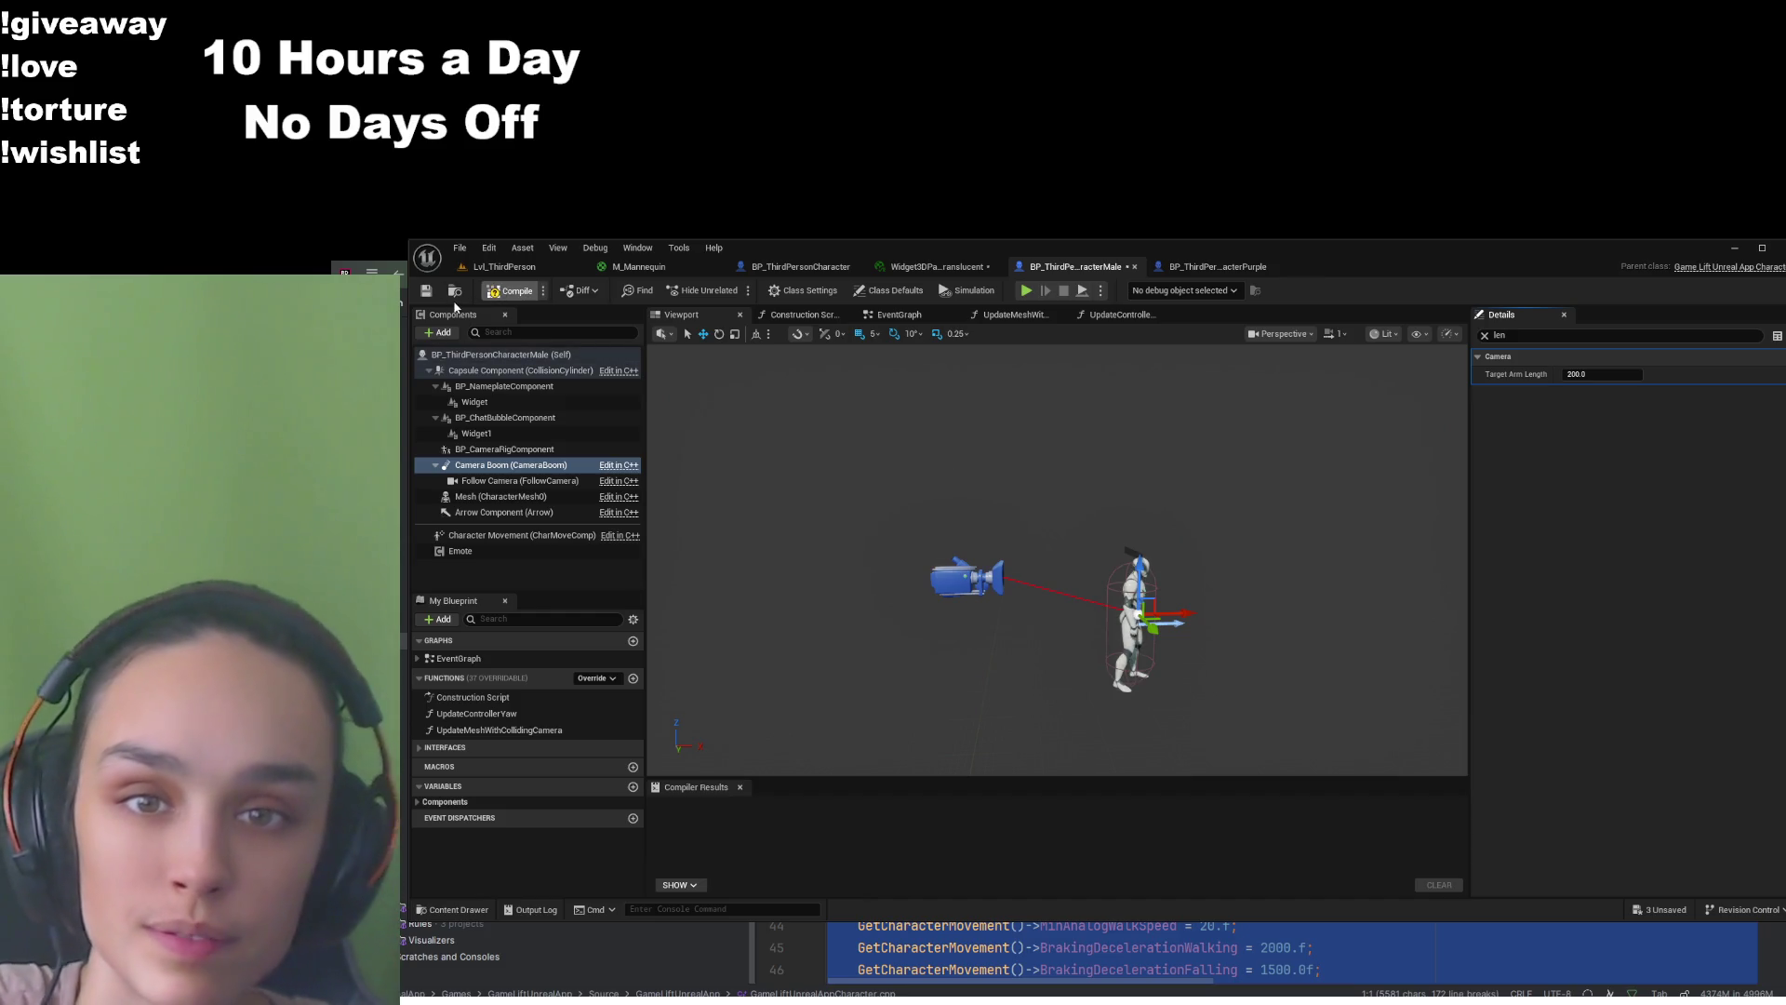
{"action": "left_click", "coordinate": [426, 290]}
Give the Purple camera boom a Target Arm Length of 200, then clear filters and return to Male
{"action": "left_click", "coordinate": [1214, 266]}
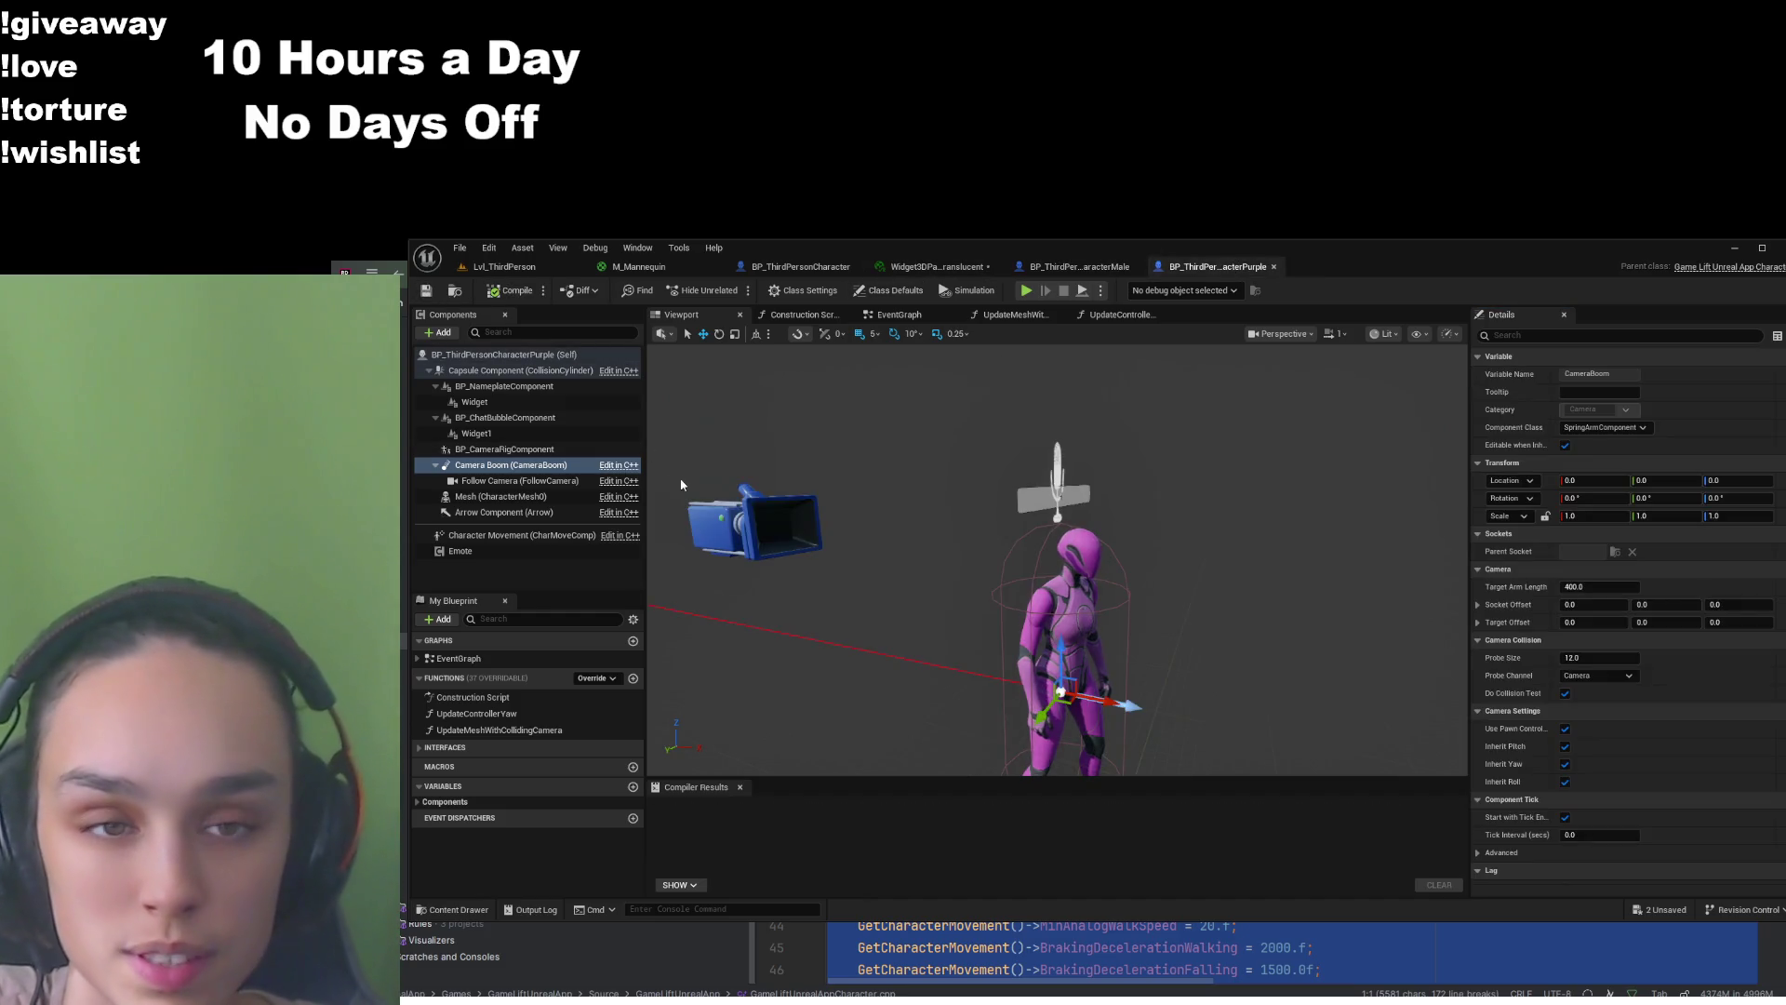
{"action": "left_click", "coordinate": [1522, 336]}
{"action": "type", "text": "len"}
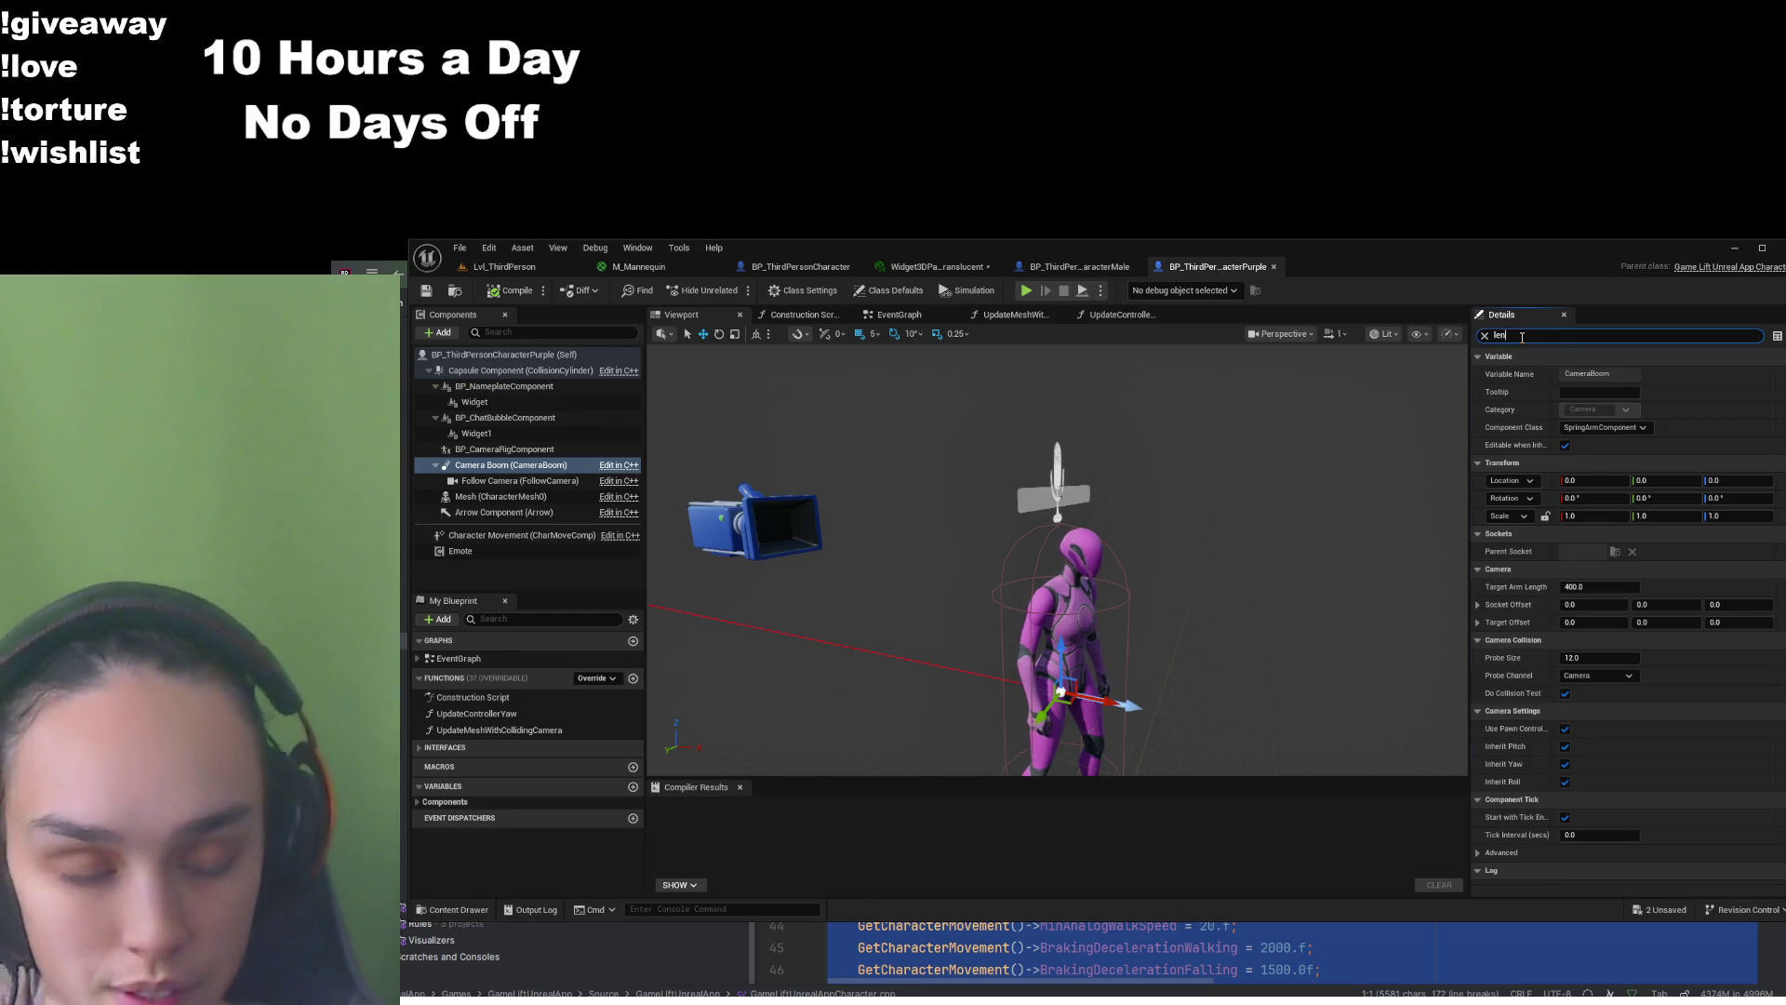
{"action": "left_click", "coordinate": [1595, 374]}
{"action": "type", "text": "200"}
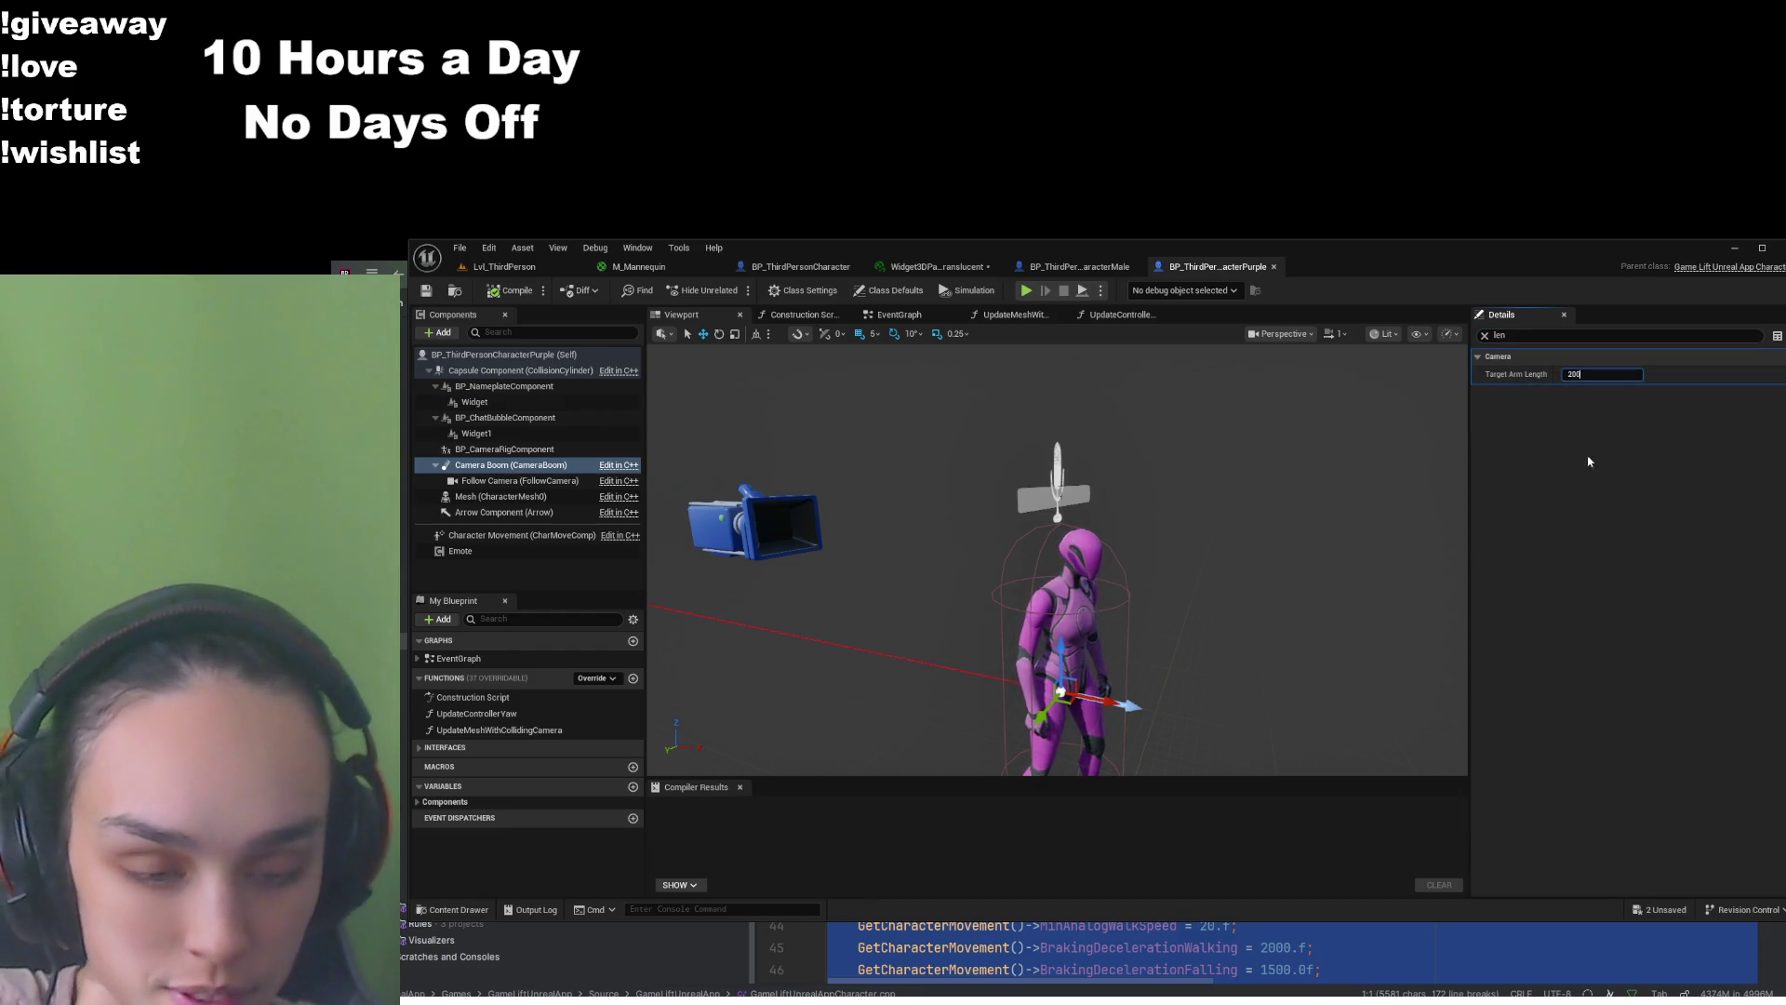
{"action": "key", "text": "Return"}
{"action": "left_click", "coordinate": [590, 465]}
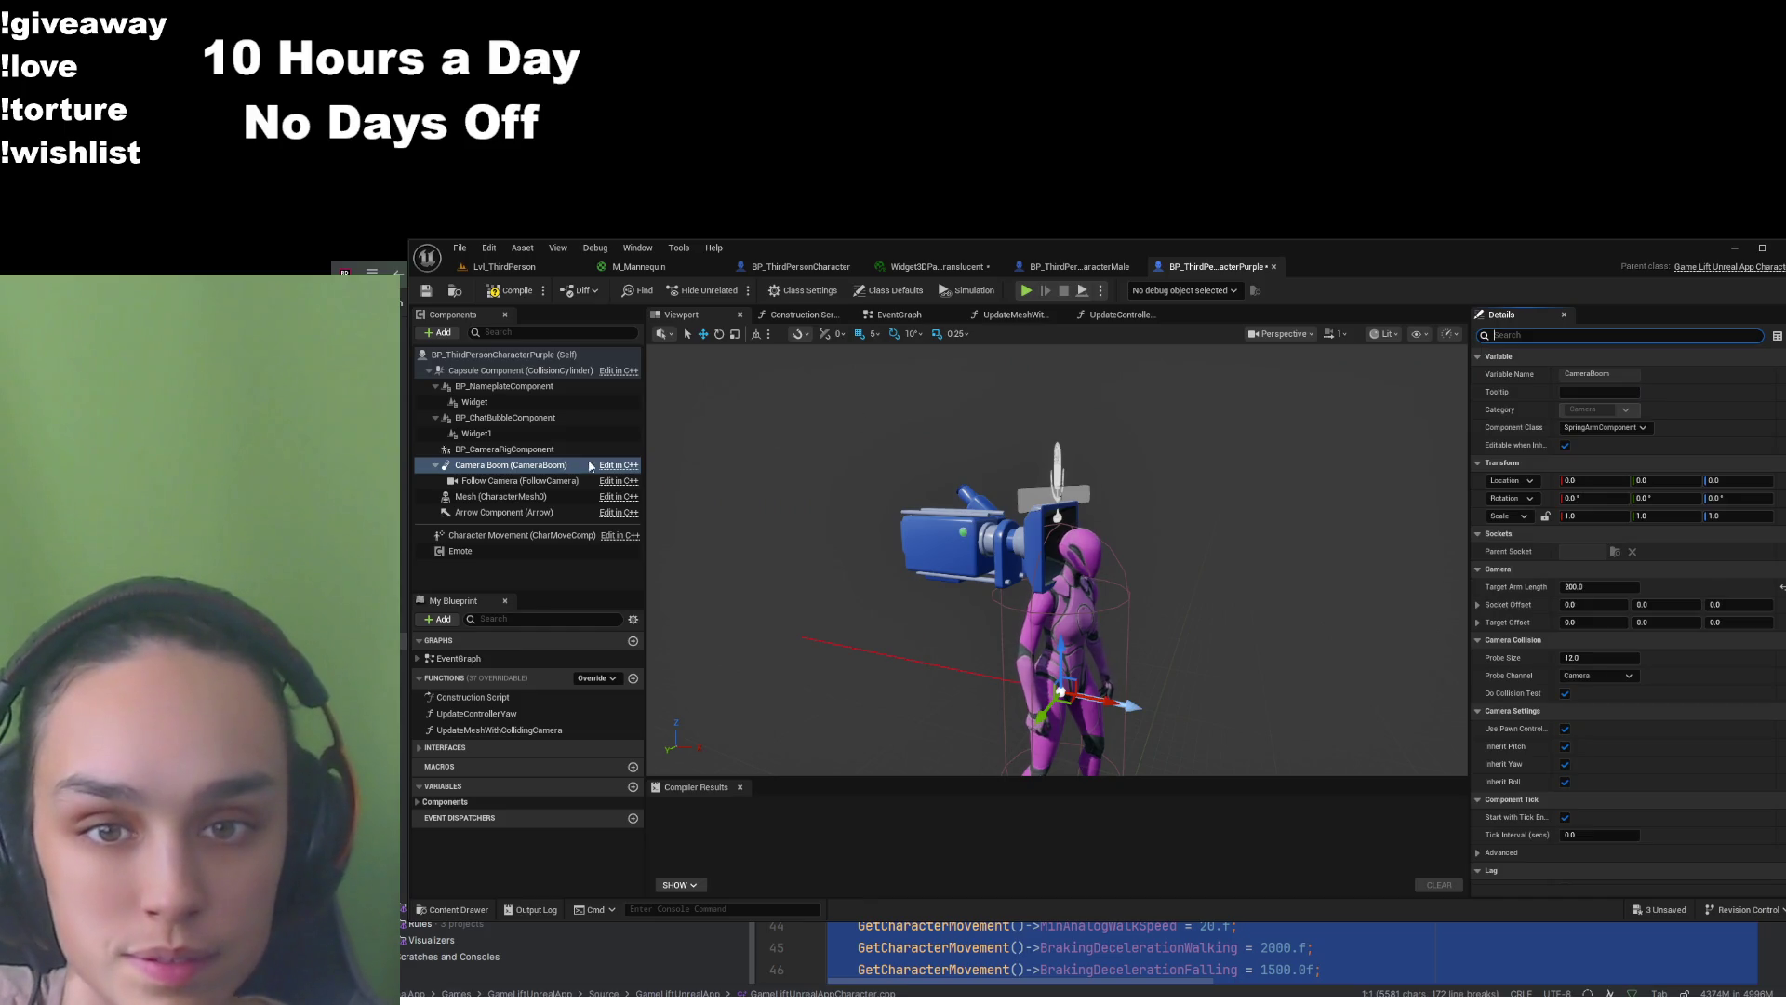
{"action": "left_click", "coordinate": [1079, 266]}
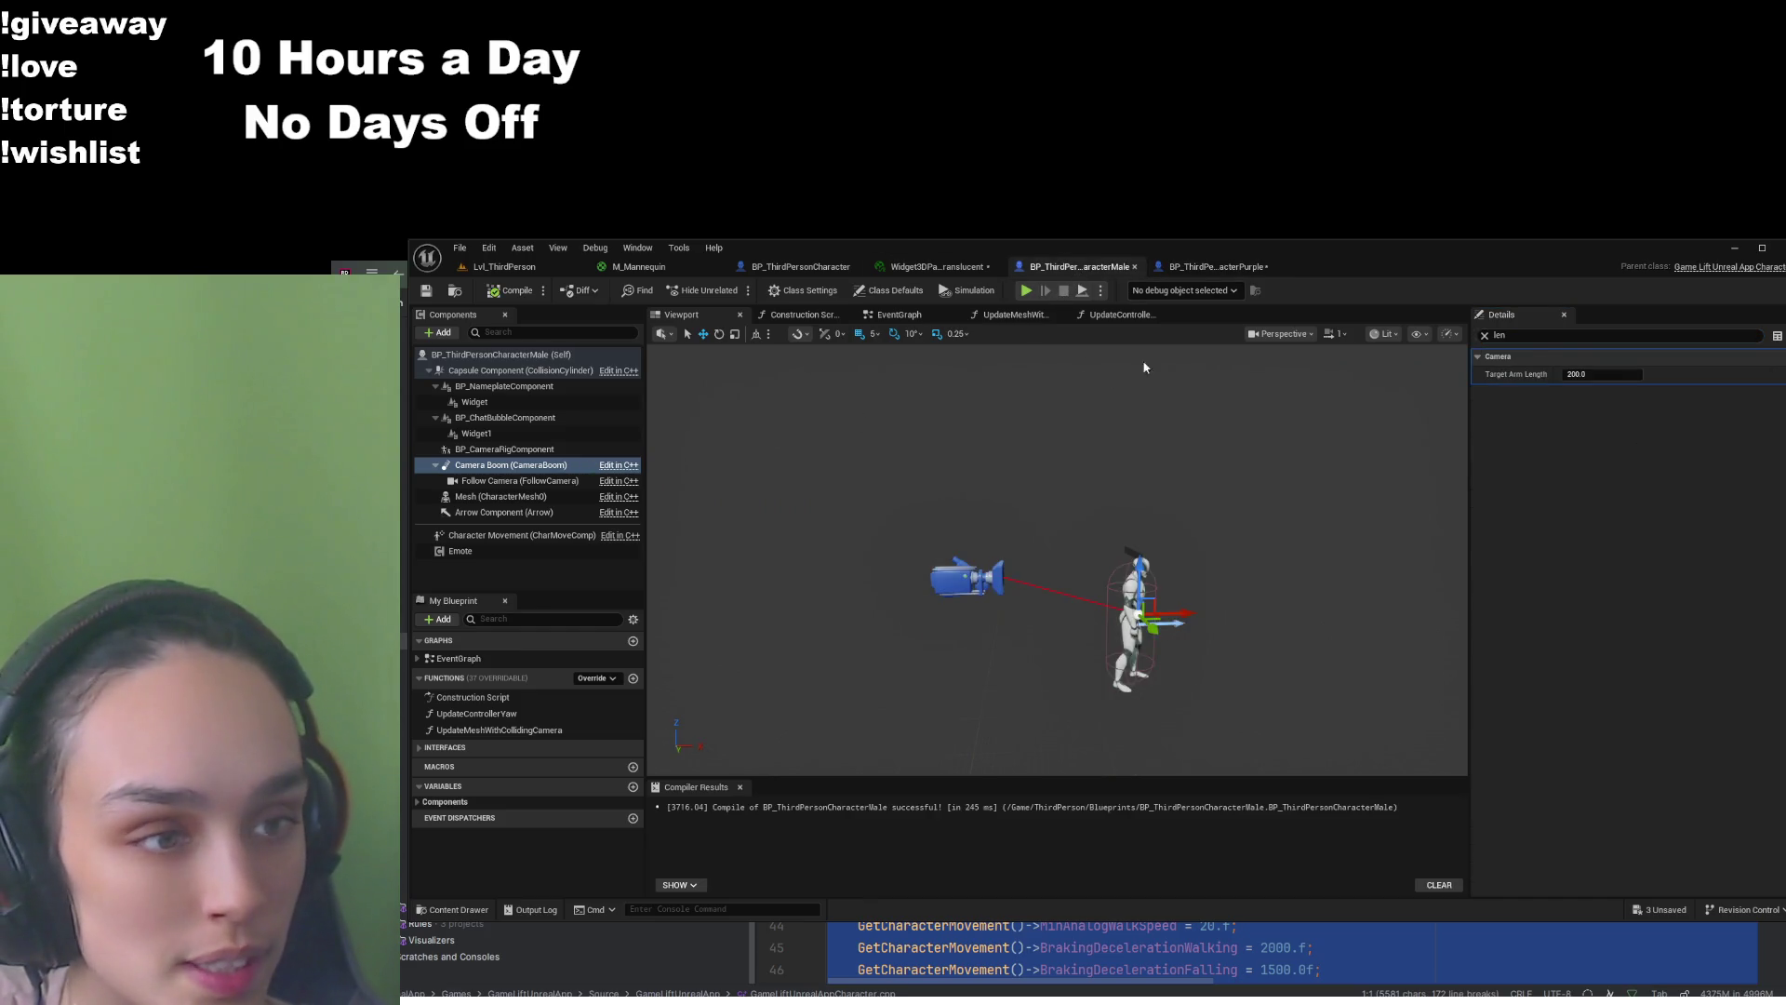
{"action": "left_click", "coordinate": [1485, 335]}
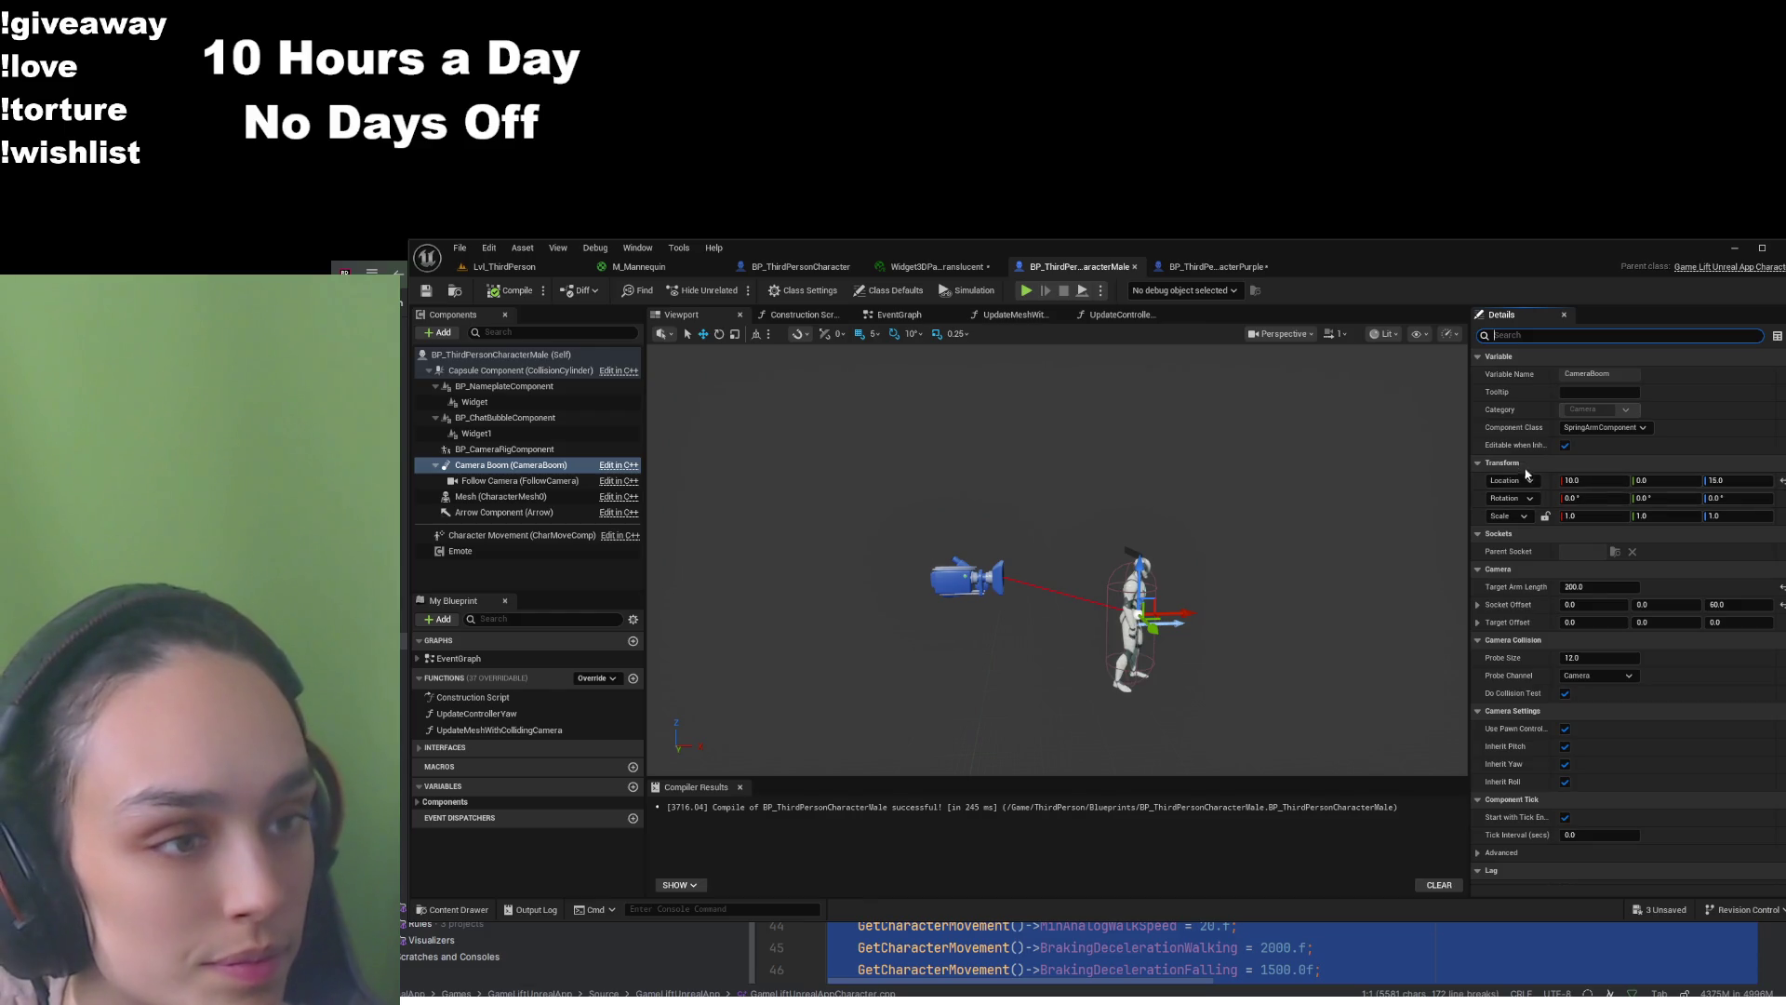
Compare the Purple and Male camera boom values side by side
{"action": "key", "text": "ctrl+Tab"}
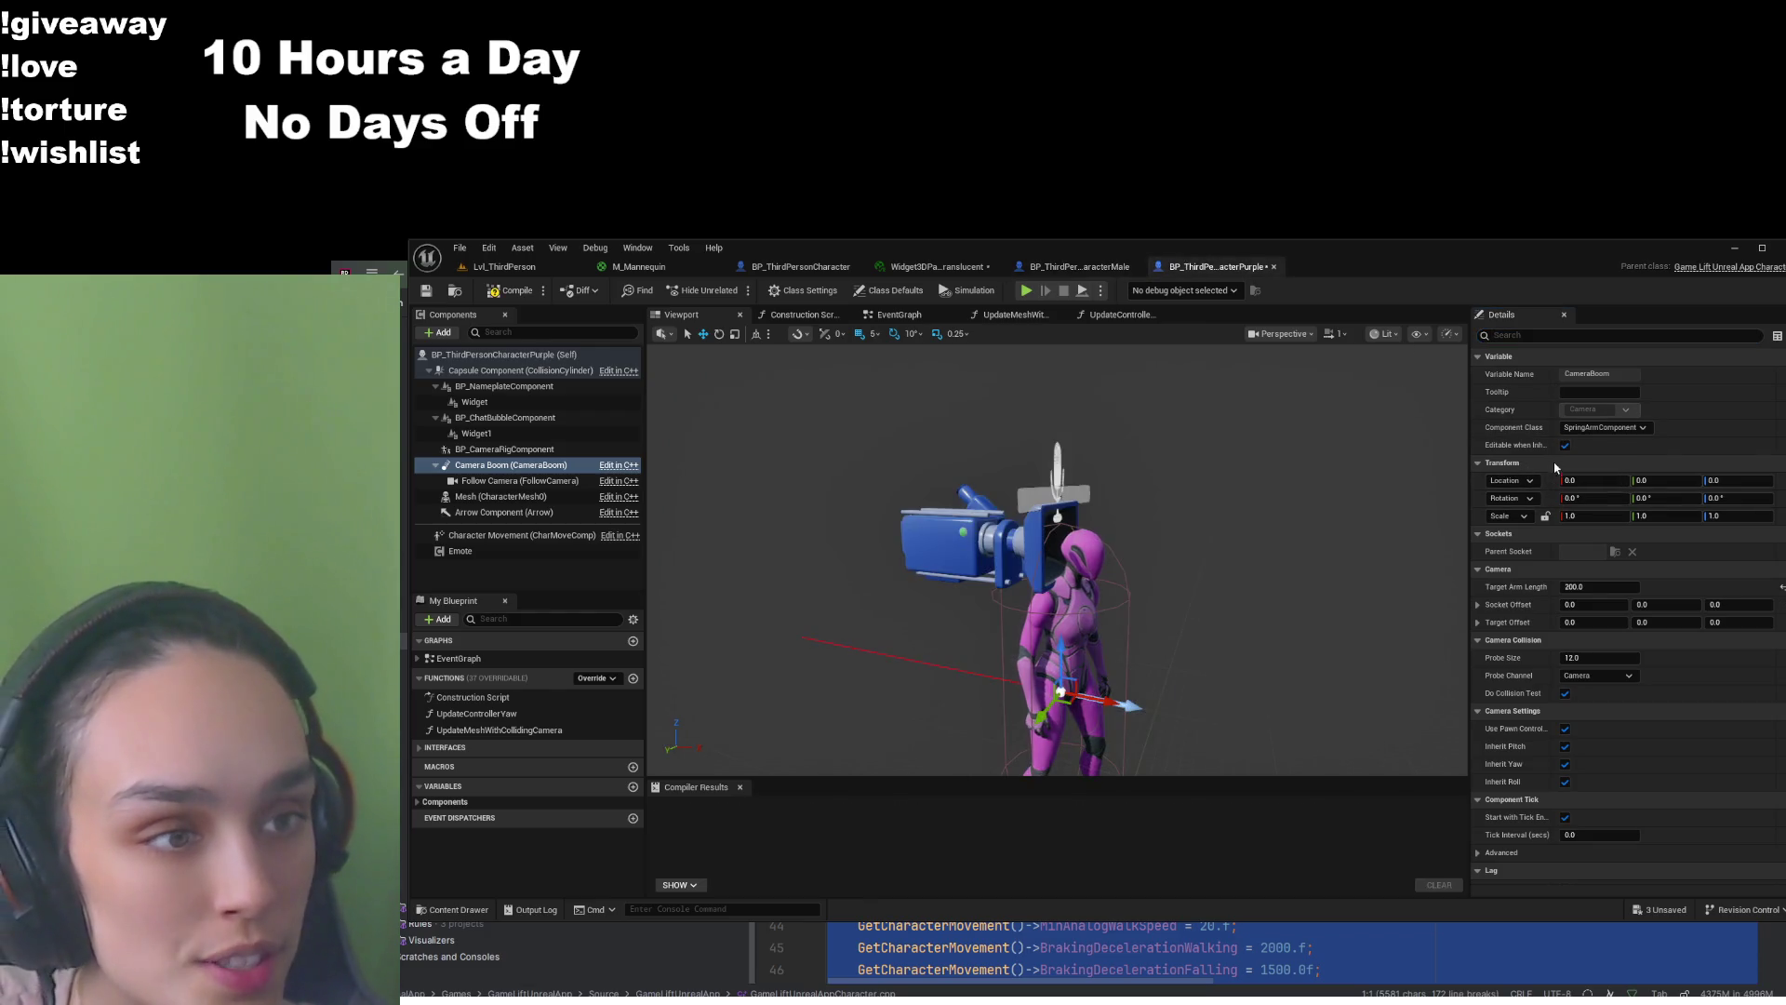
{"action": "key", "text": "ctrl+Tab"}
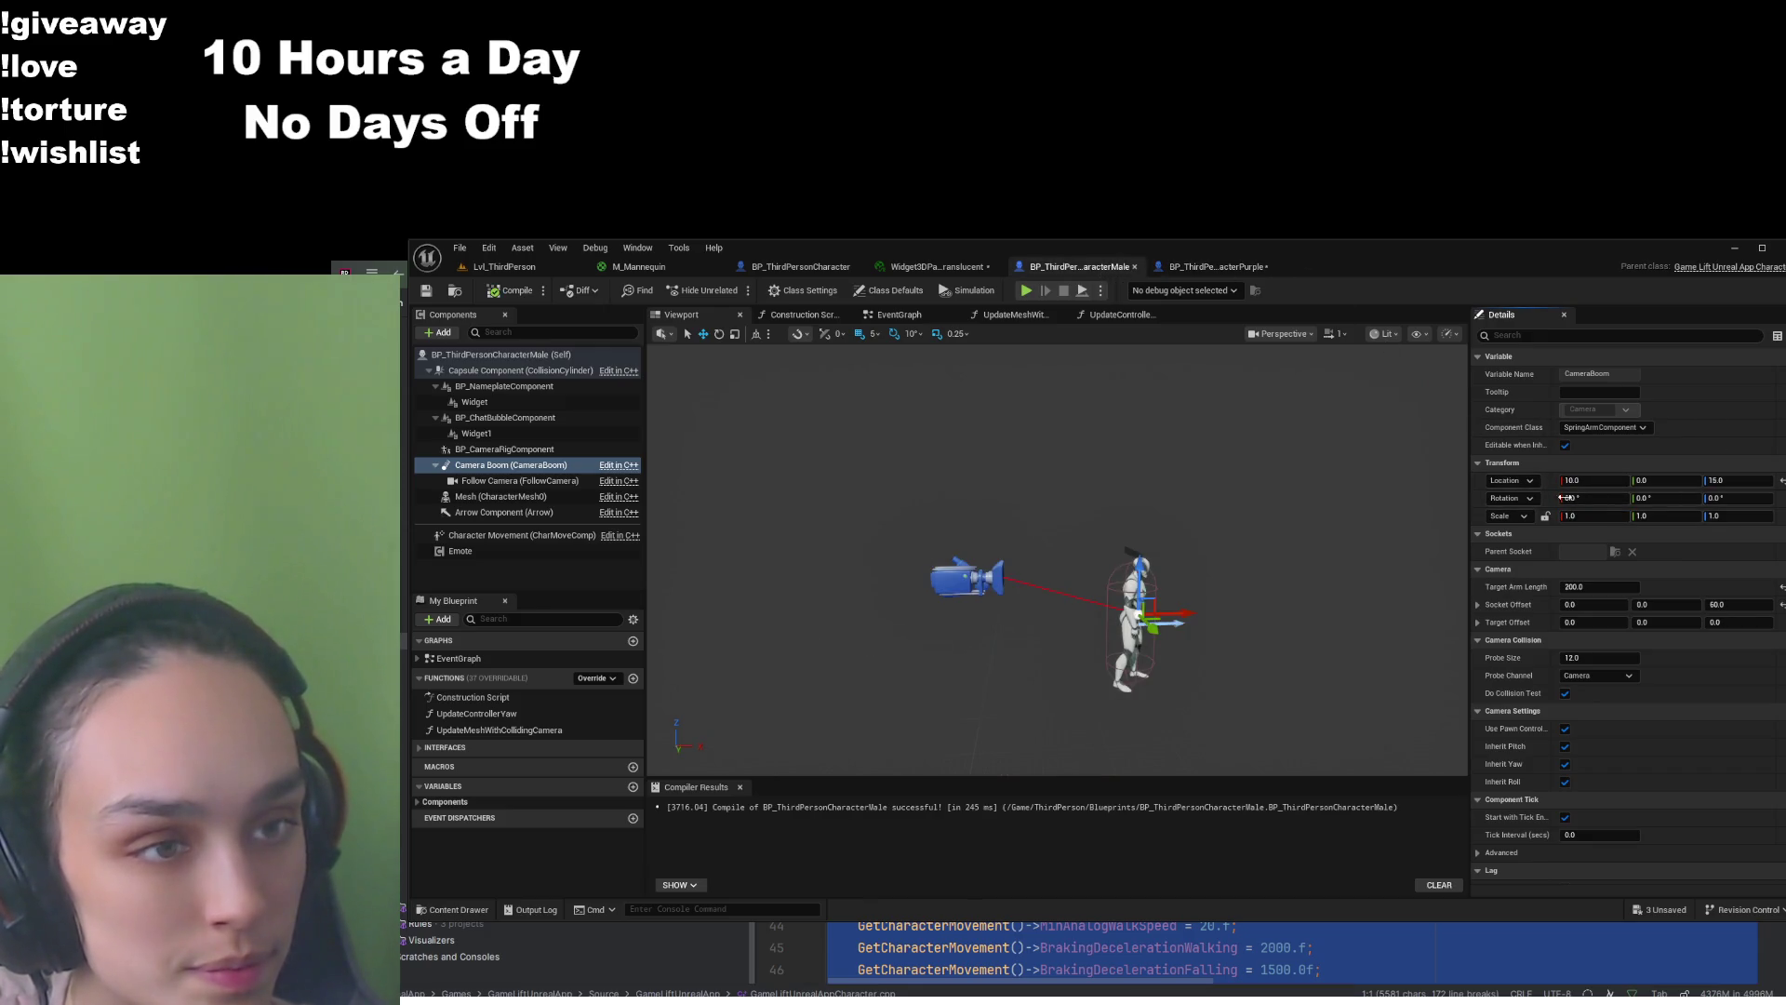
{"action": "key", "text": "ctrl+Tab"}
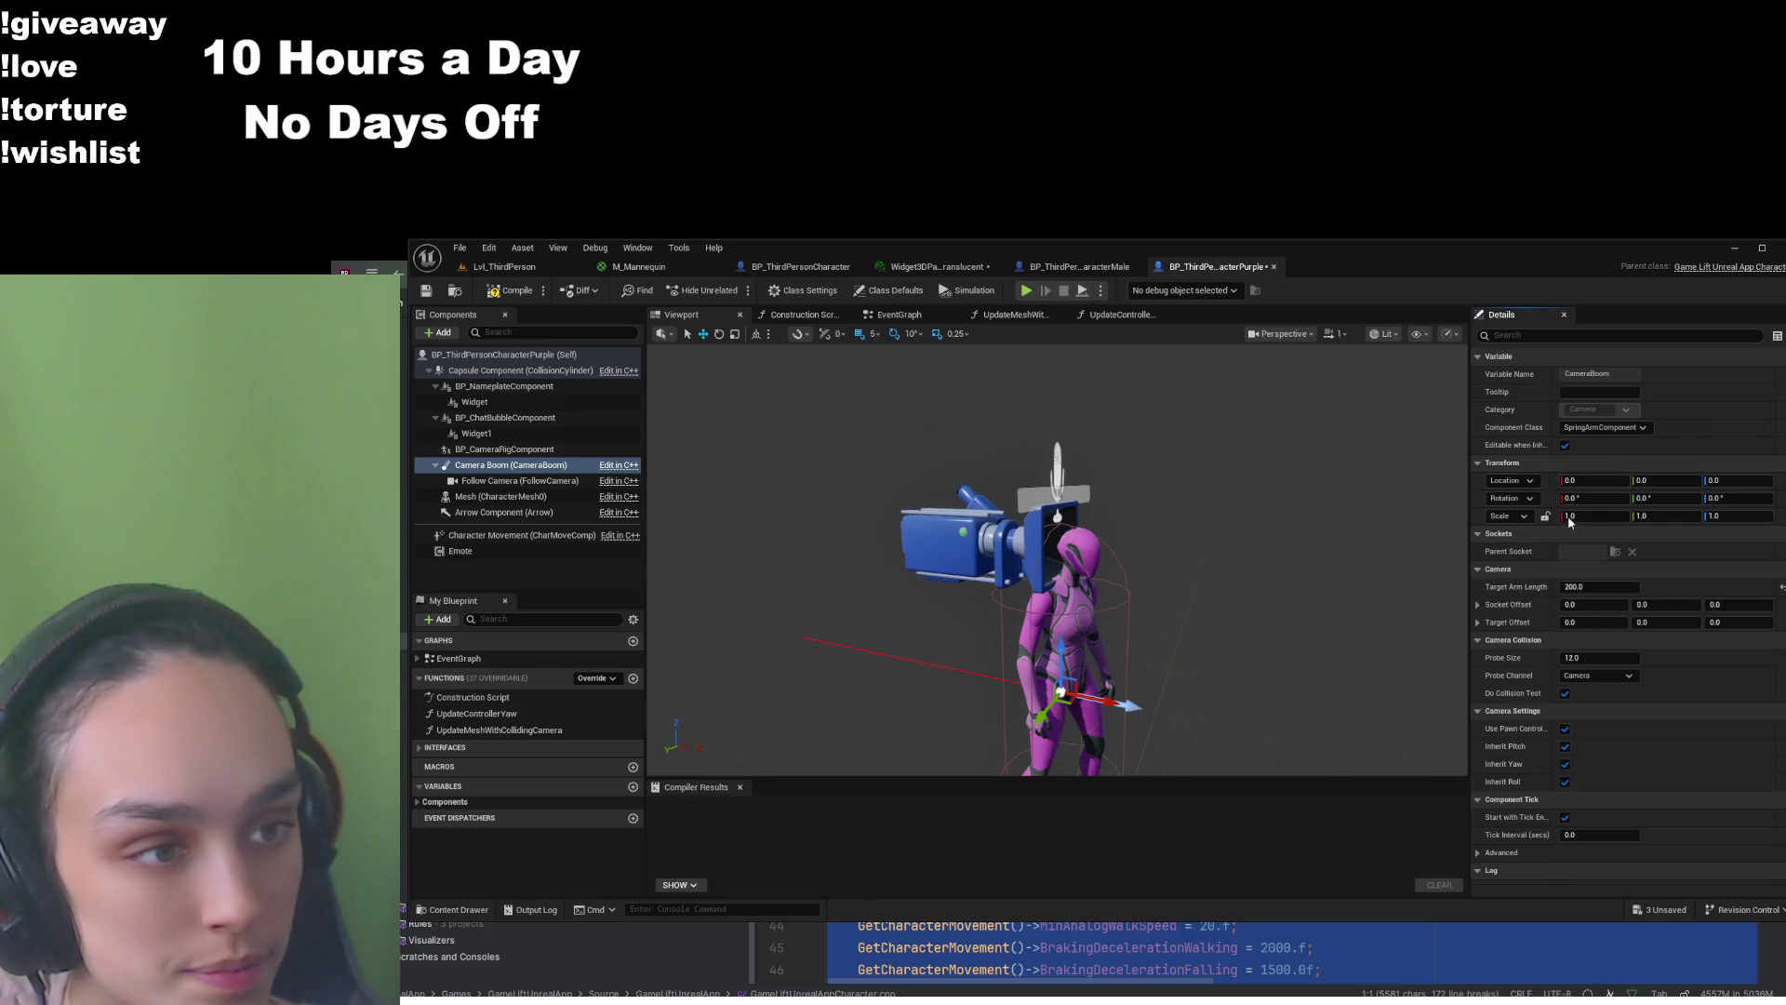
{"action": "left_click", "coordinate": [1107, 273]}
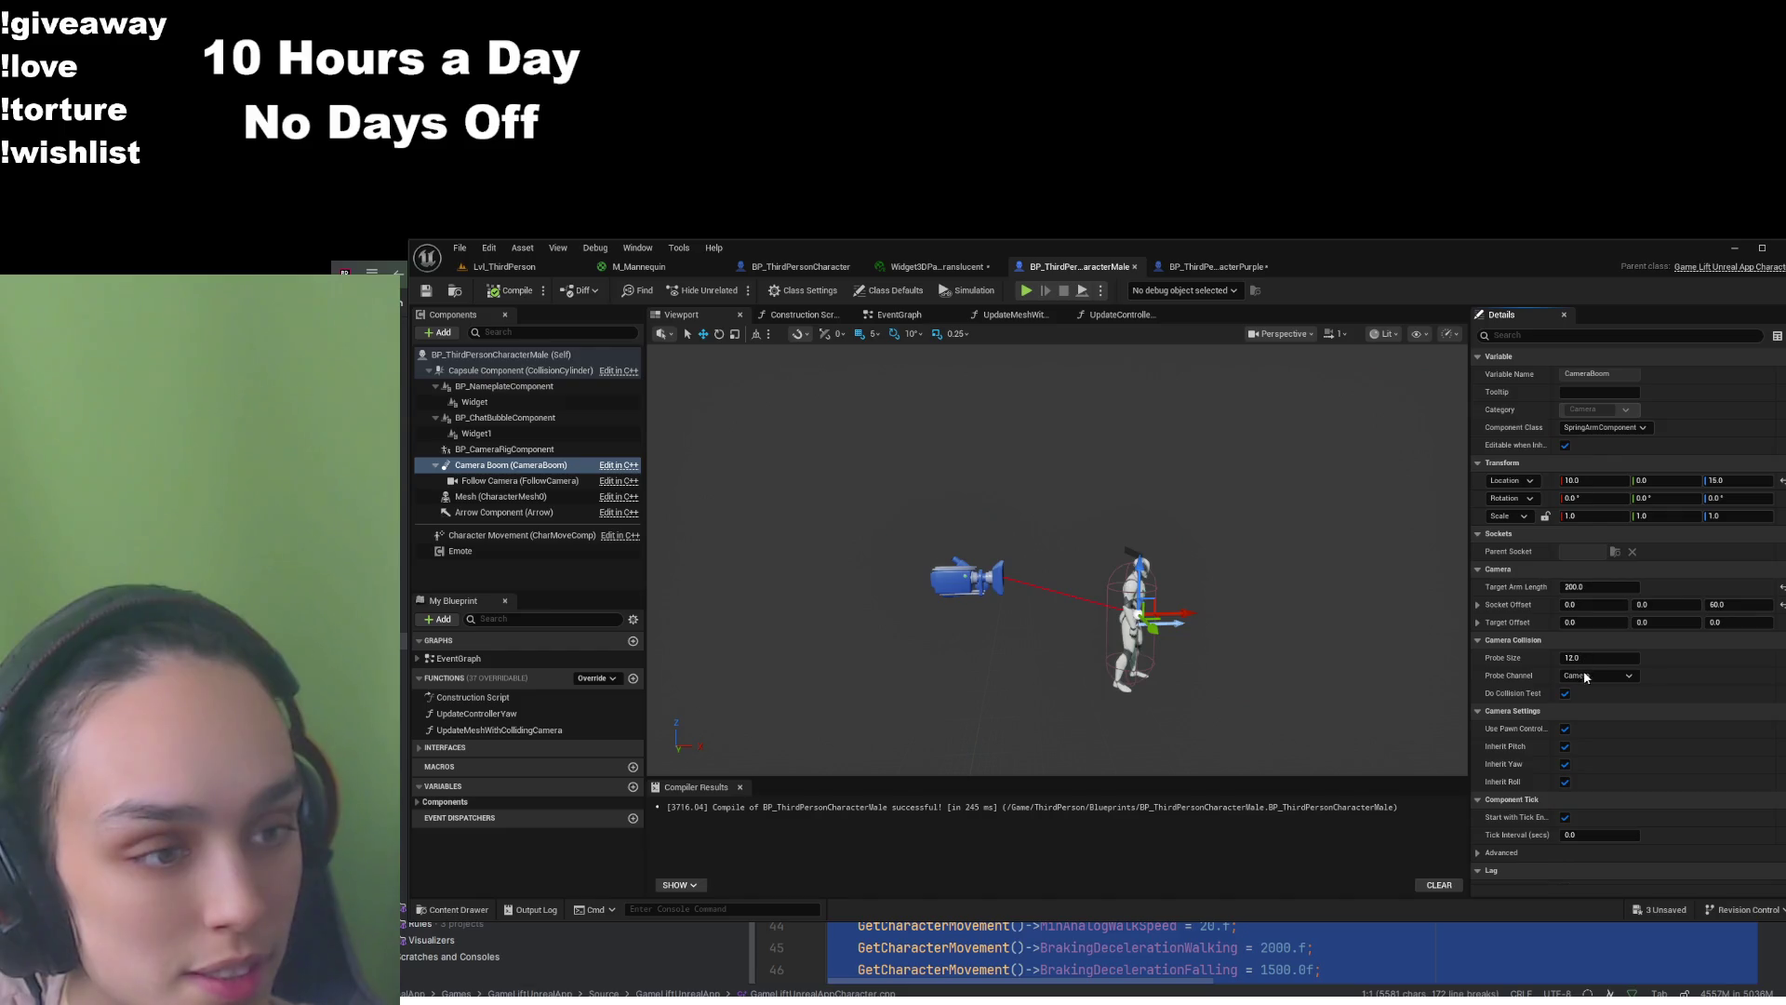
{"action": "left_click", "coordinate": [1210, 267]}
Set the Purple camera boom socket offset Z to 60 and compile the blueprint
{"action": "left_click", "coordinate": [1568, 604]}
{"action": "key", "text": "Tab"}
{"action": "key", "text": "Tab"}
{"action": "type", "text": "60"}
{"action": "key", "text": "Return"}
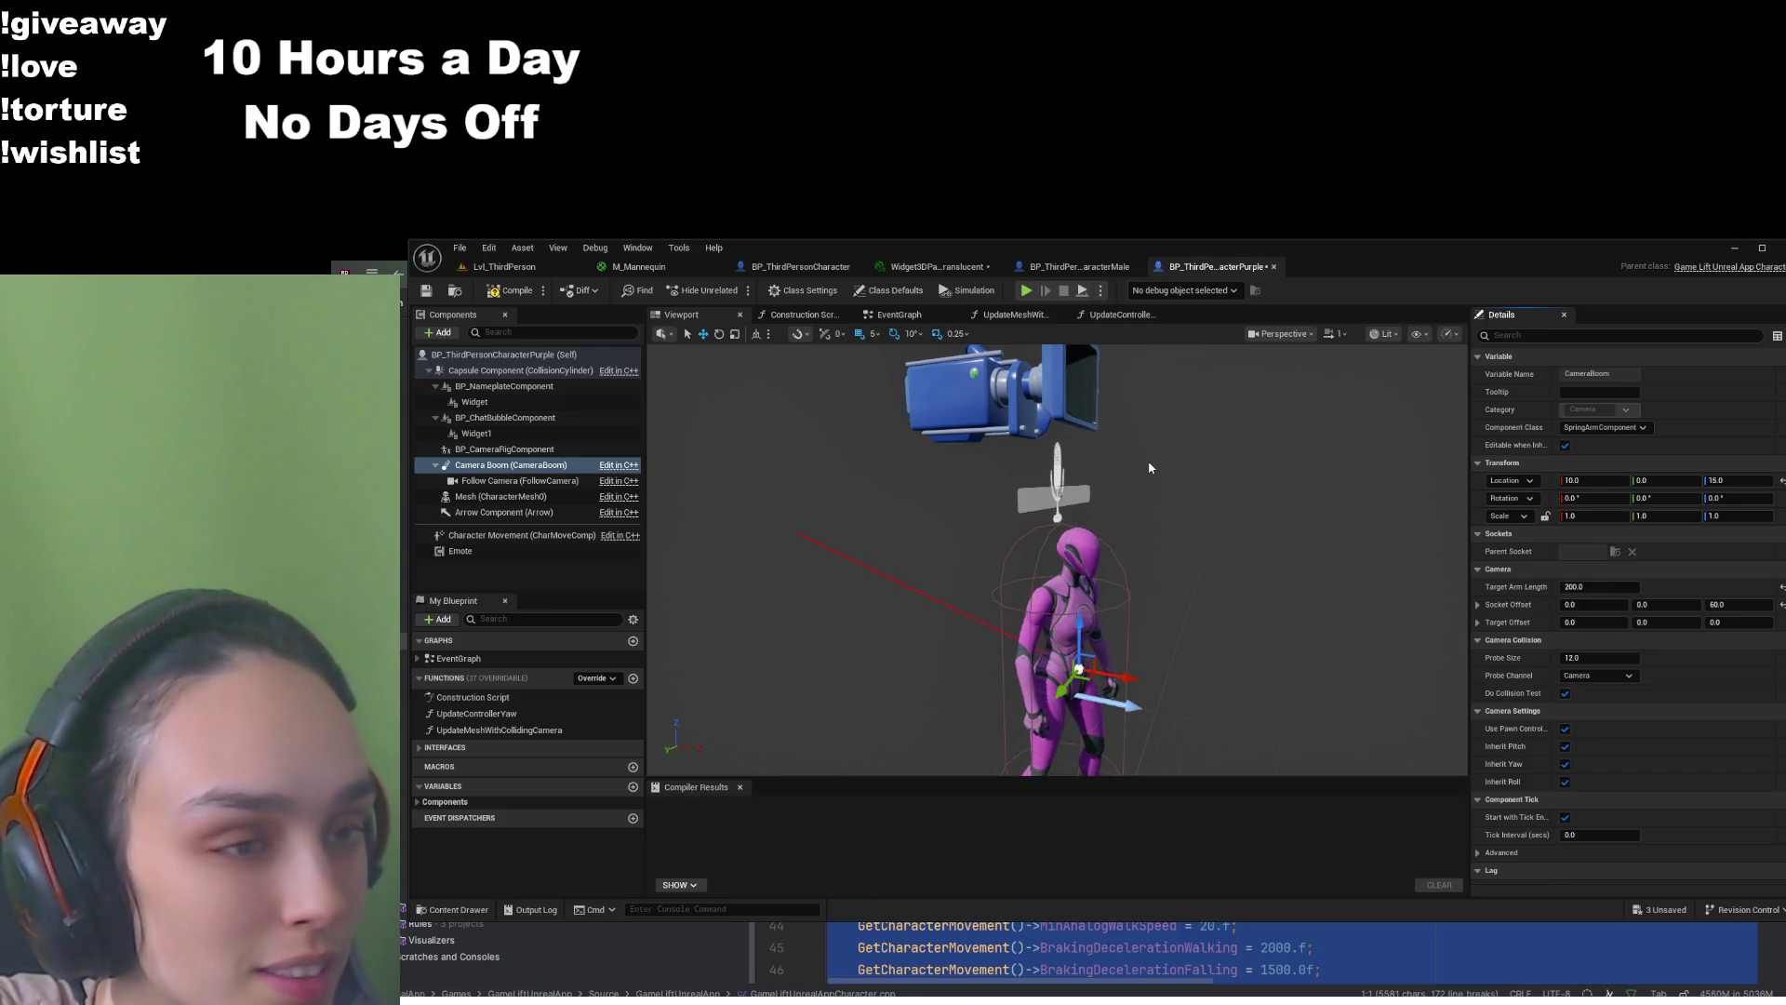
{"action": "scroll", "coordinate": [1108, 564], "scroll_direction": "down", "scroll_amount": 5}
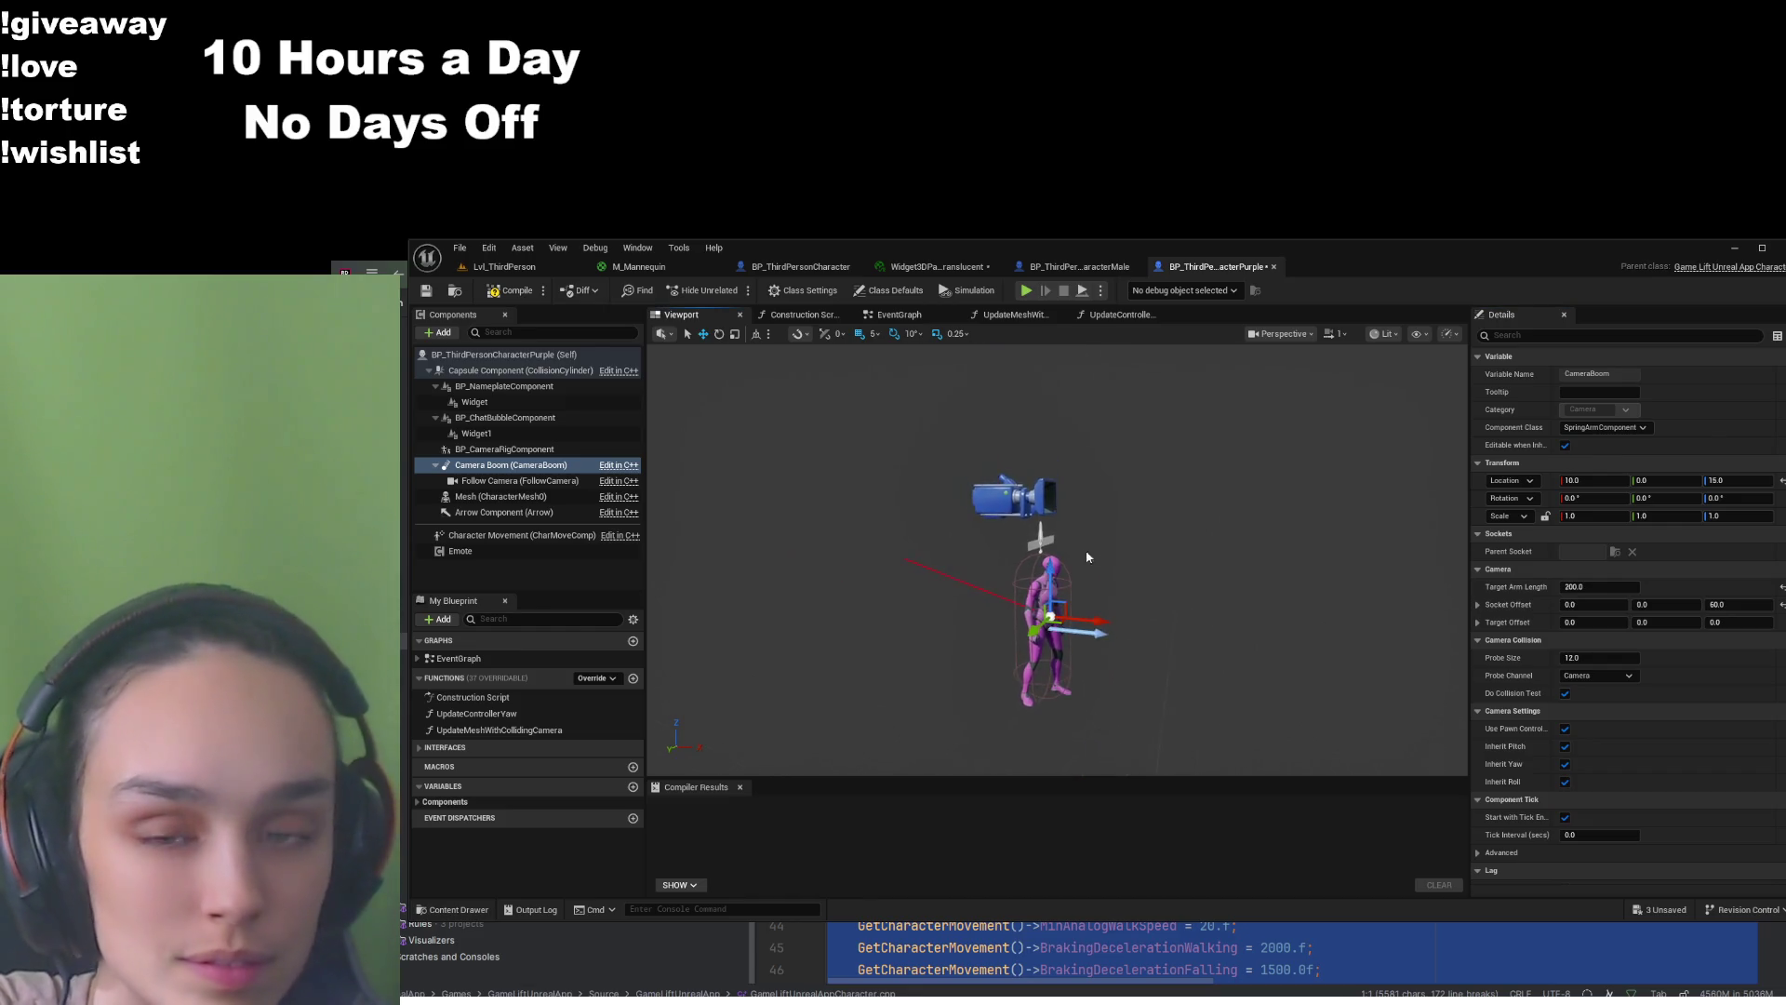
{"action": "left_click", "coordinate": [487, 292]}
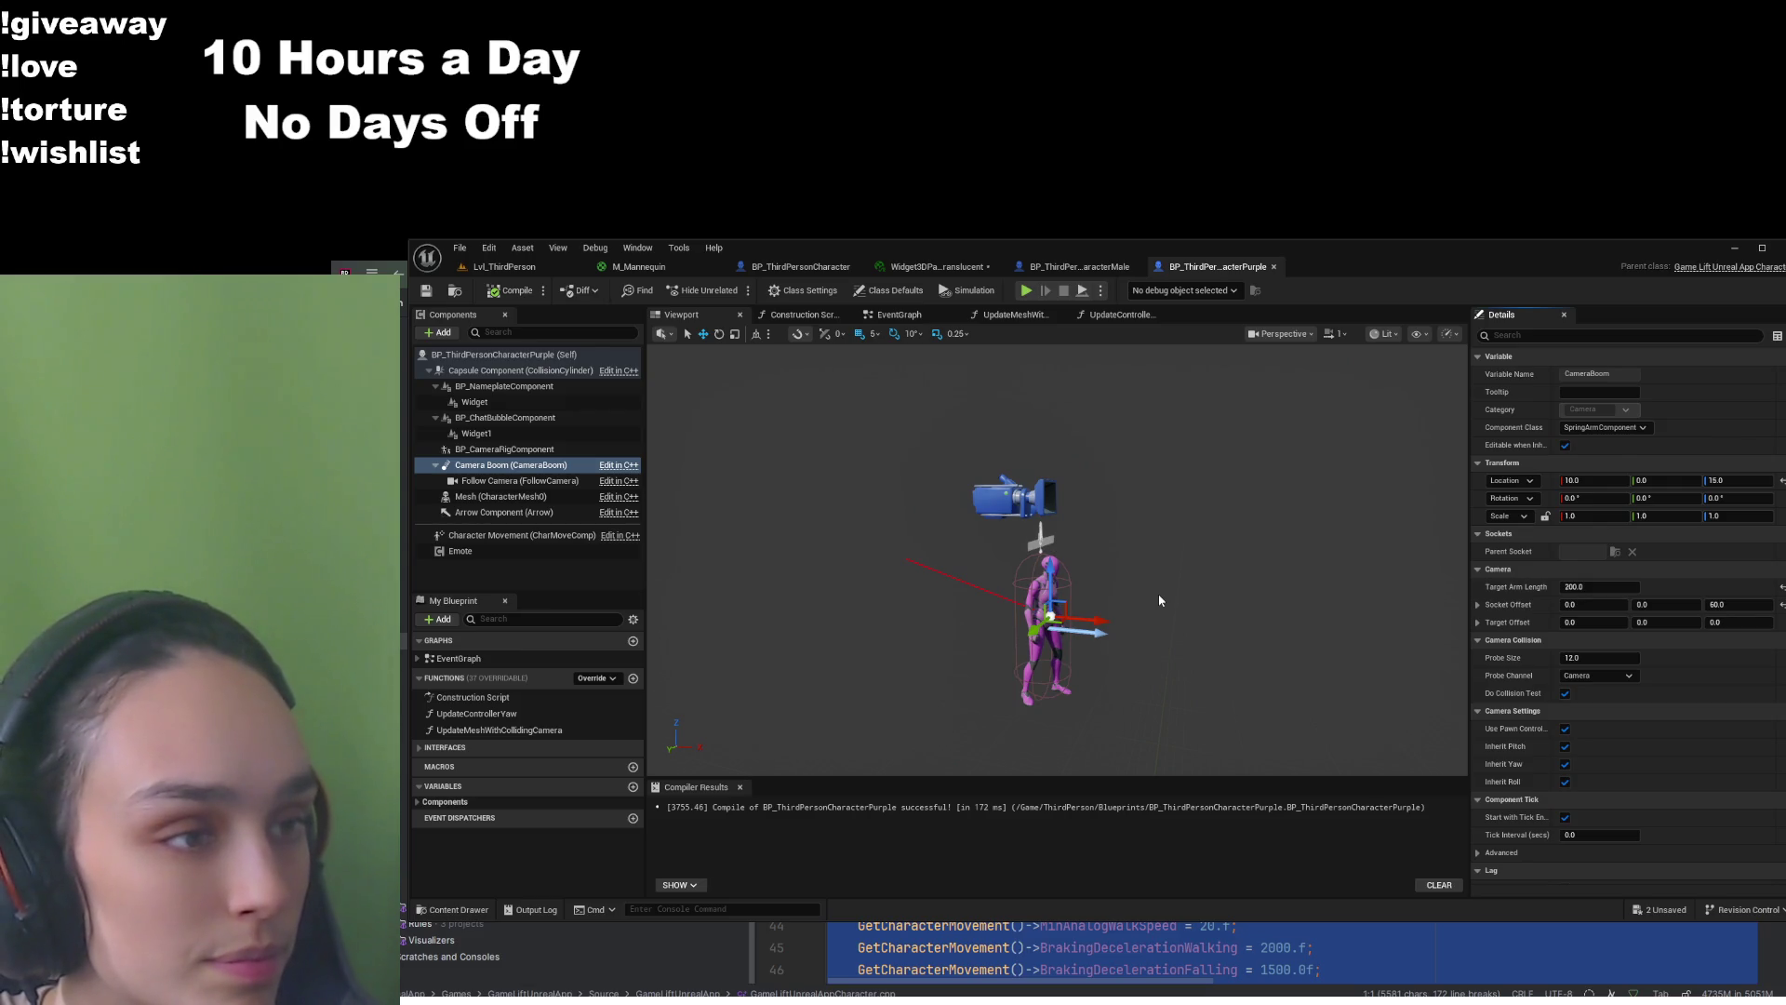
Undo an accidental X move of the Purple camera boom after comparing with Male
{"action": "left_click", "coordinate": [1079, 268]}
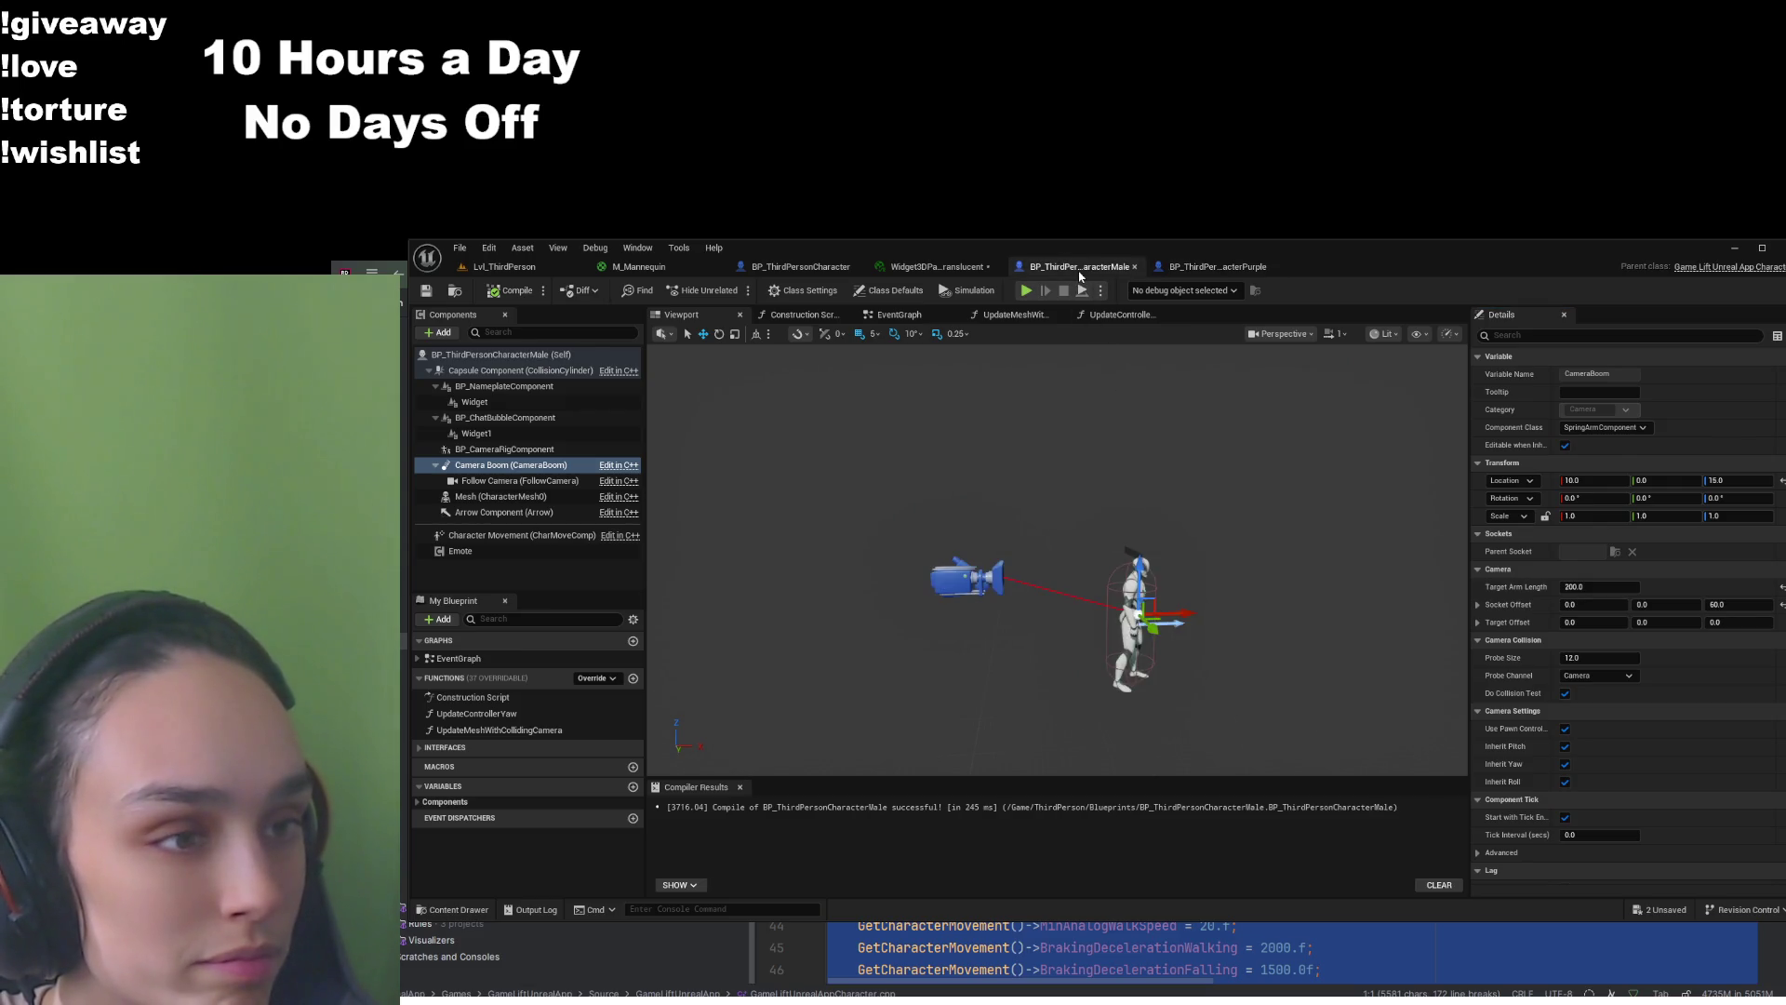
{"action": "left_click", "coordinate": [1214, 267]}
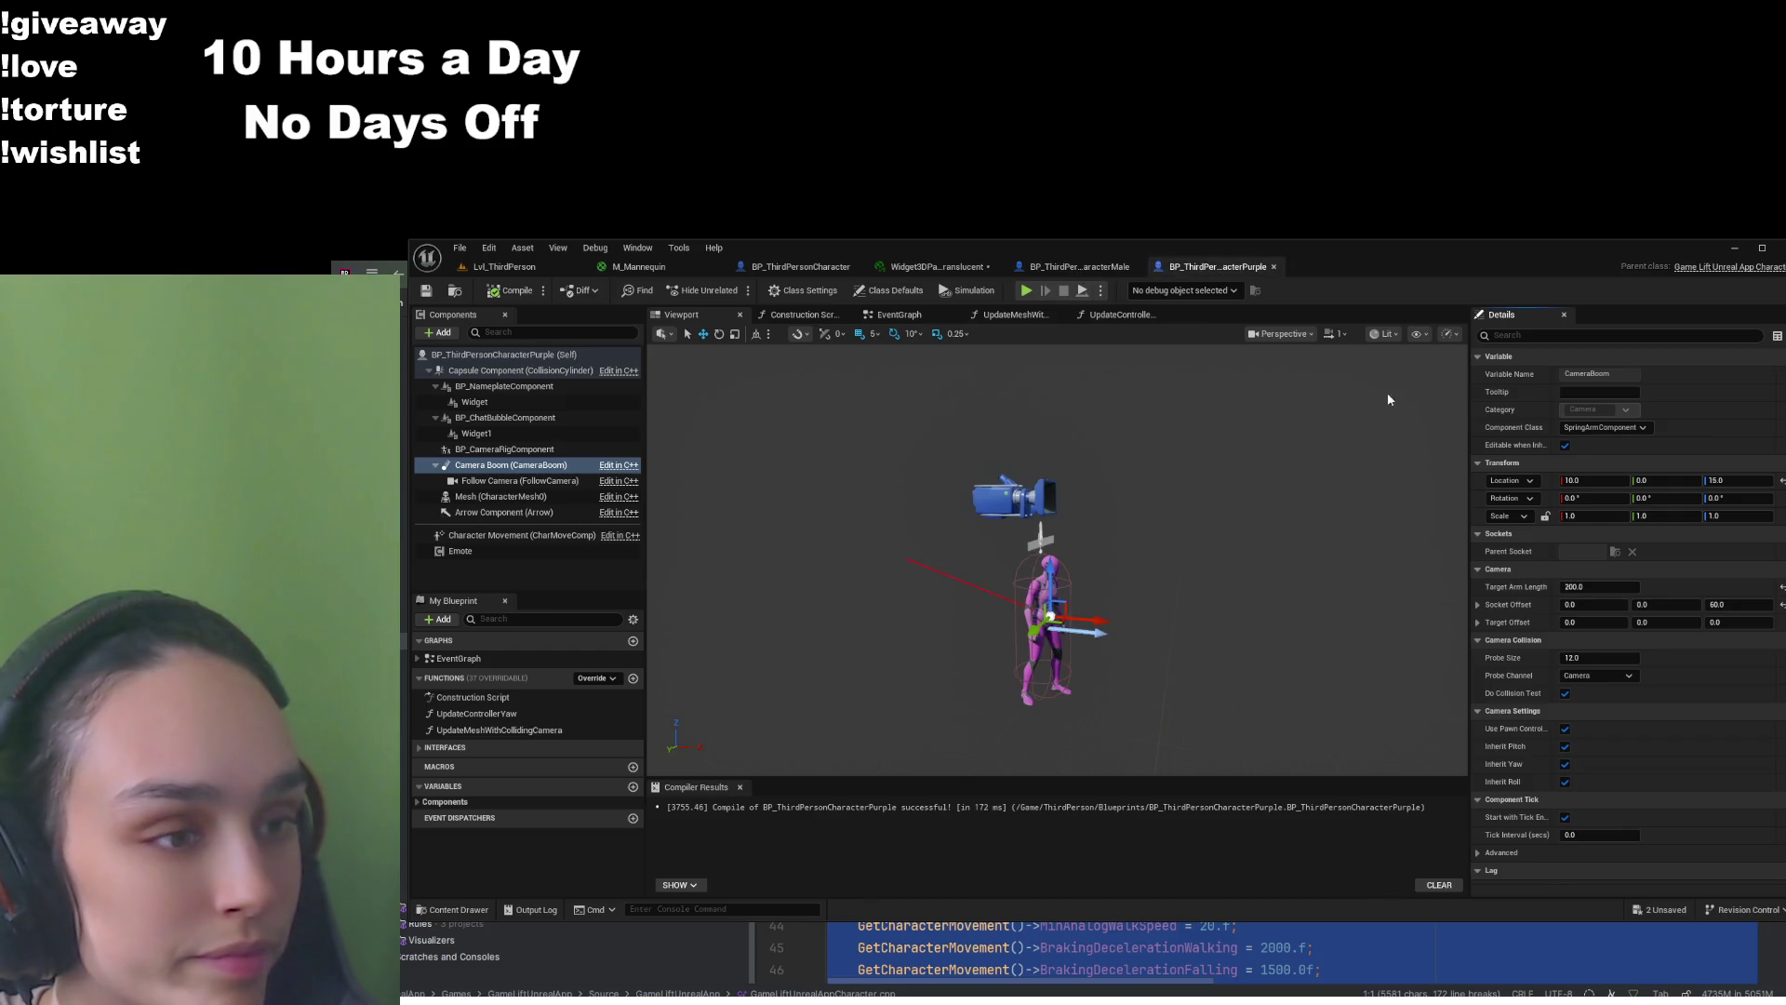
{"action": "left_click_drag", "start_coordinate": [1592, 479], "coordinate": [1513, 480]}
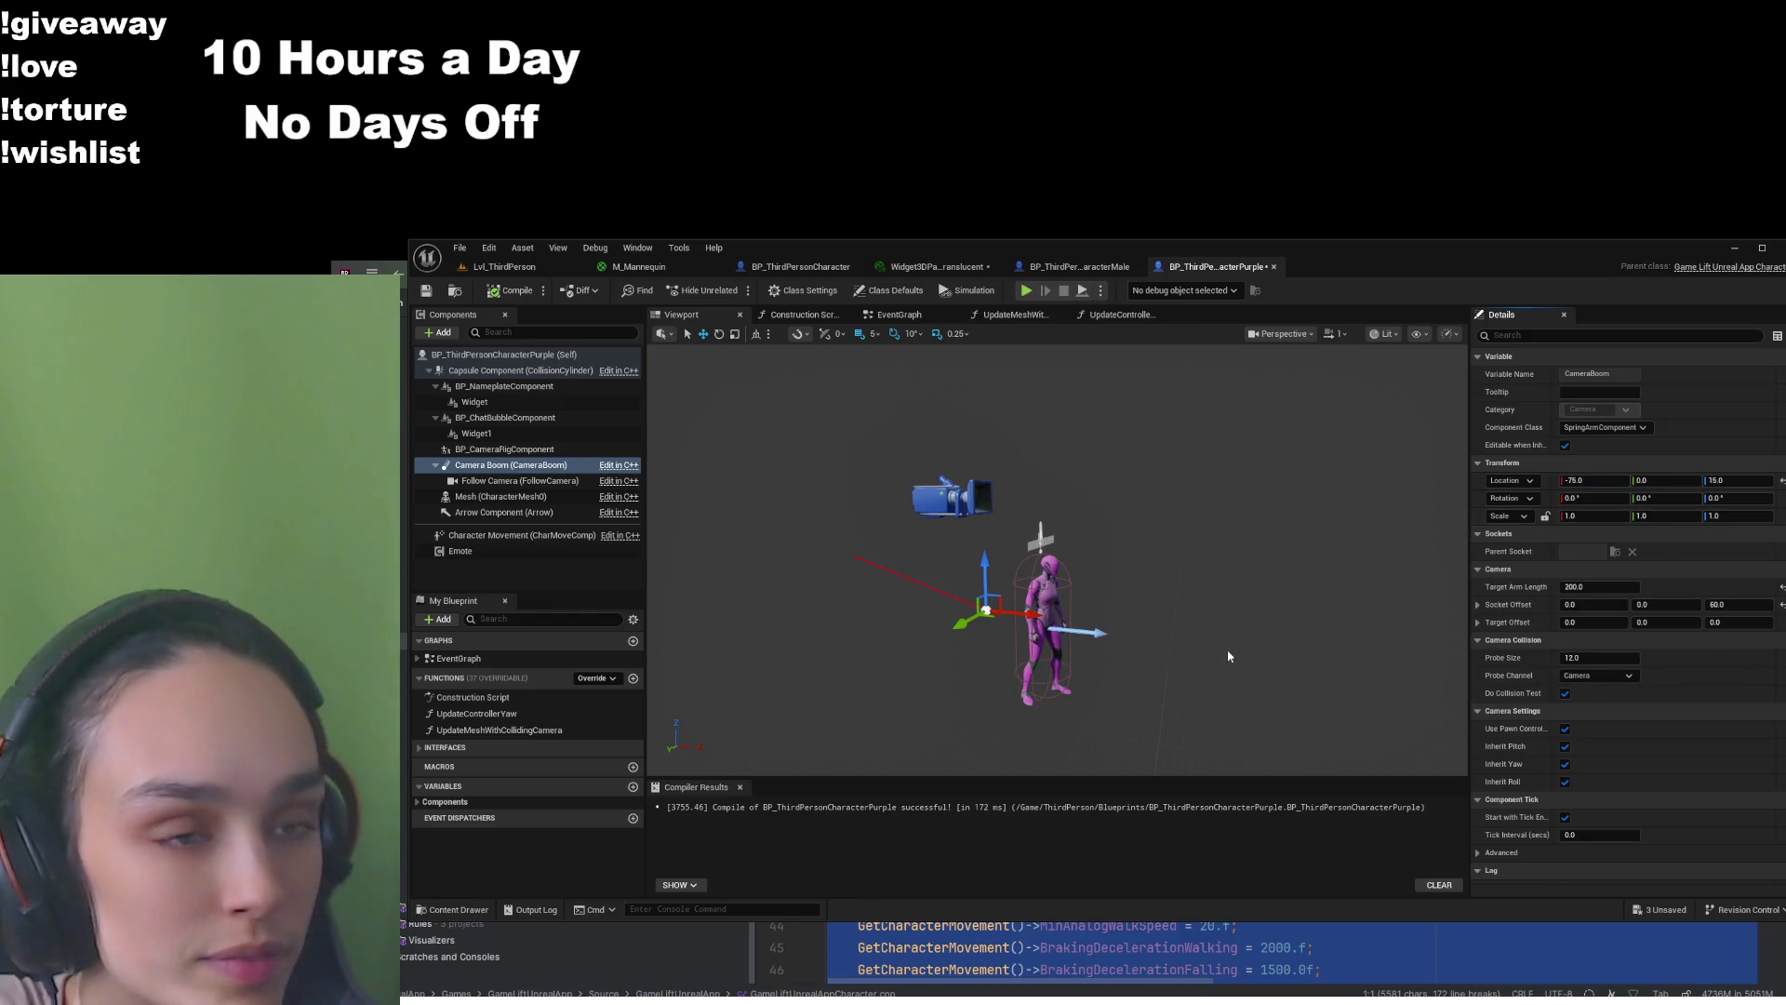
{"action": "key", "text": "ctrl+z"}
Reset the Purple follow camera location to 0, 0, 0 and recompile the blueprint
{"action": "left_click", "coordinate": [520, 480]}
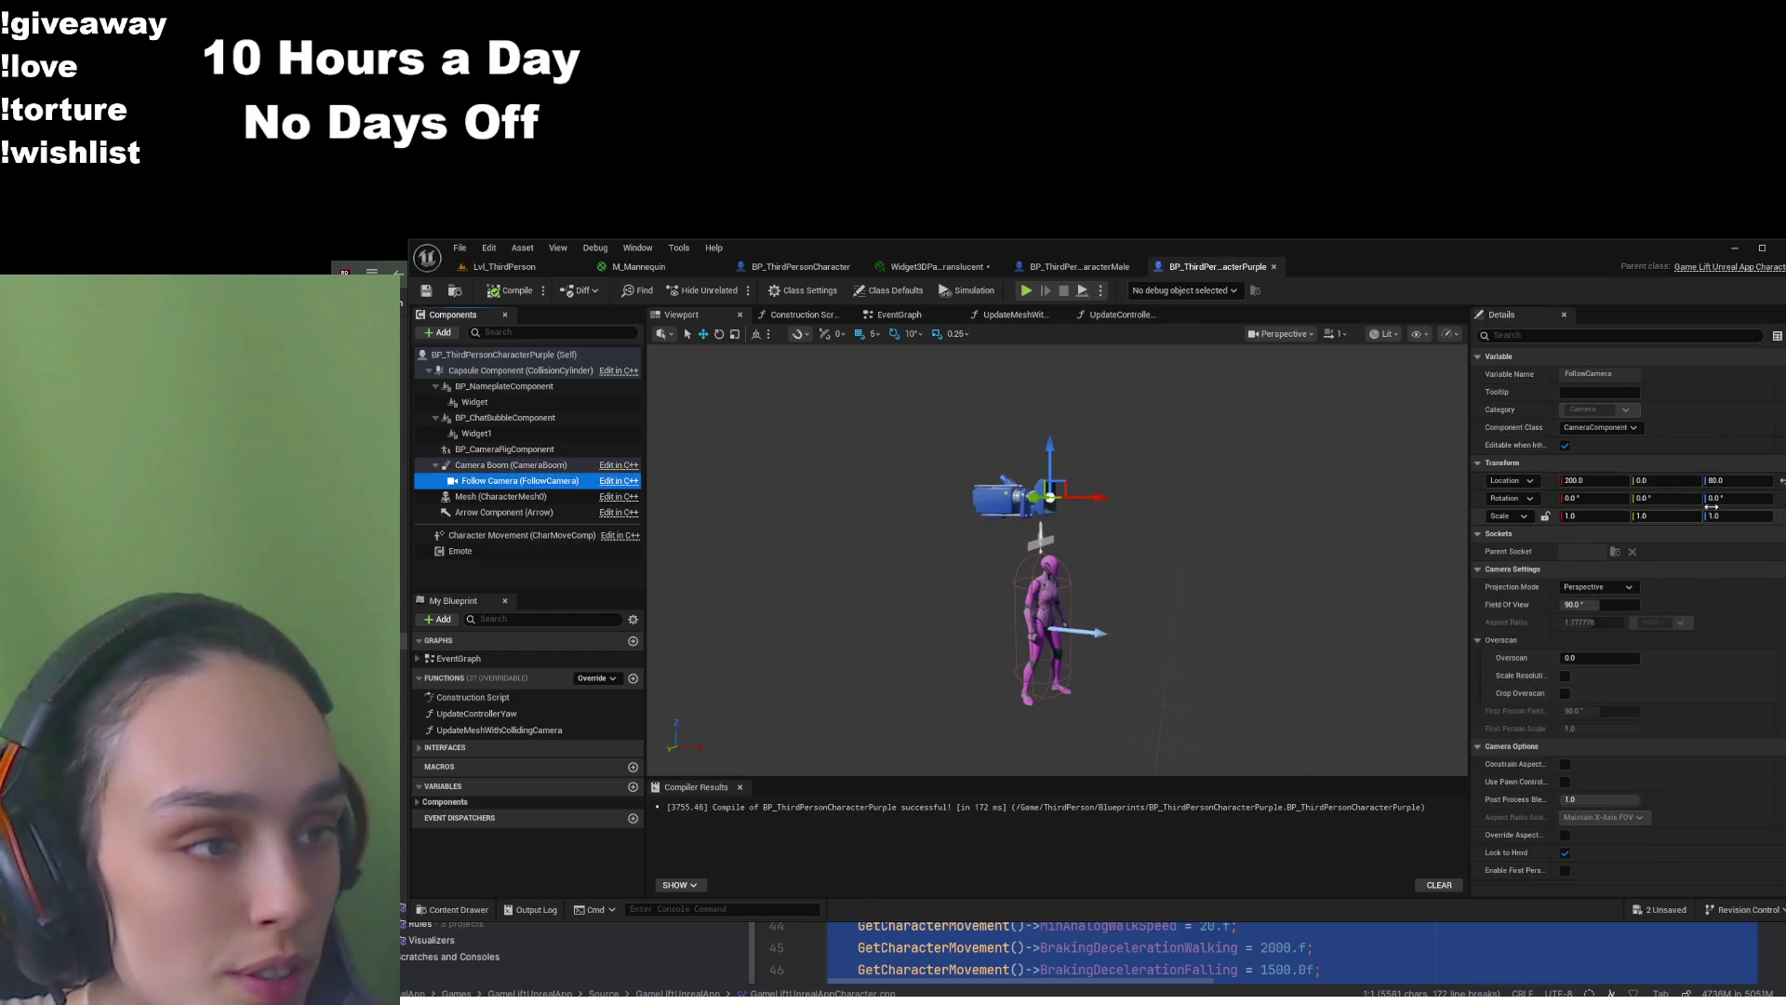
{"action": "left_click", "coordinate": [1781, 480]}
{"action": "left_click", "coordinate": [482, 292]}
{"action": "left_click", "coordinate": [511, 465]}
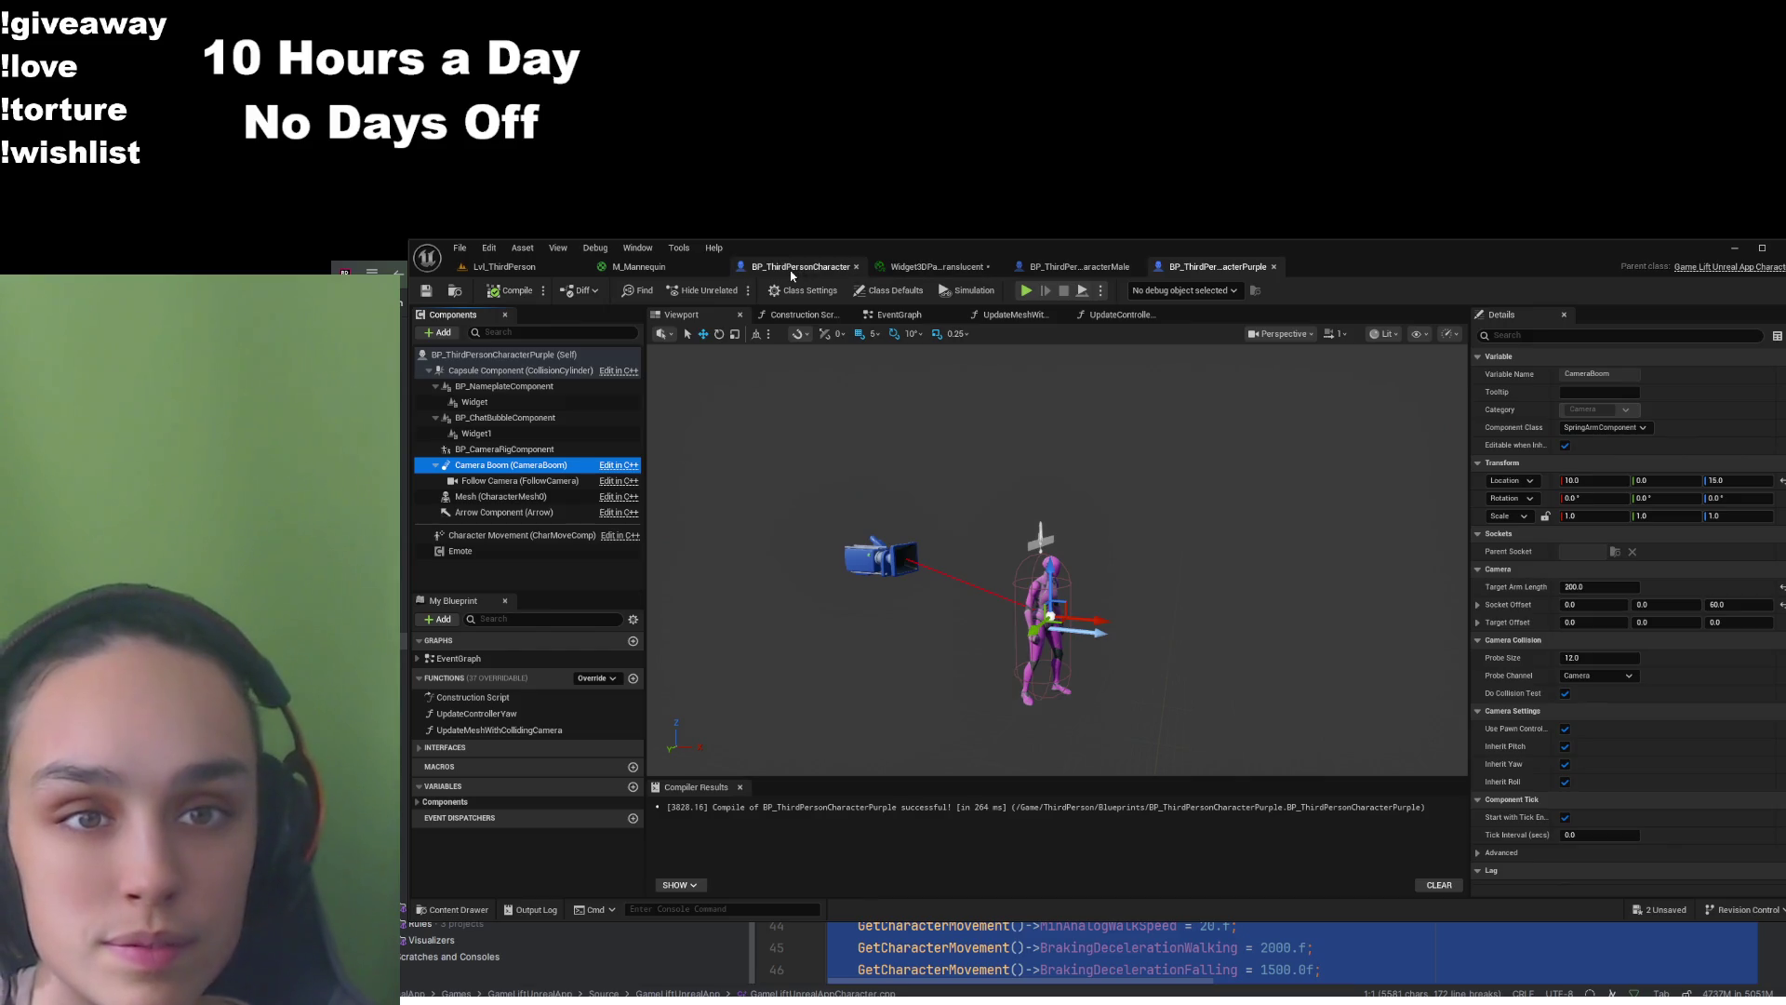
{"action": "left_click", "coordinate": [443, 910]}
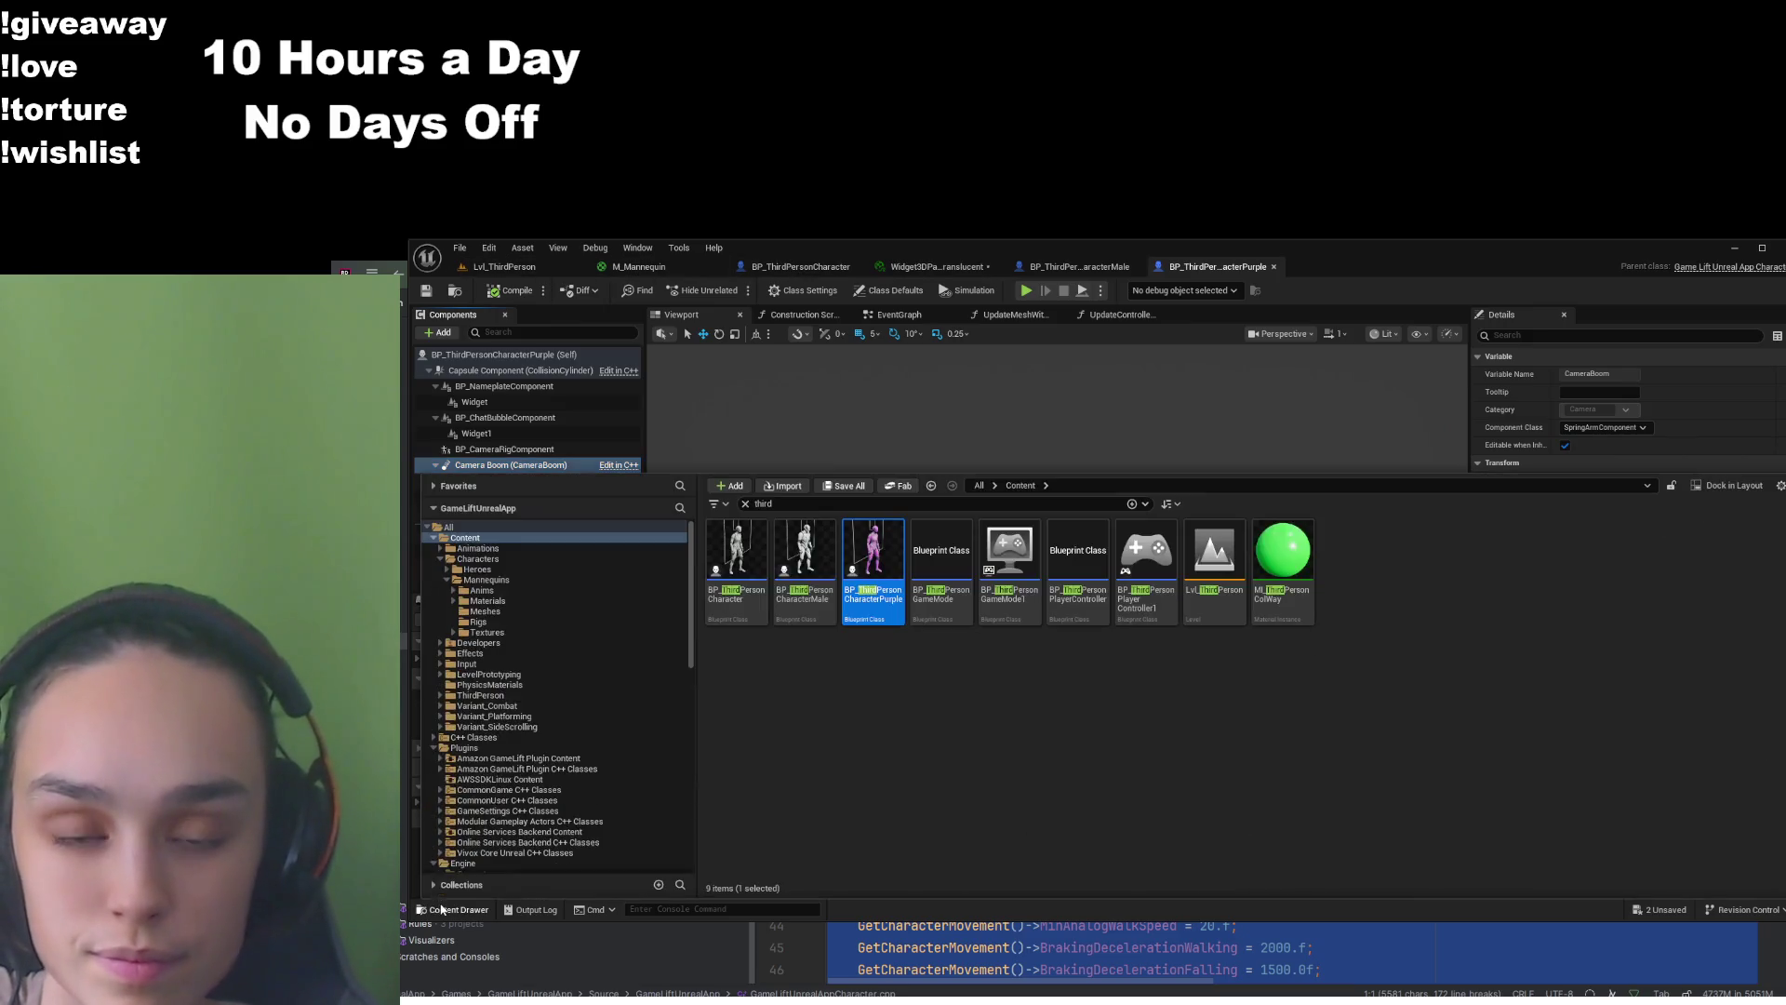
Select the three character blueprints and browse to Plugins > Online Services Backend Content
{"action": "left_click", "coordinate": [737, 558]}
{"action": "left_click", "coordinate": [872, 558], "text": "shift"}
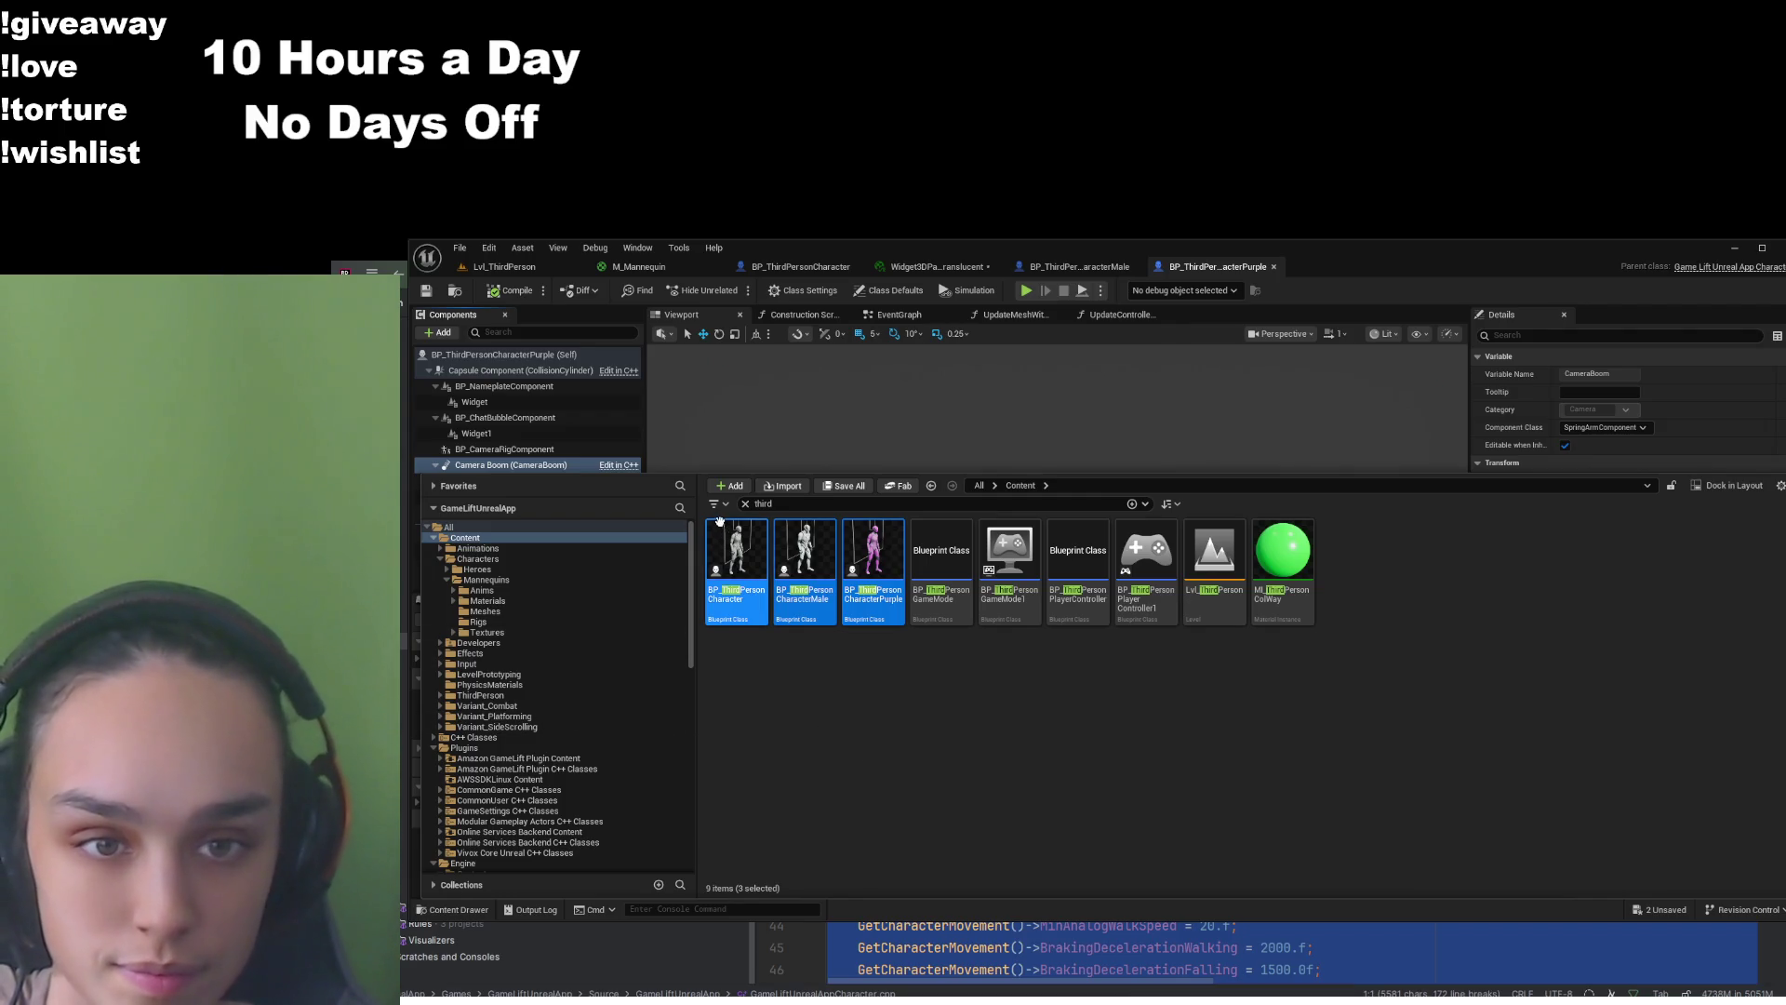
{"action": "scroll", "coordinate": [554, 740], "scroll_direction": "down", "scroll_amount": 10}
{"action": "scroll", "coordinate": [496, 776], "scroll_direction": "up", "scroll_amount": 5}
{"action": "left_click", "coordinate": [435, 693]}
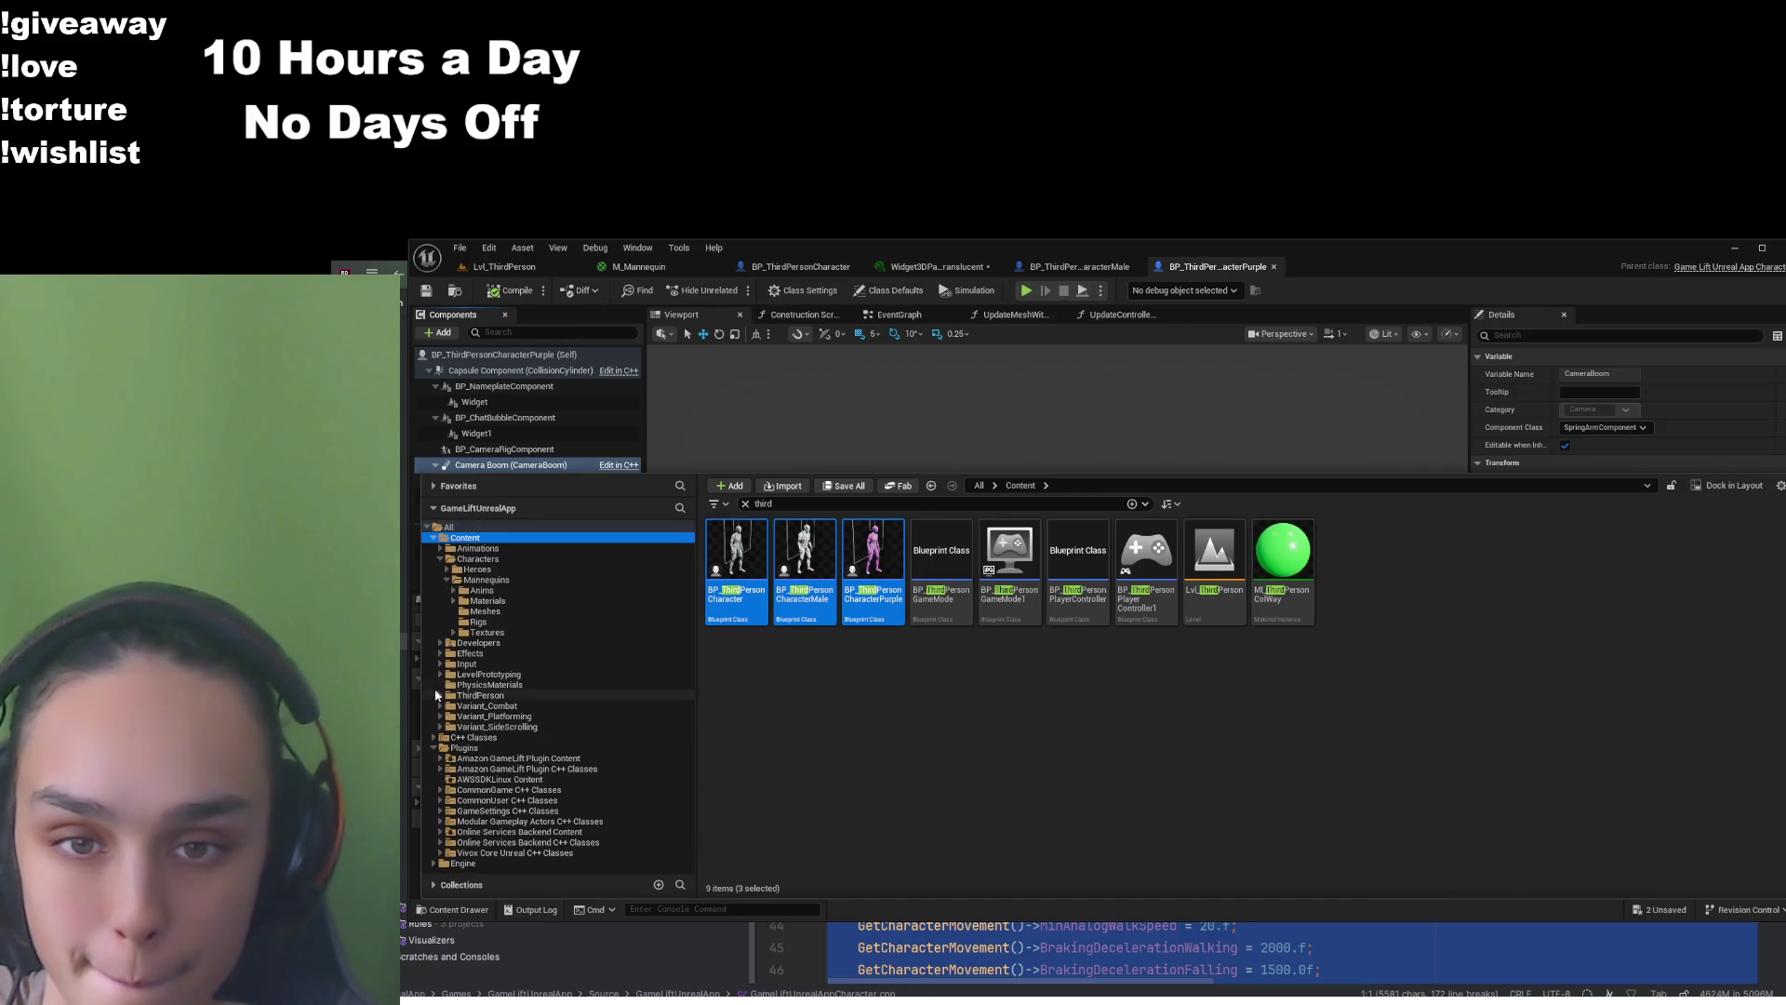
{"action": "left_click", "coordinate": [465, 747]}
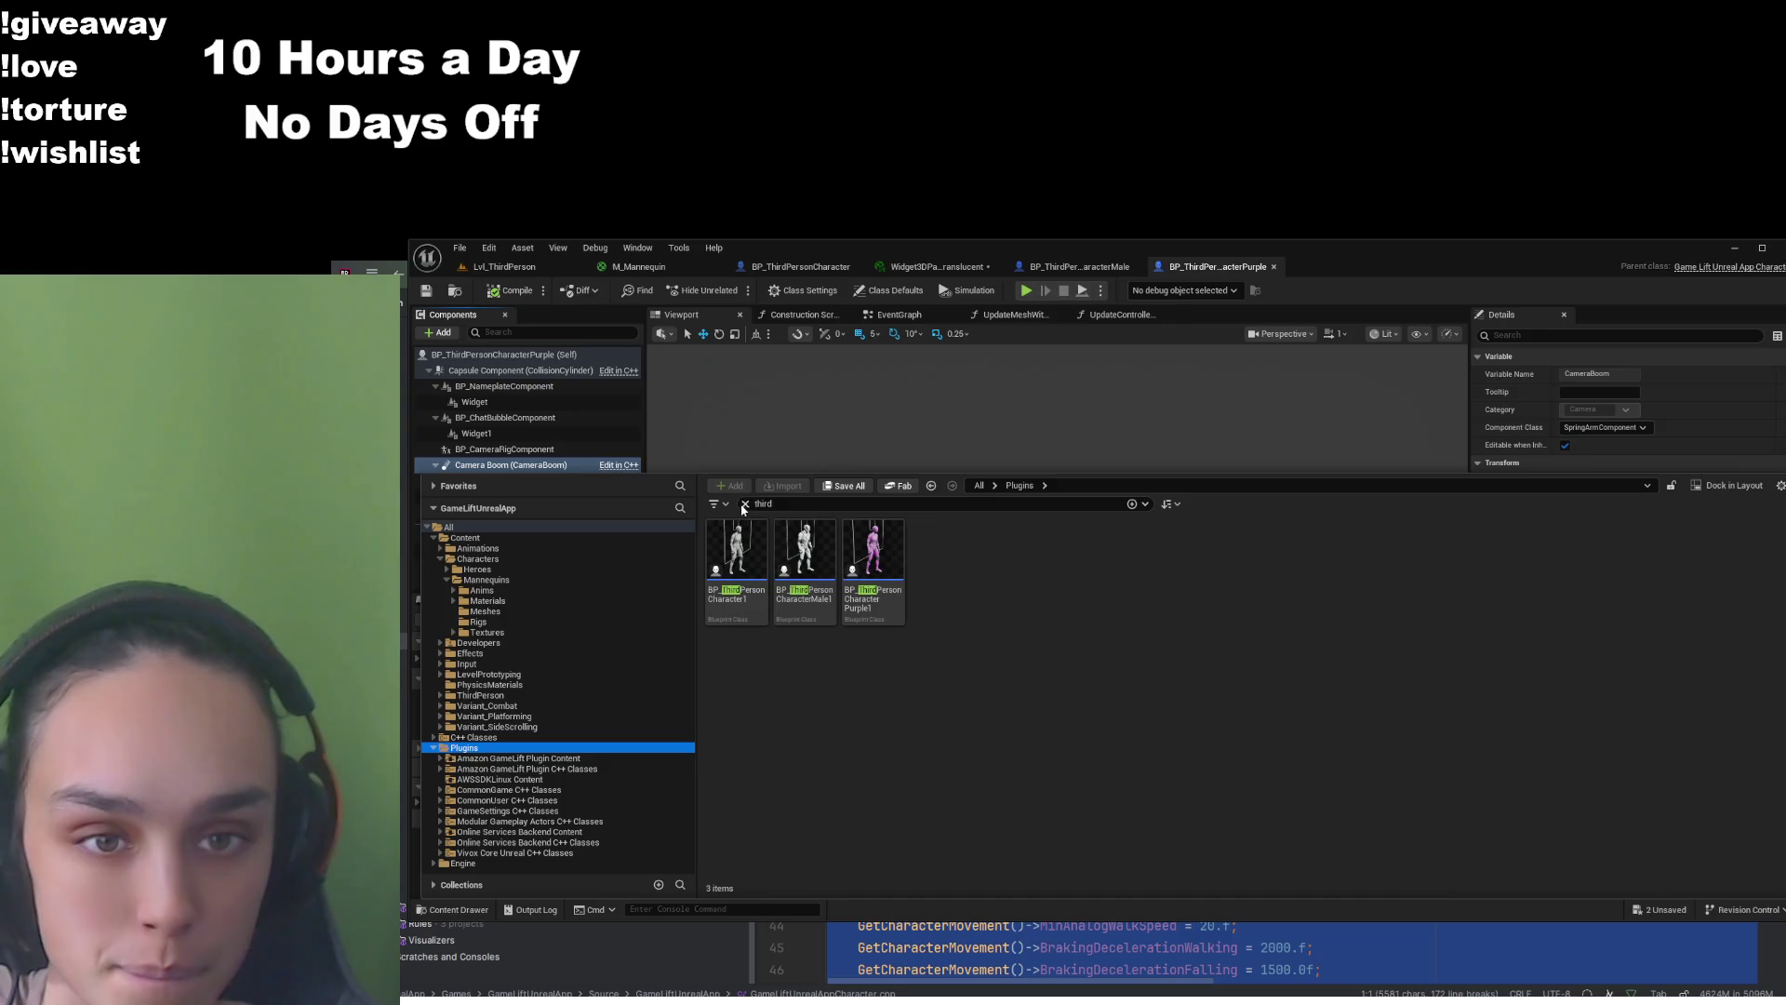
{"action": "left_click", "coordinate": [519, 832]}
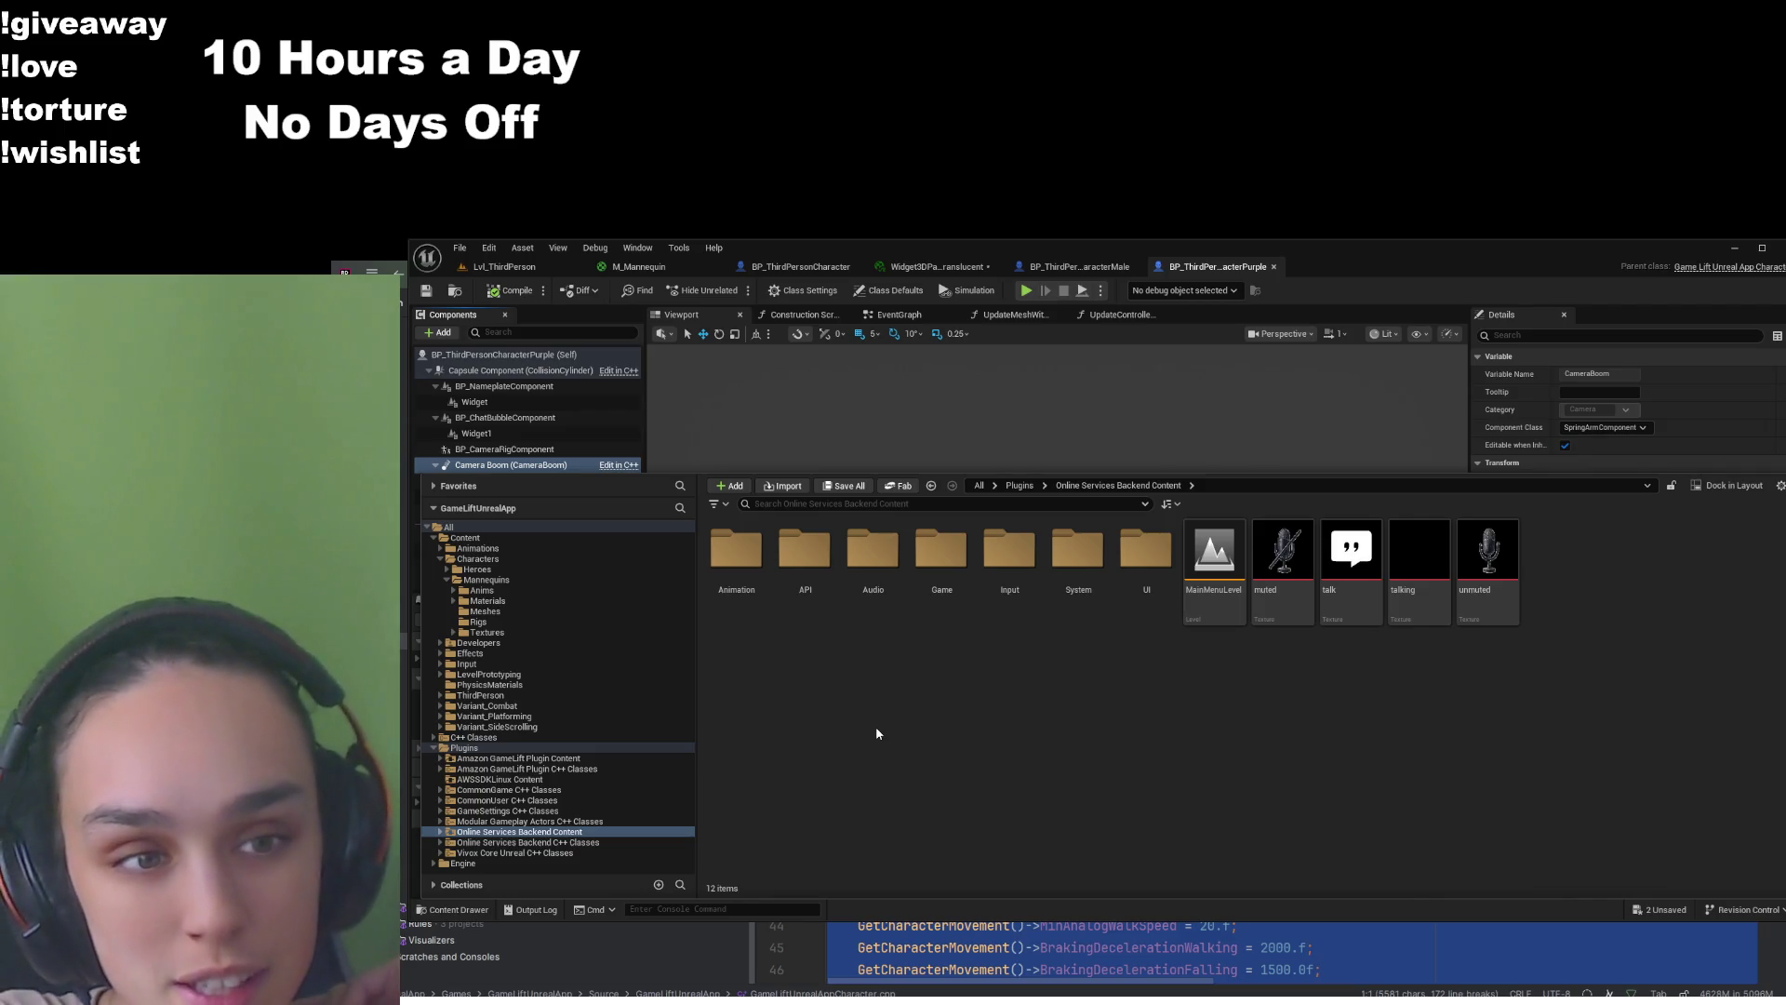
Delete the duplicate '1' character blueprint copies in the Animation folder, then go to Content
{"action": "double_click", "coordinate": [736, 549]}
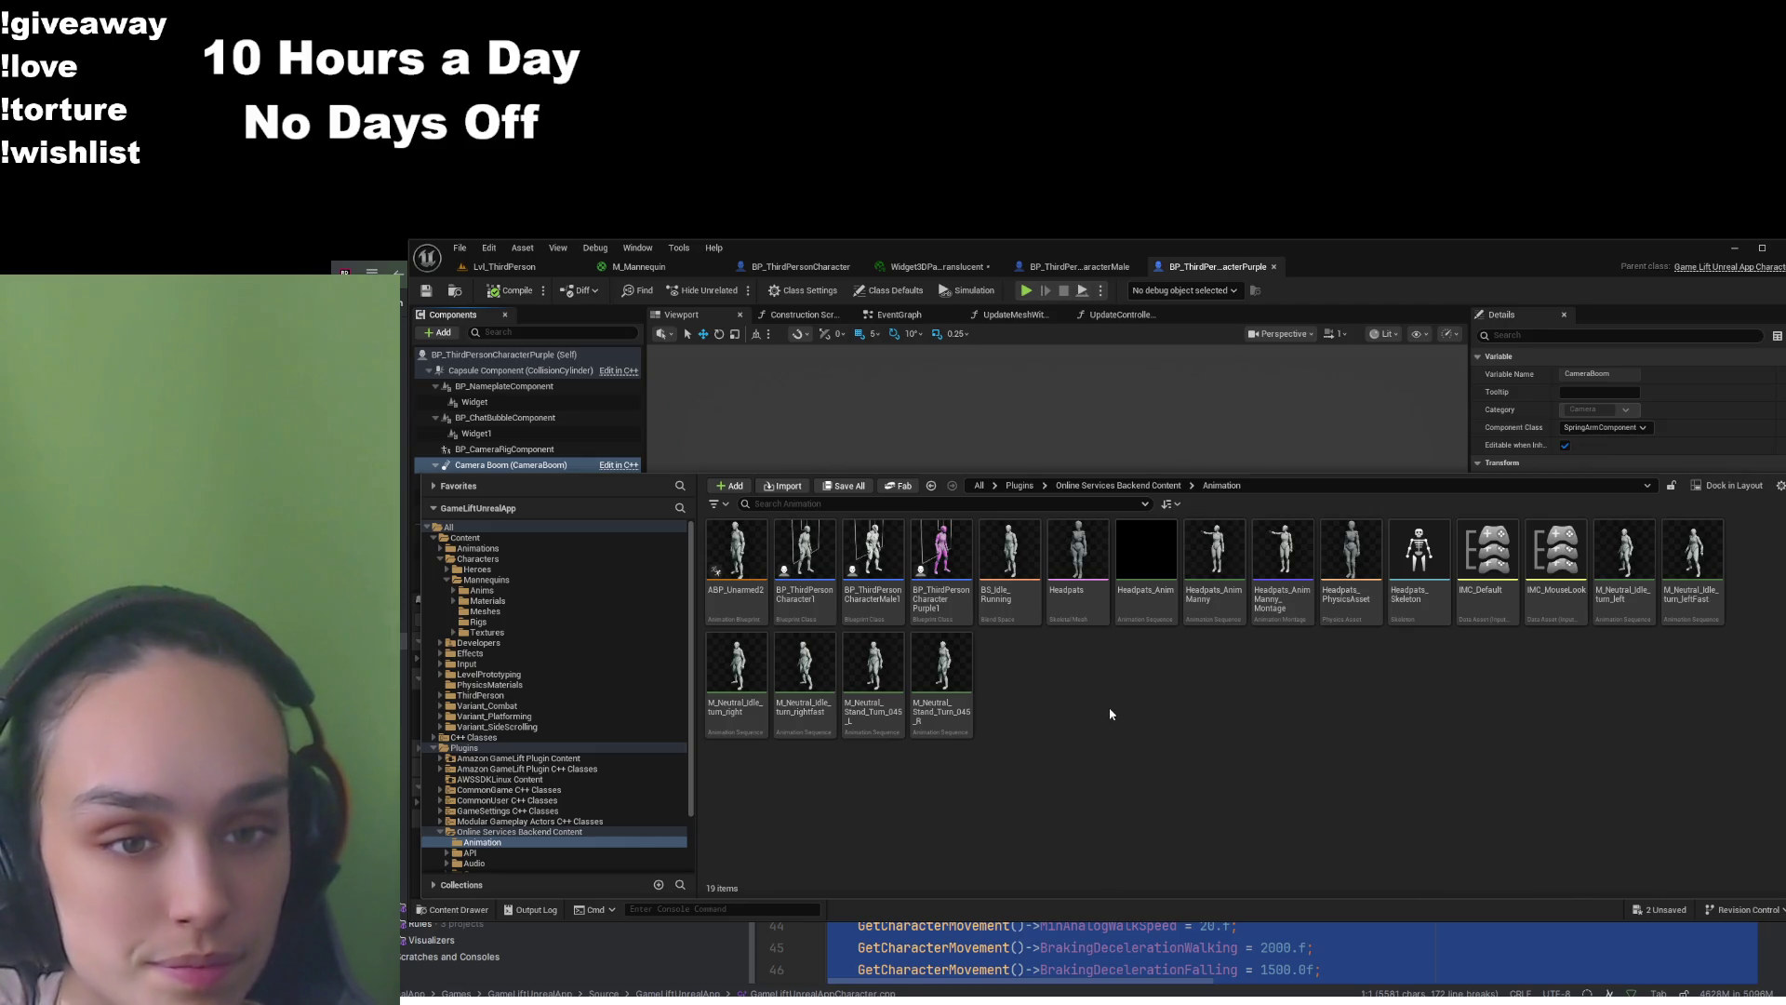
{"action": "left_click", "coordinate": [941, 563]}
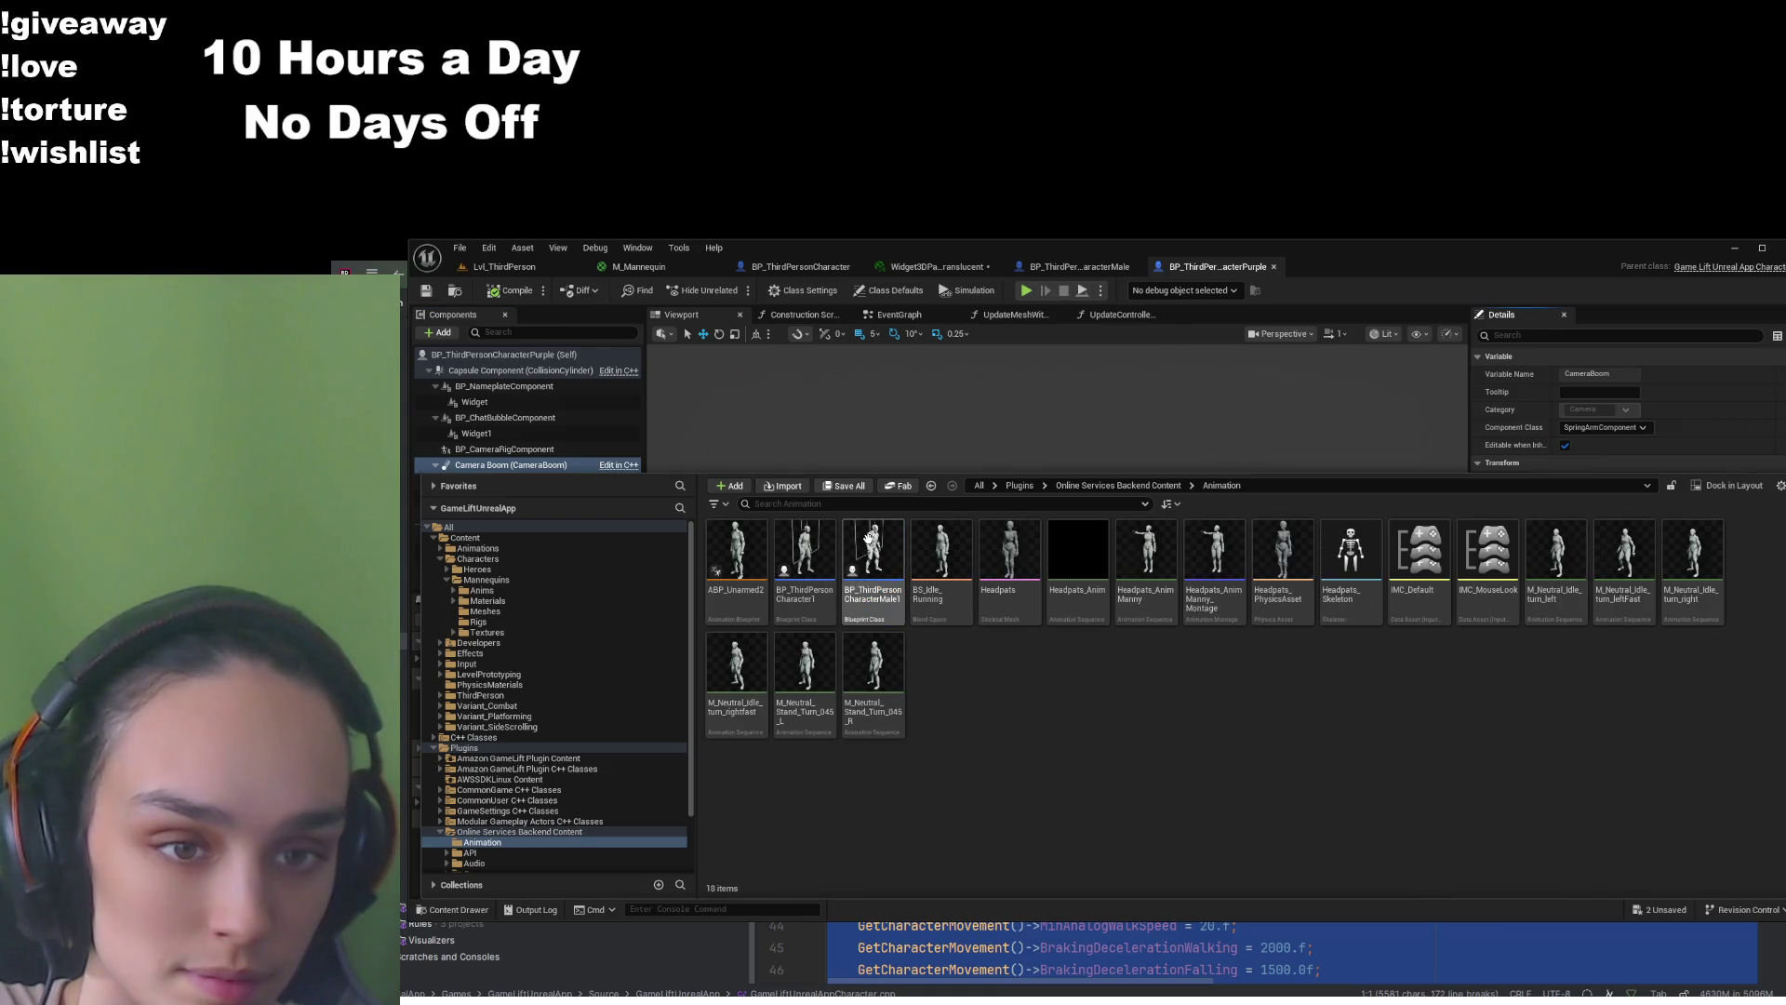
{"action": "key", "text": "Delete"}
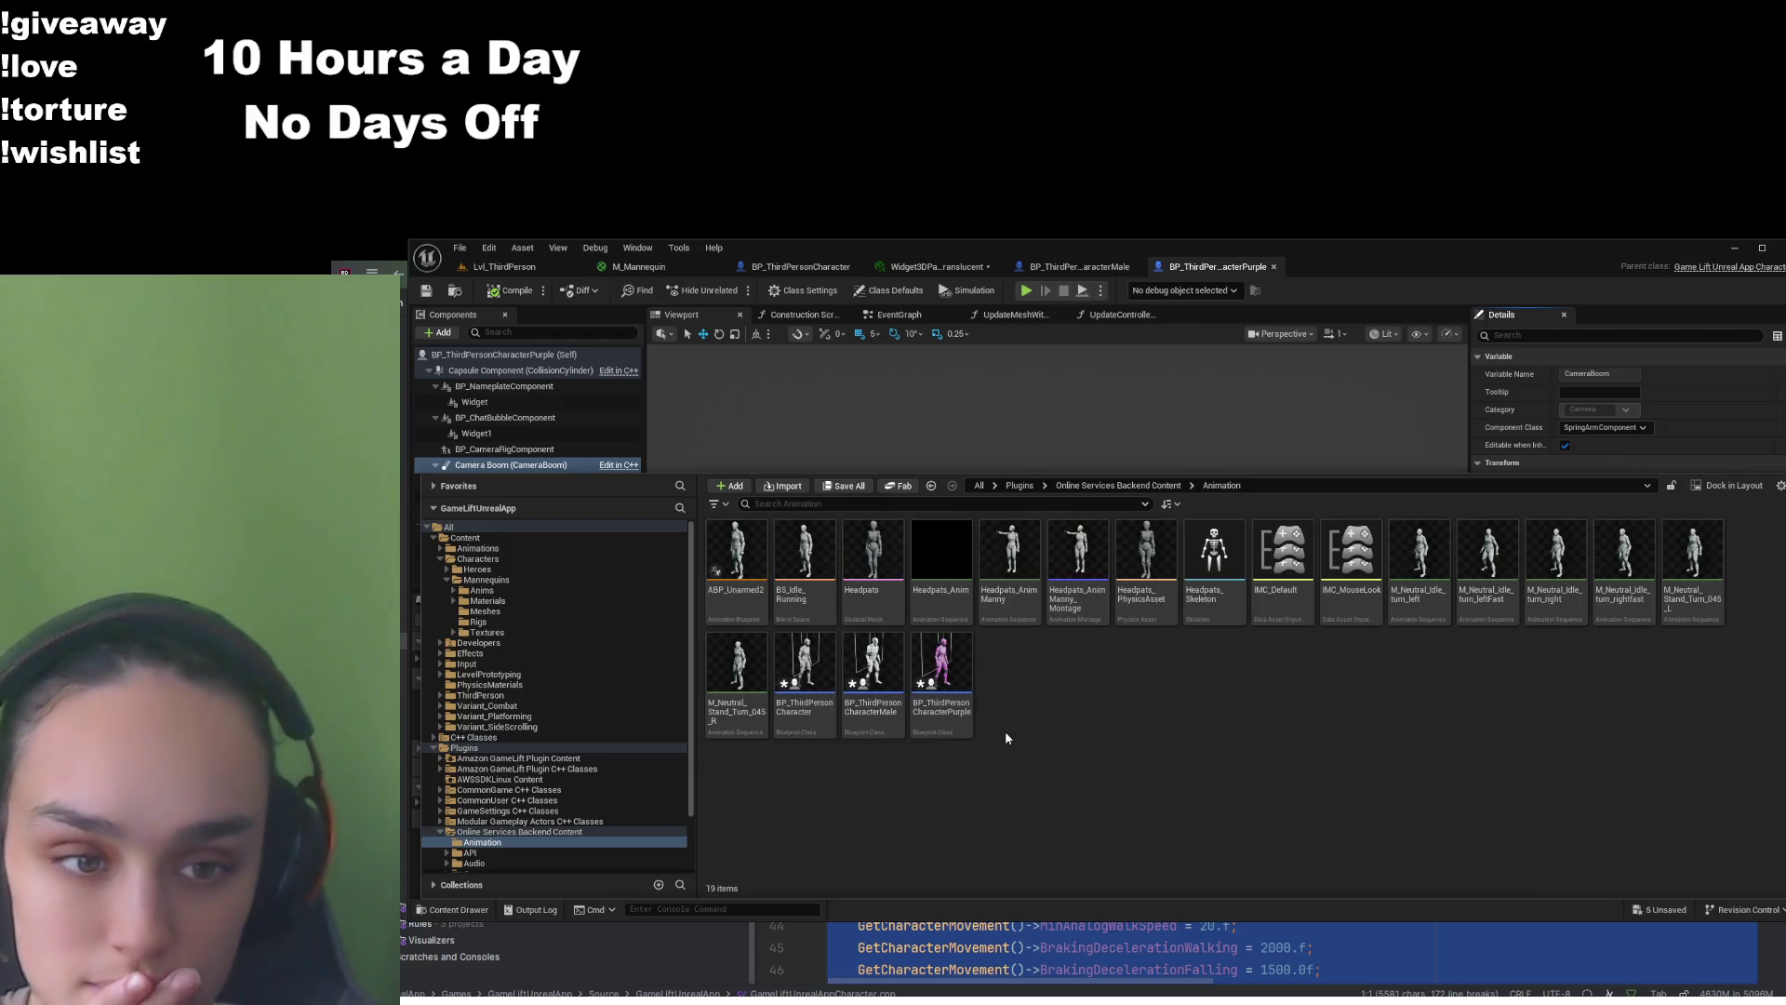
{"action": "left_click", "coordinate": [427, 292]}
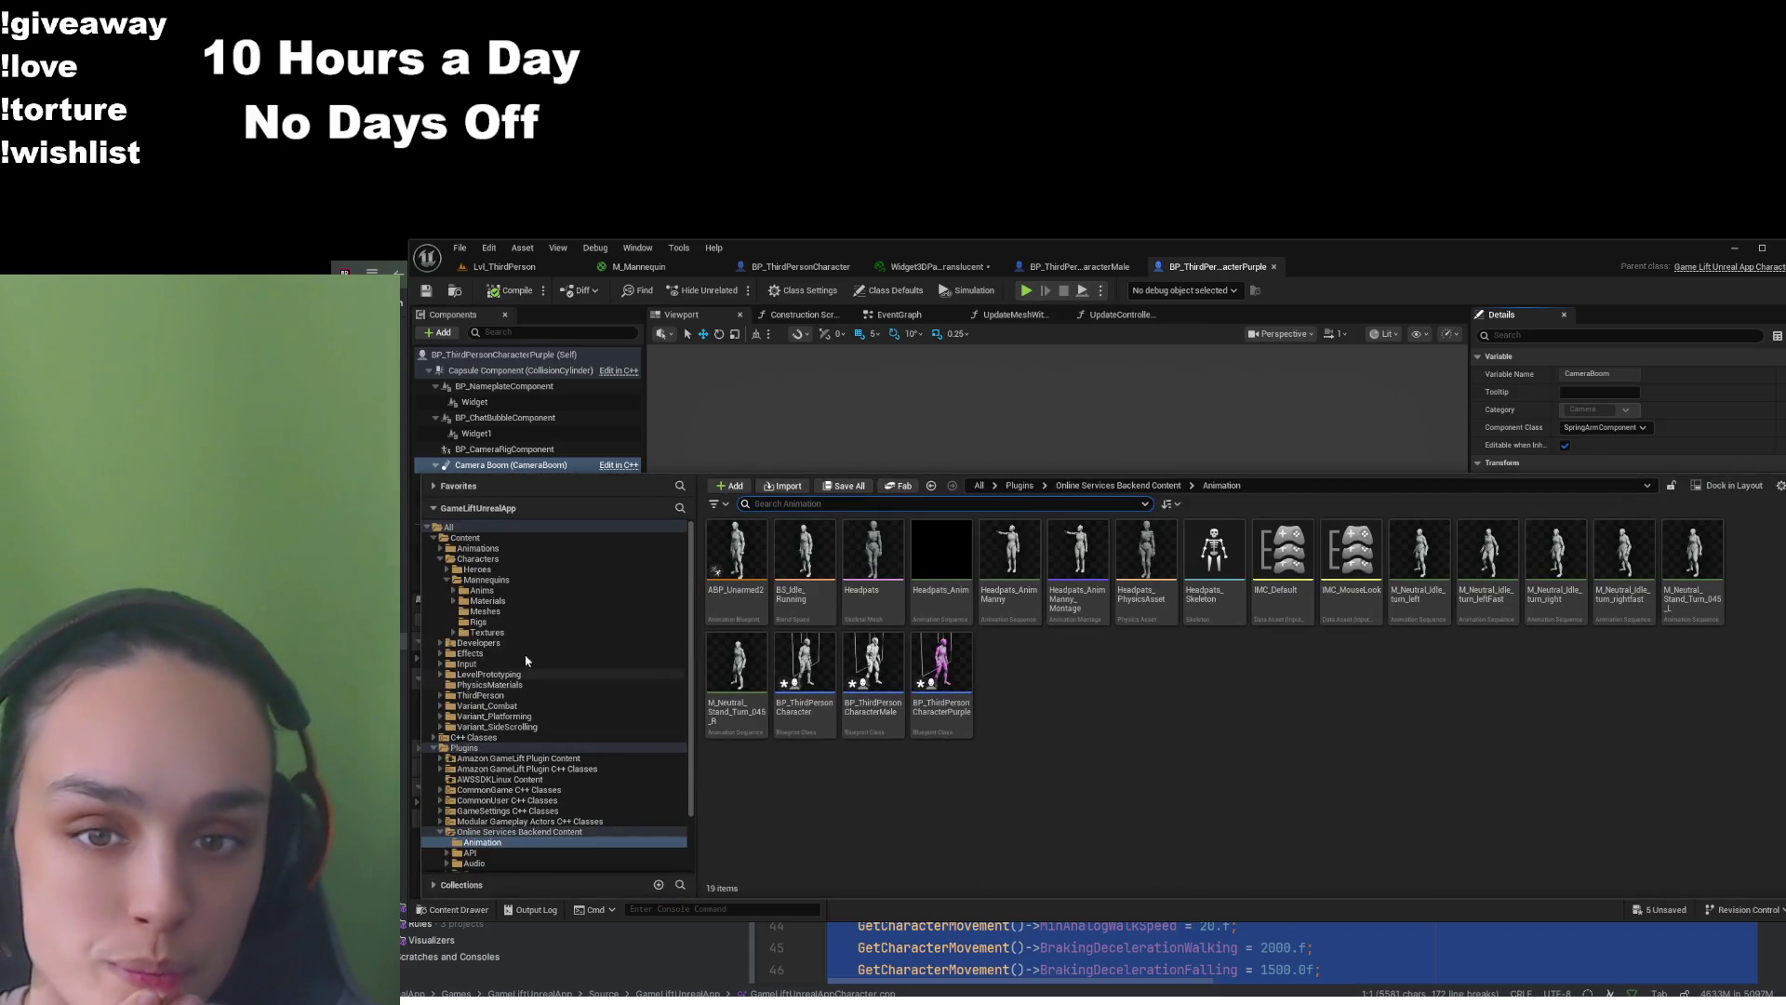
{"action": "left_click", "coordinate": [493, 538]}
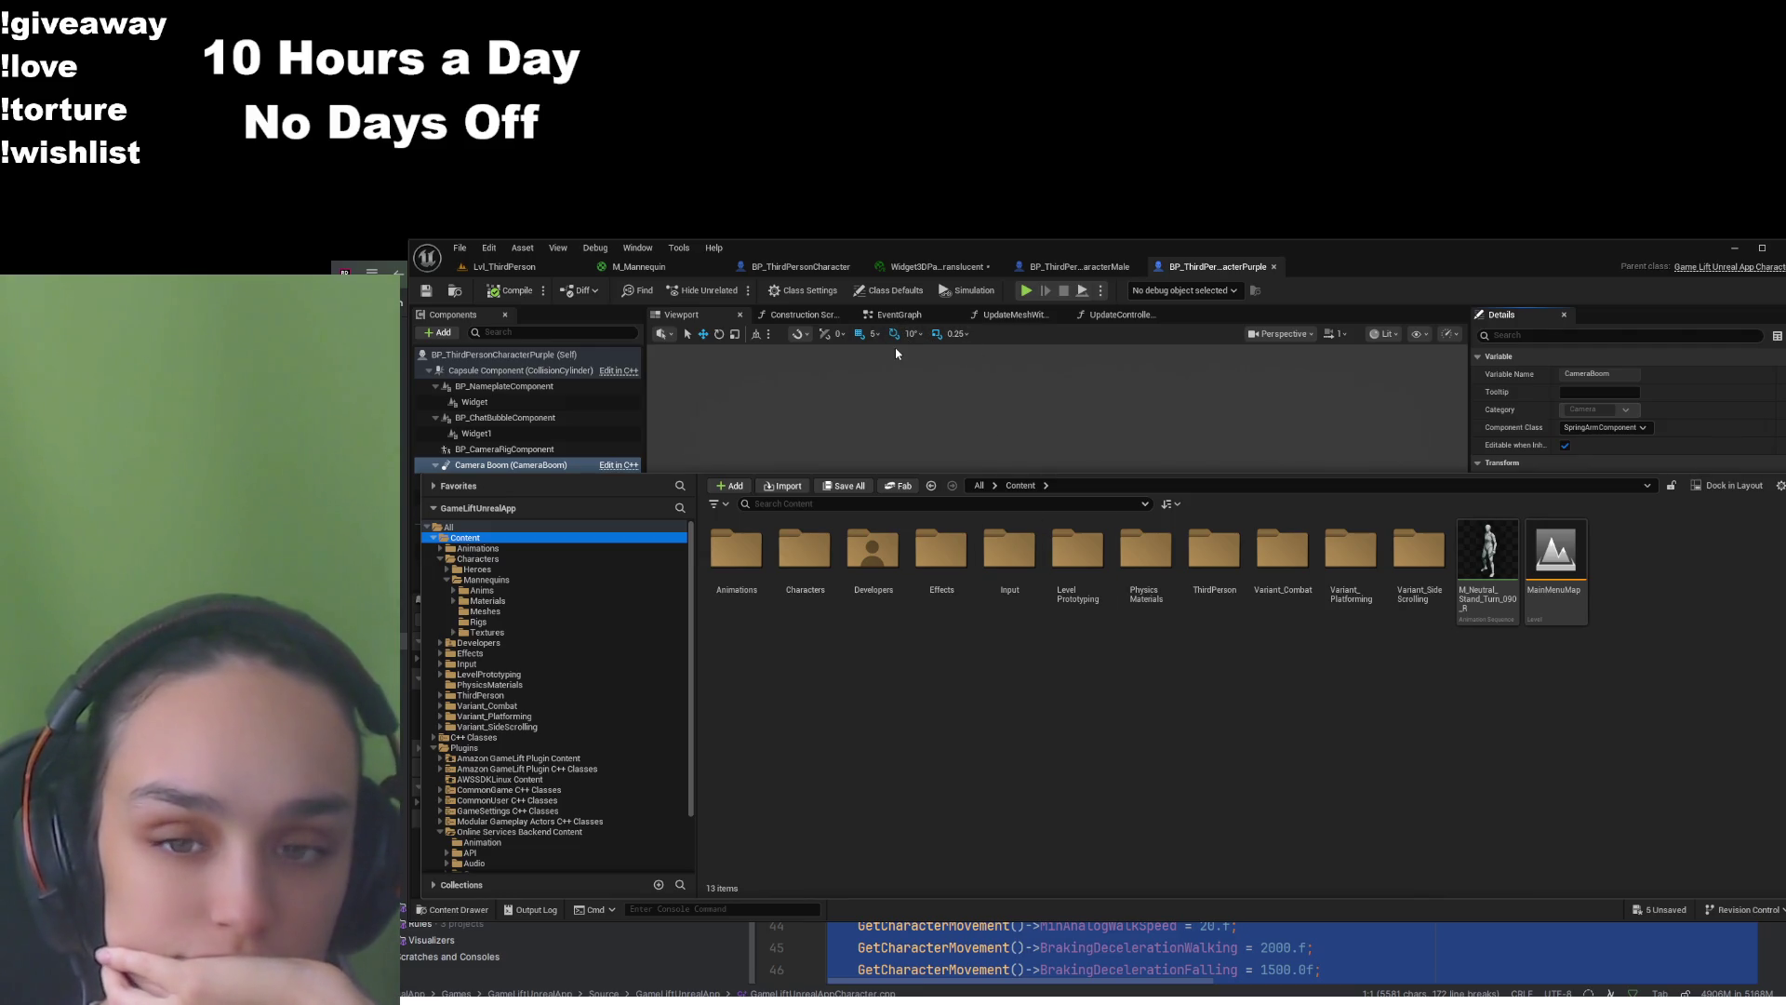
Look over the M_Mannequin fade nodes, then return to the Lvl_ThirdPerson level
{"action": "left_click", "coordinate": [642, 267]}
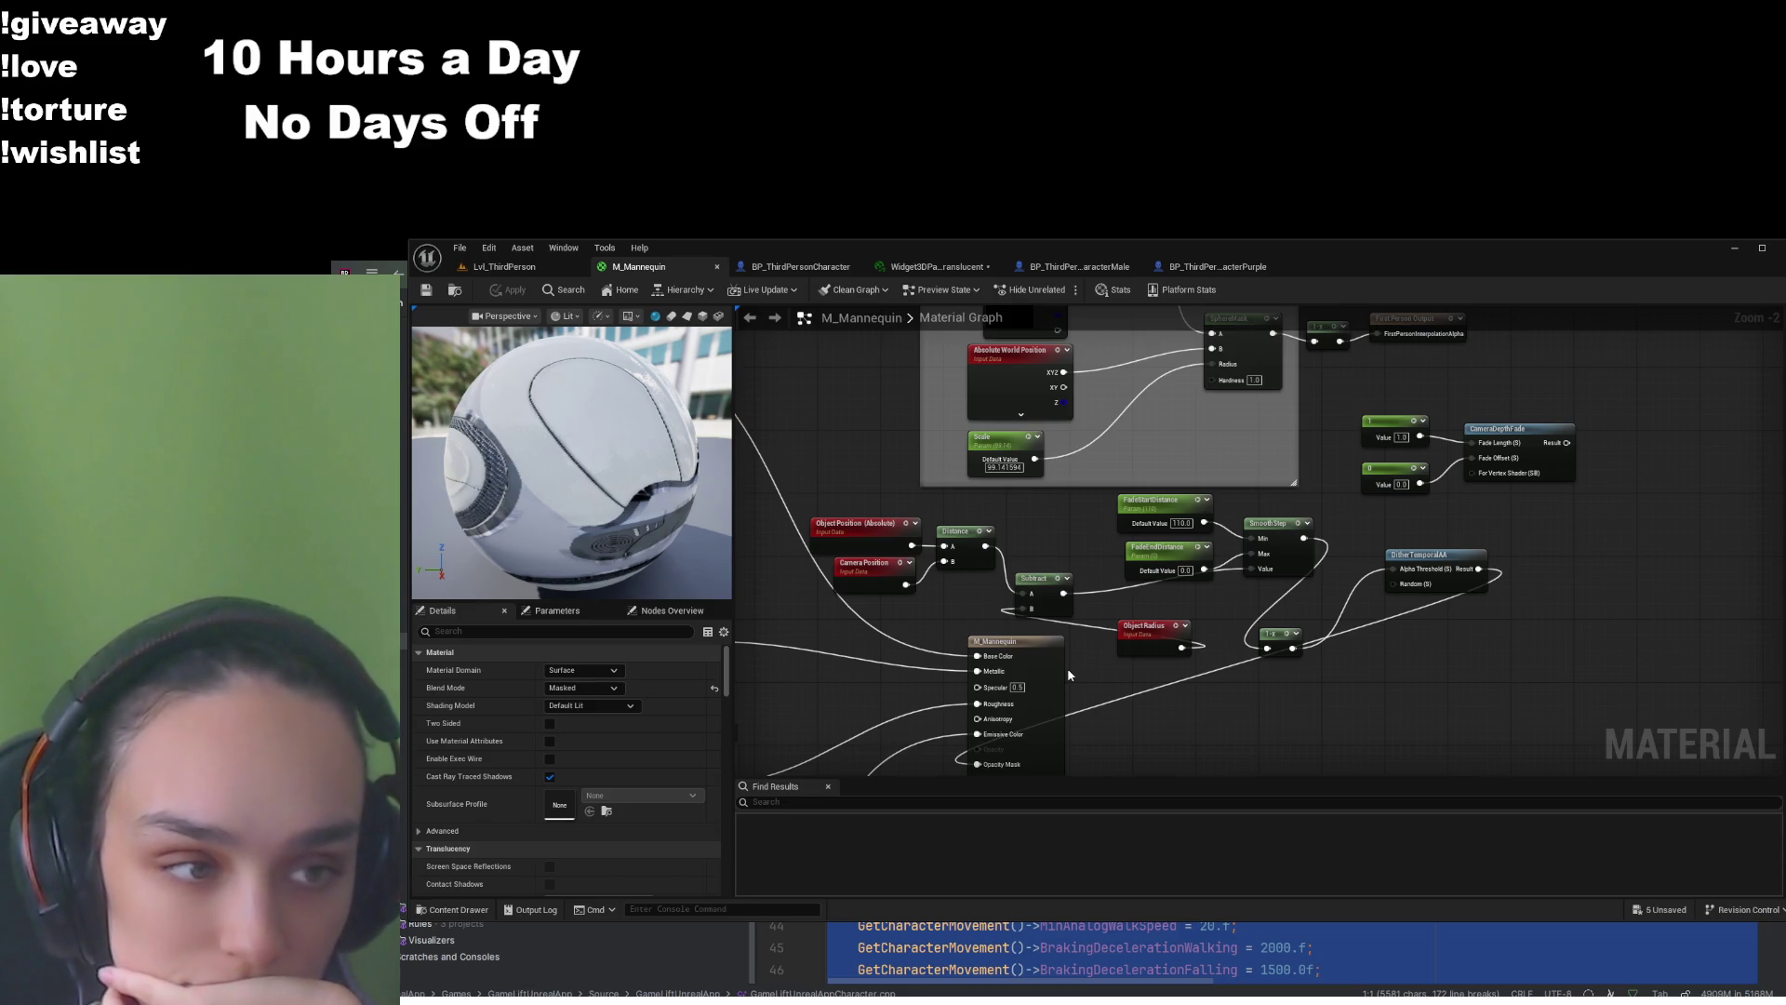
{"action": "mouse_move", "coordinate": [1070, 675]}
{"action": "left_mouse_down"}
{"action": "mouse_move", "coordinate": [1099, 517]}
{"action": "mouse_move", "coordinate": [1064, 651]}
{"action": "left_mouse_up"}
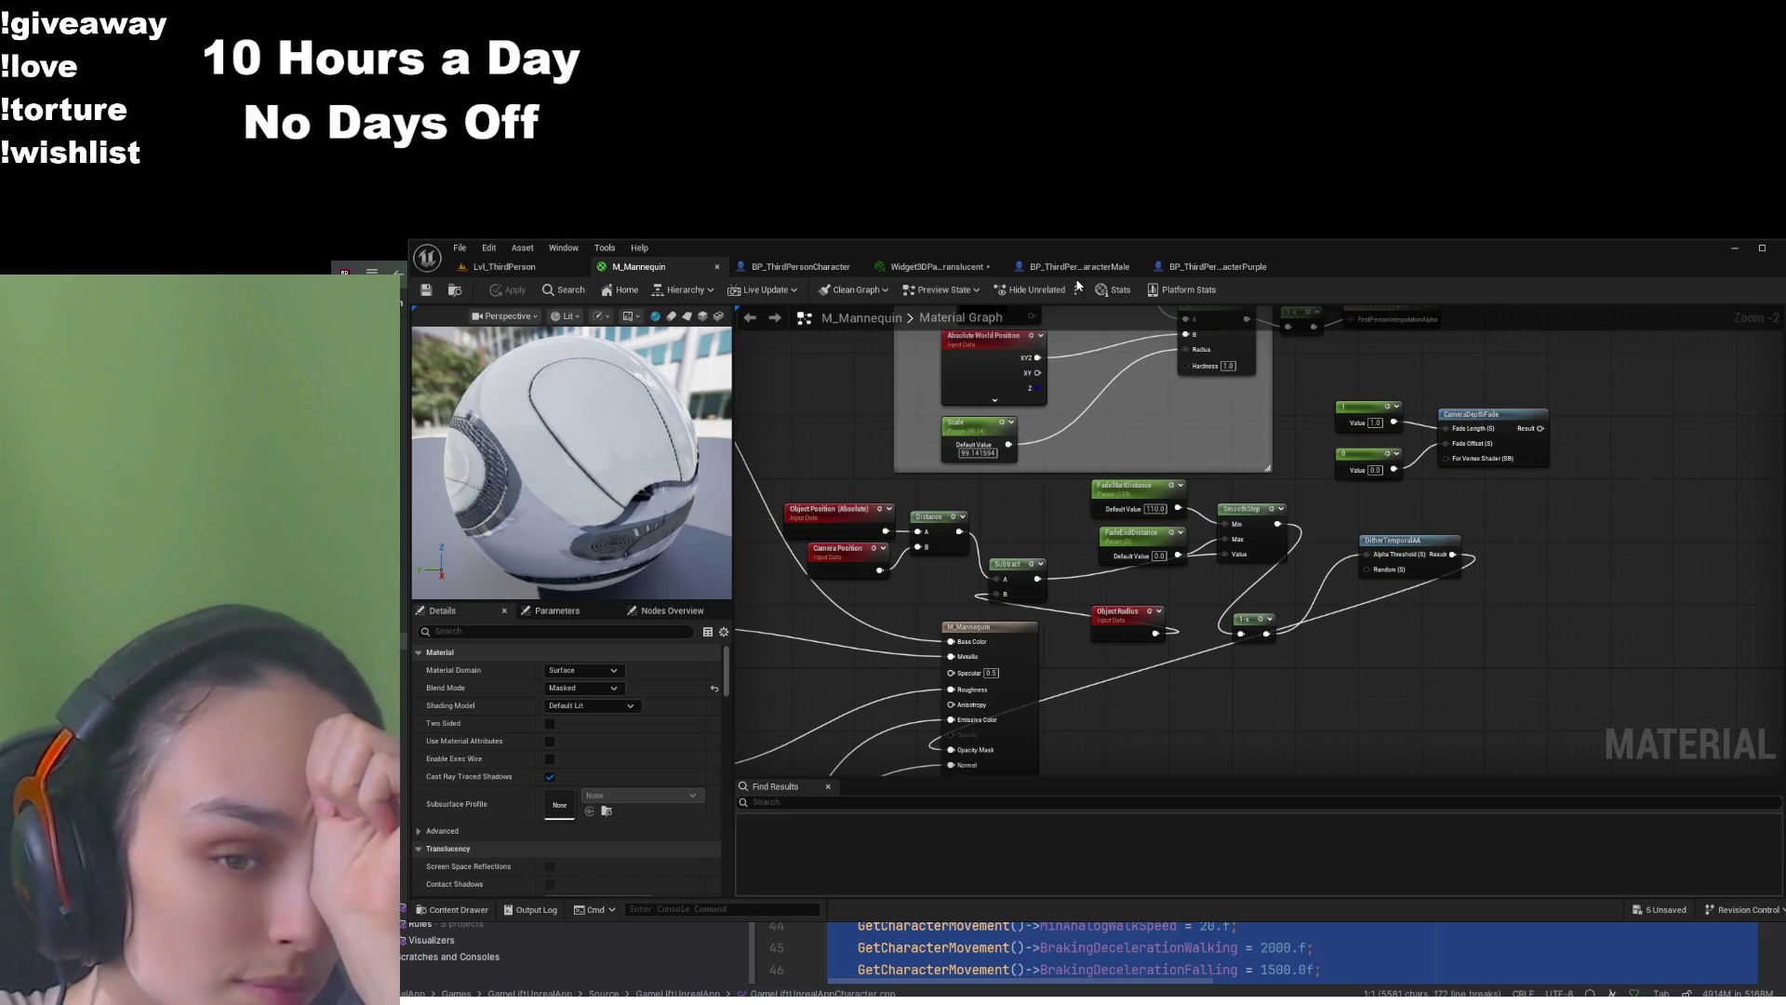
{"action": "left_click", "coordinate": [502, 266]}
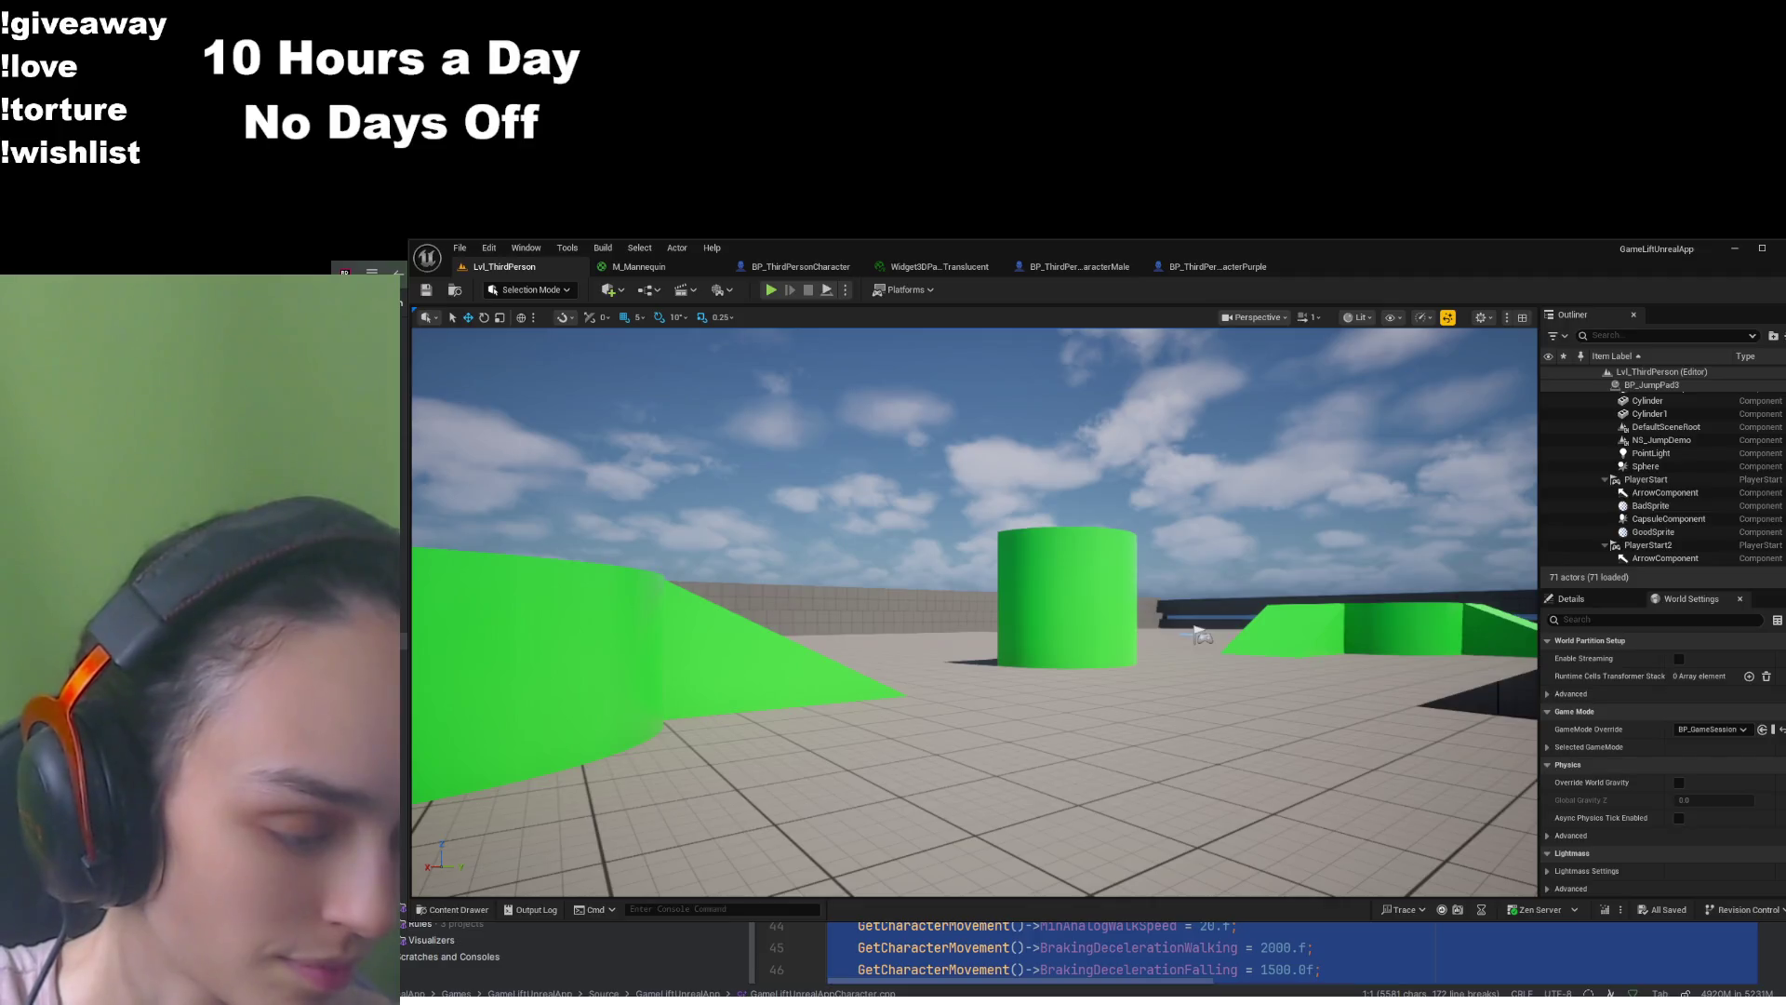
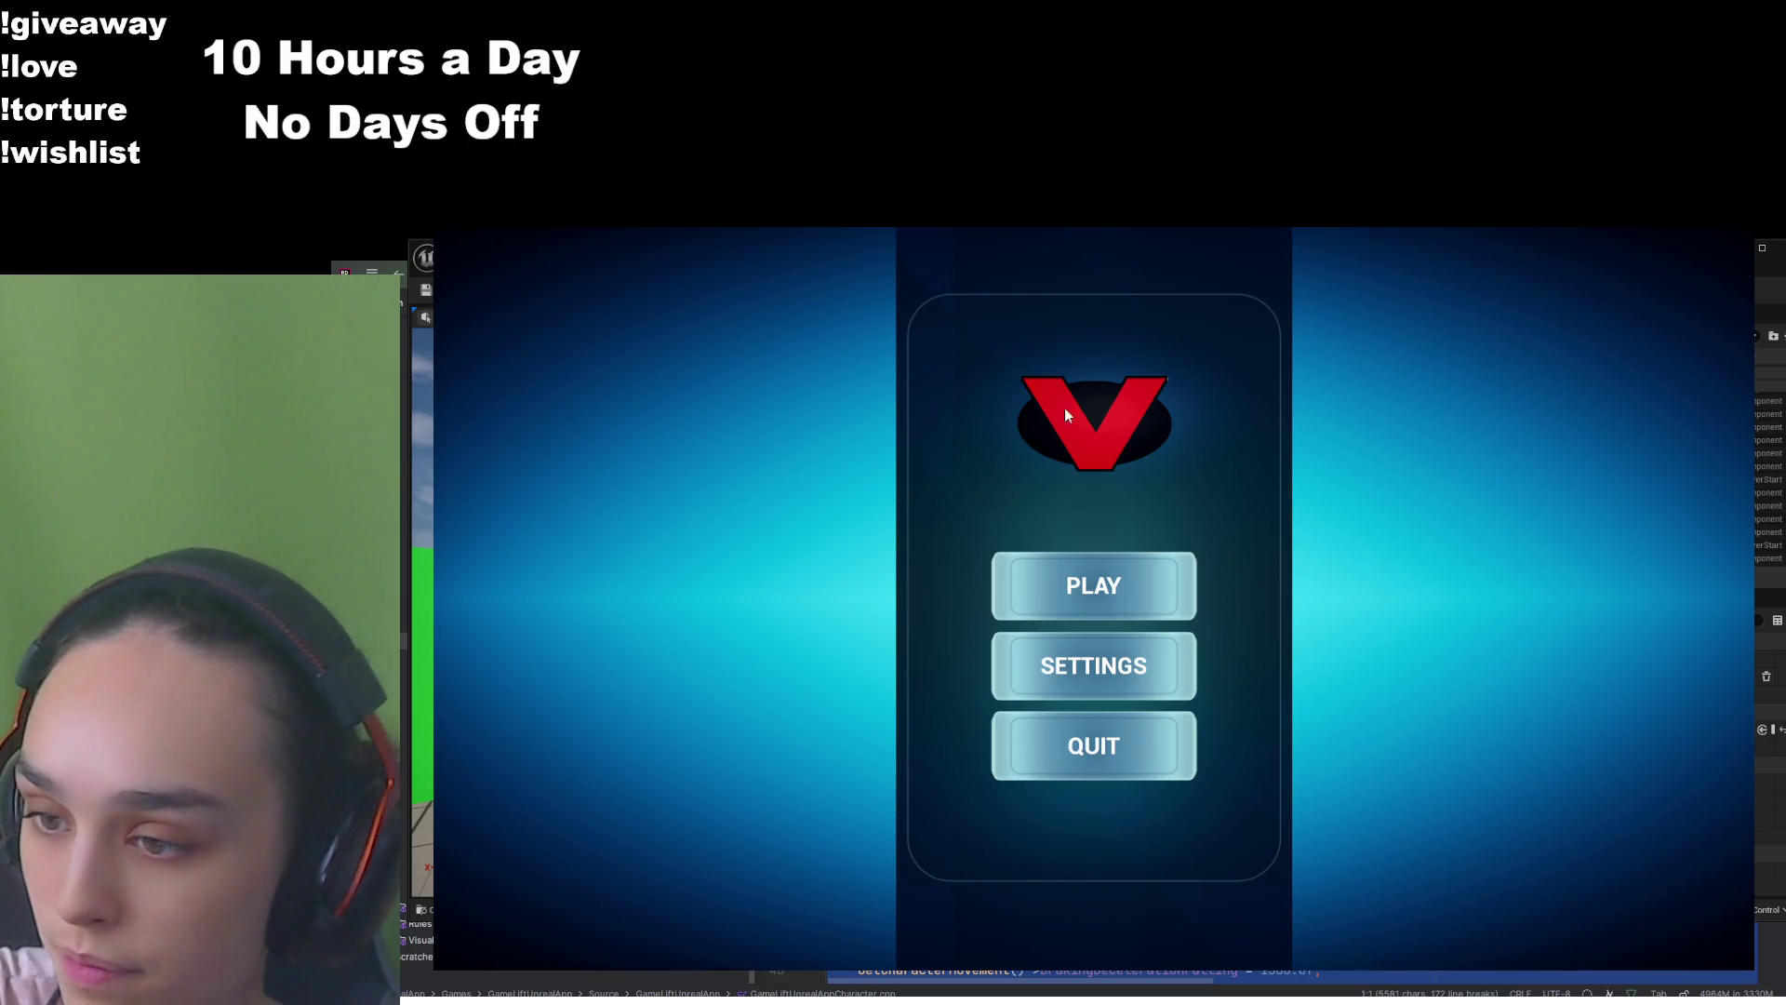
Start a match from the main menu's PLAY button and spawn into the level
{"action": "left_click", "coordinate": [1069, 586]}
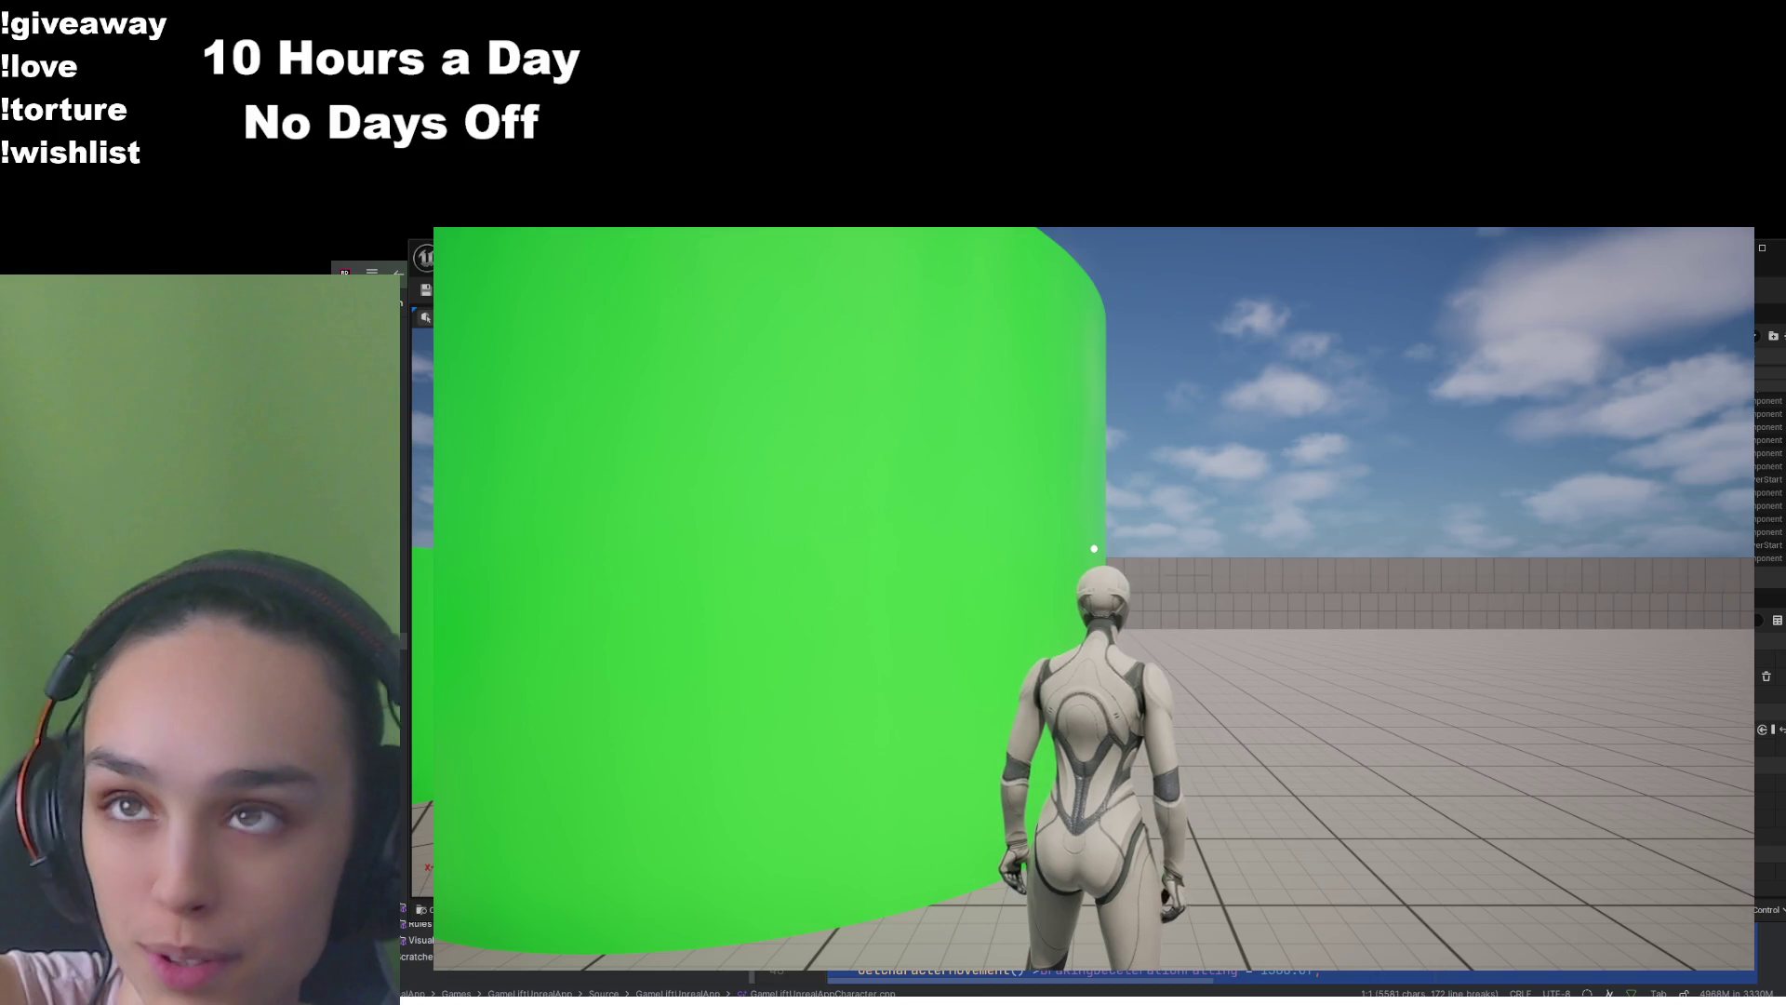
Walk the character toward the pink character to read its 'yo' chat bubble
{"action": "key", "text": "w"}
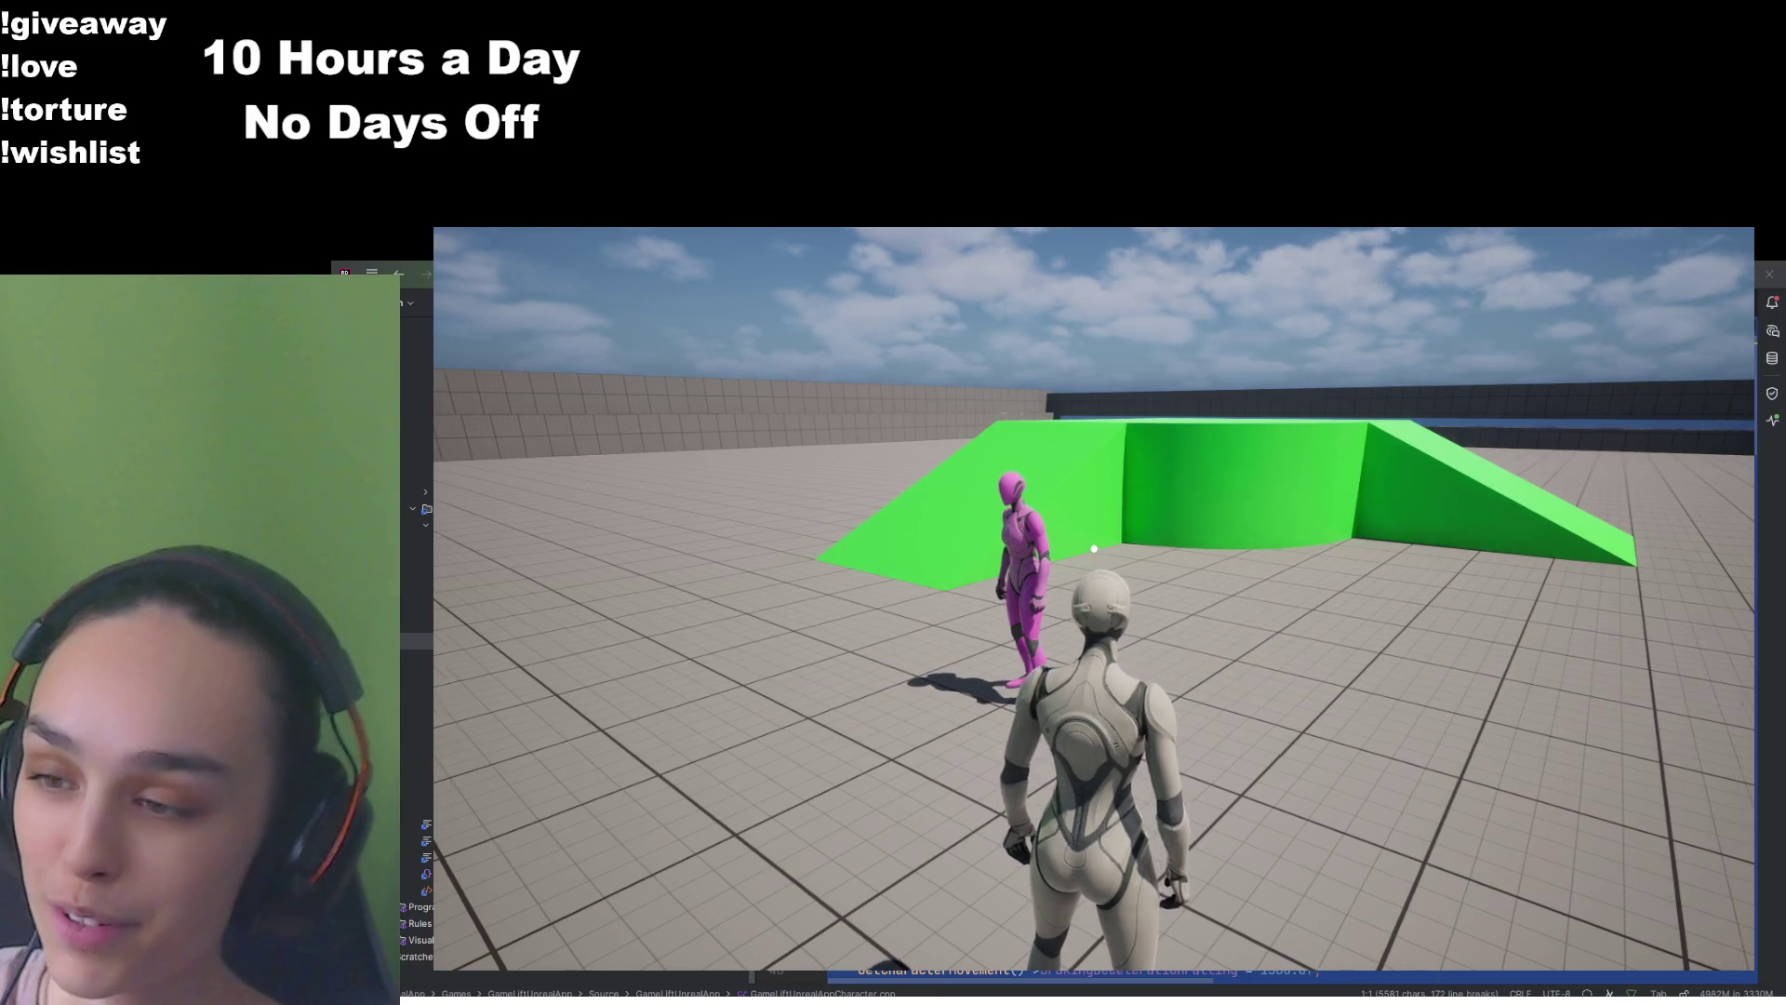
{"action": "mouse_move", "coordinate": [1094, 549]}
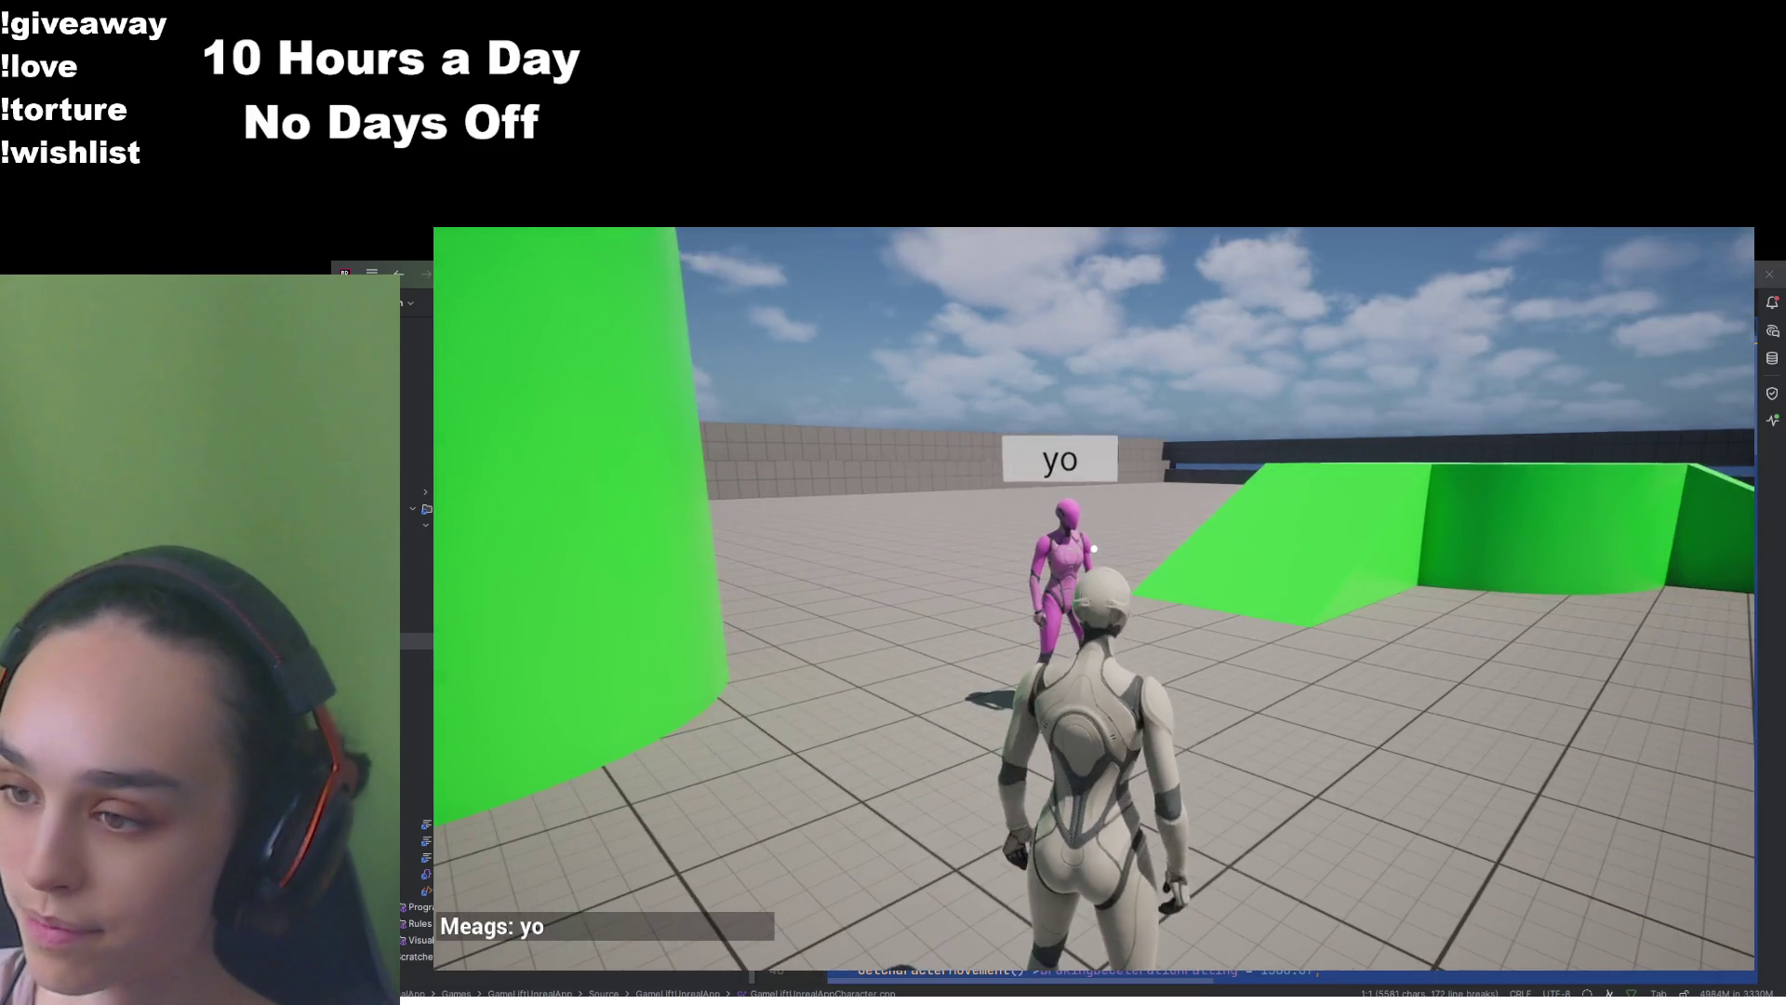
Send 'hi' in the in-game chat, then close the chat overlay
{"action": "key", "text": "Return"}
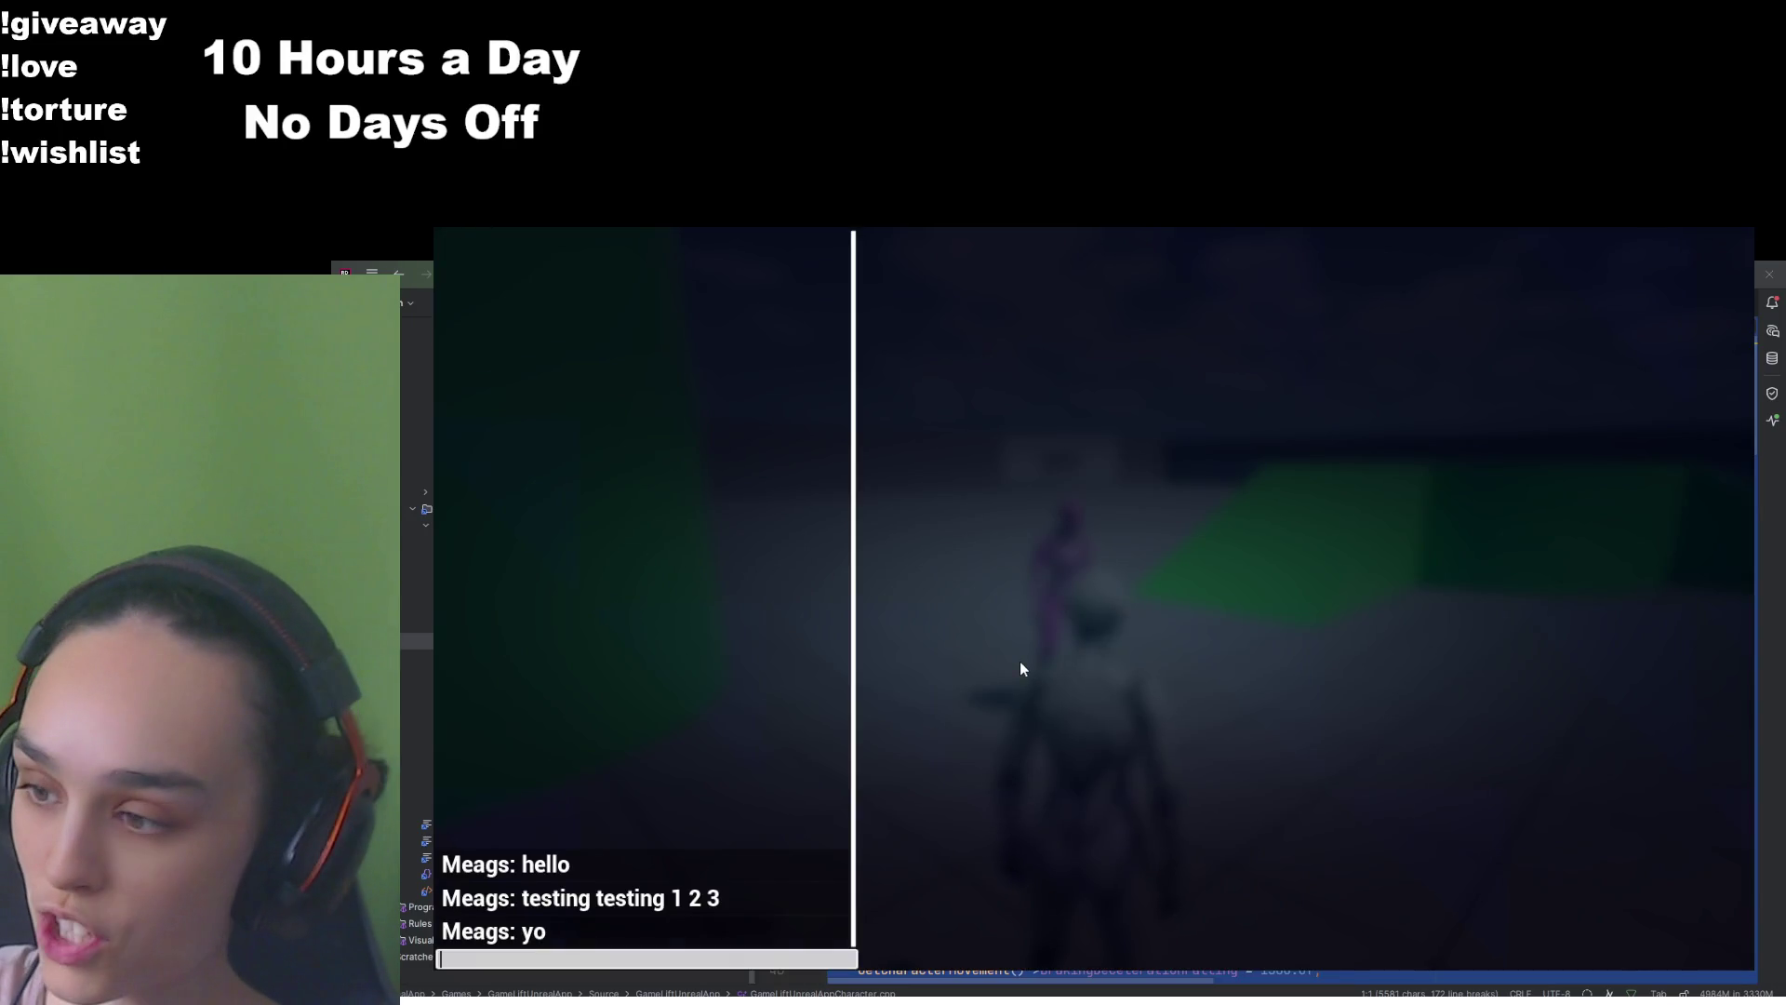
{"action": "type", "text": "hi"}
{"action": "key", "text": "Return"}
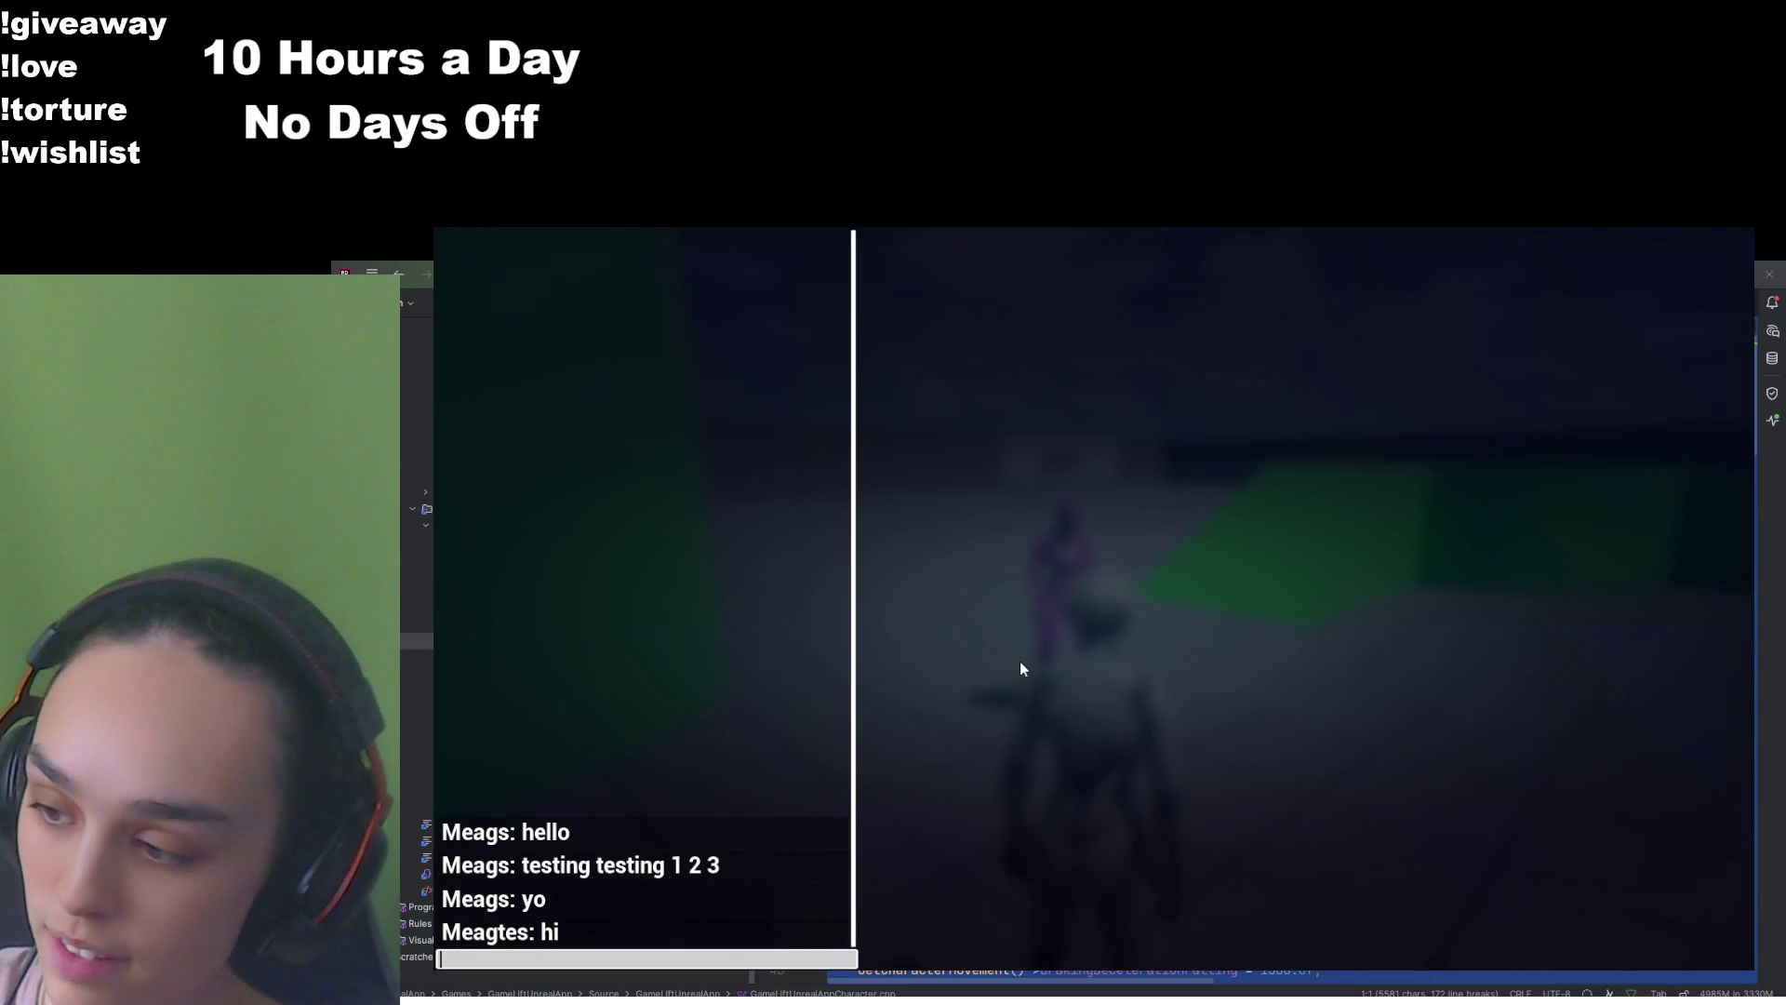
{"action": "key", "text": "Return"}
{"action": "key", "text": "Escape"}
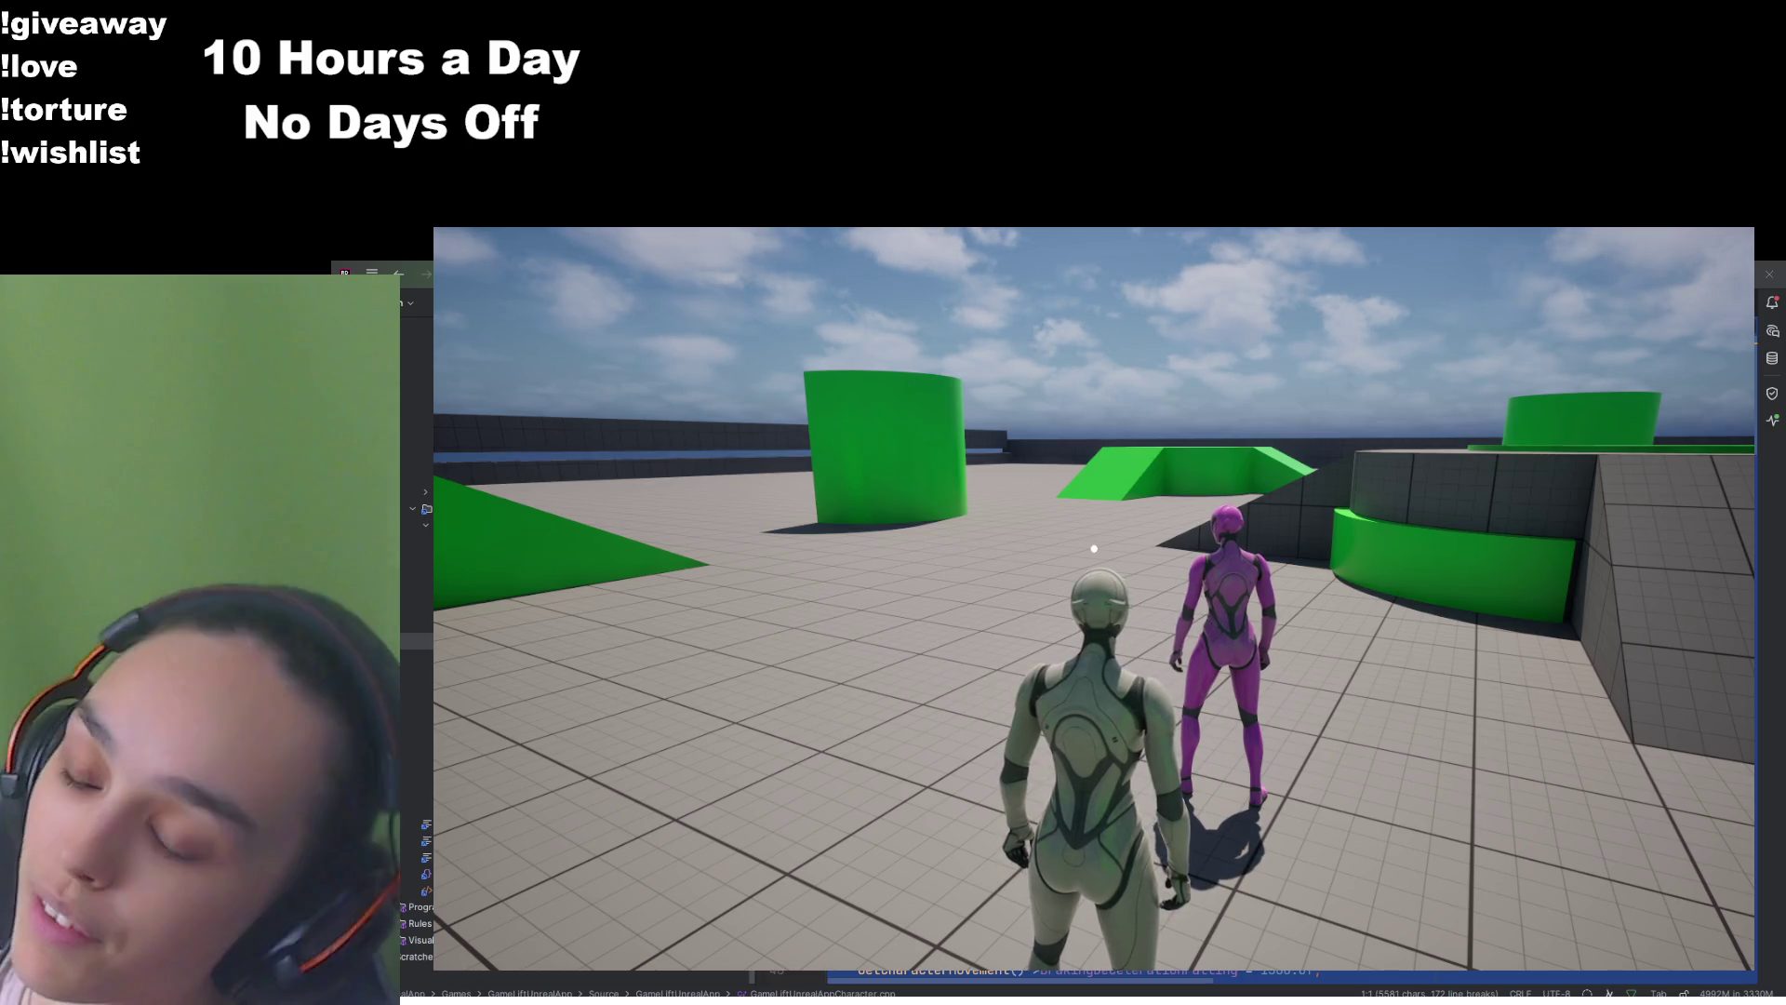
Run the character around the level past the green wall toward the pink character
{"action": "key", "text": "w"}
{"action": "key", "text": "w"}
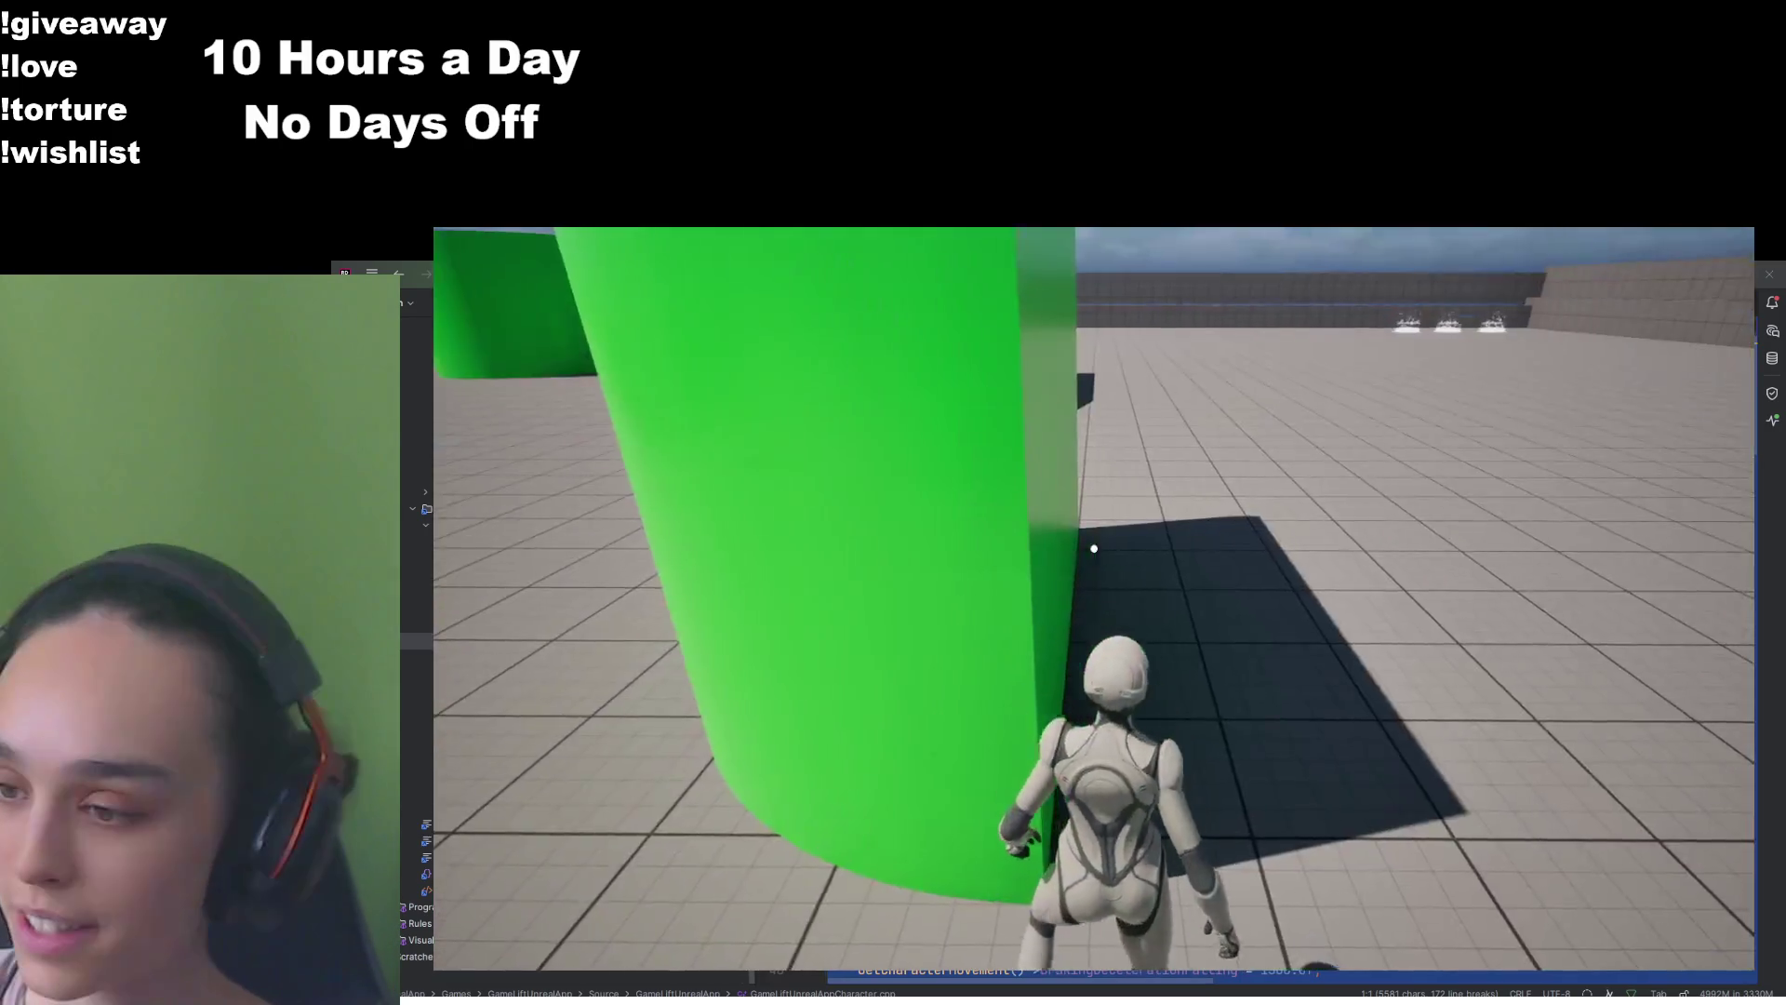
{"action": "key", "text": "w"}
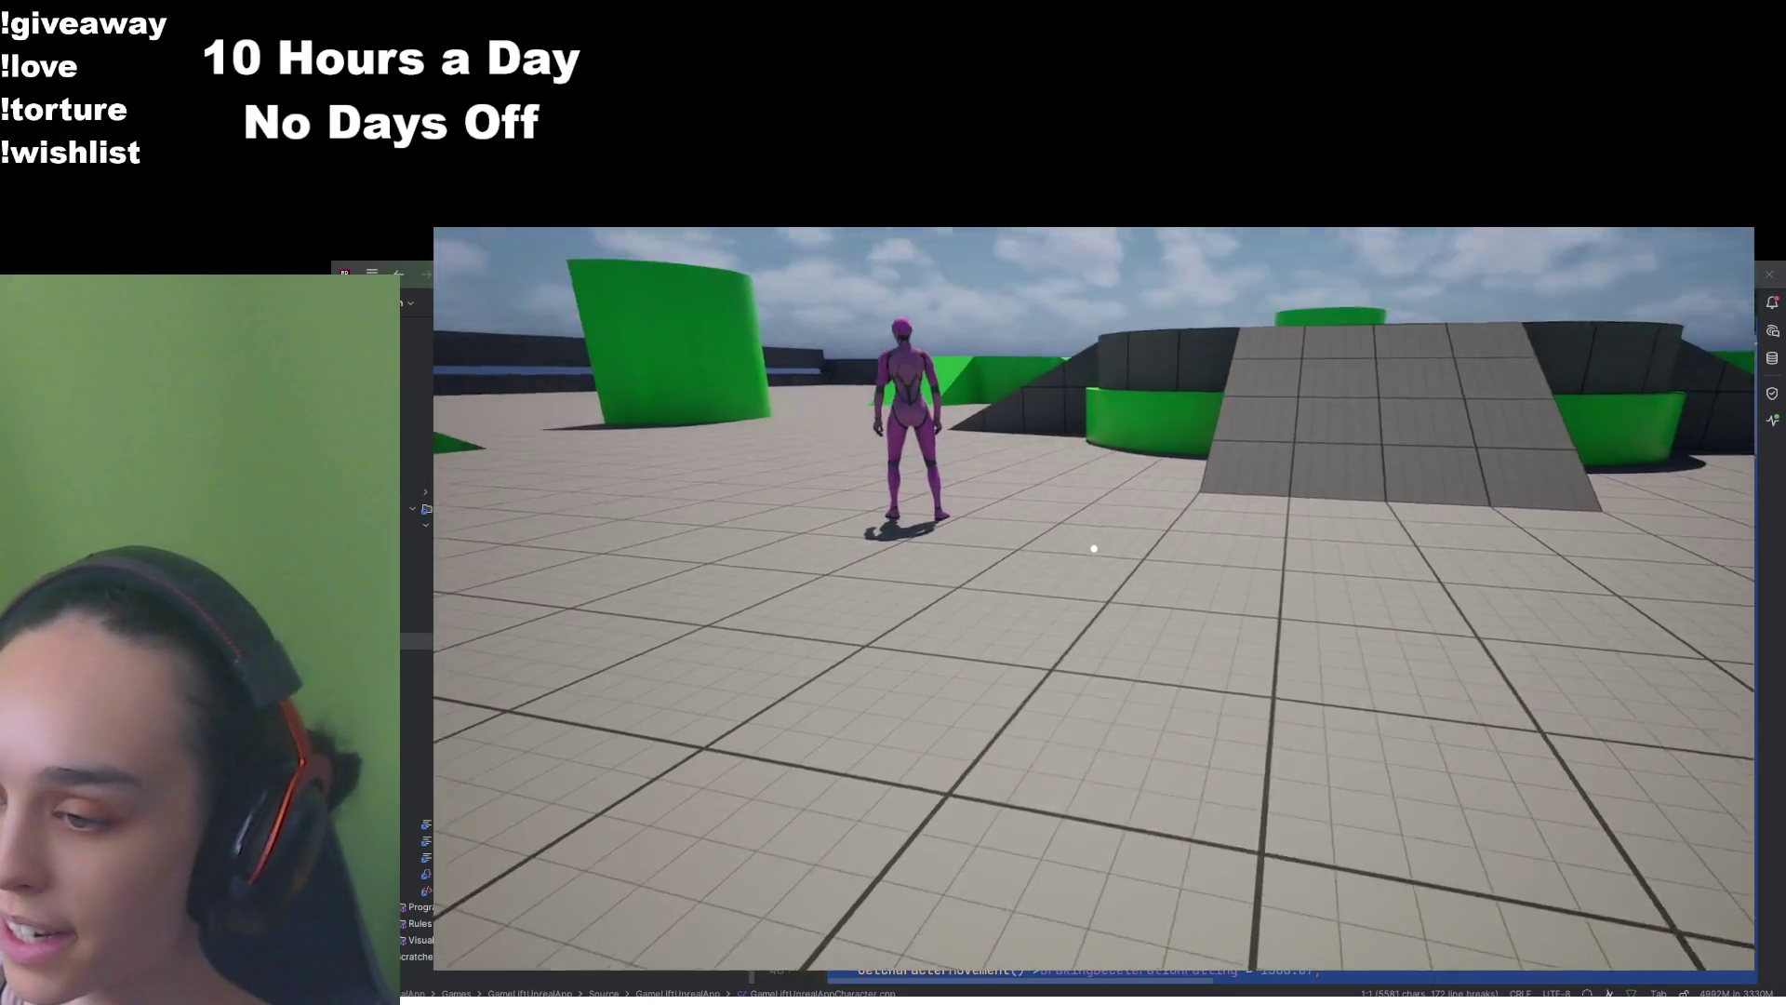
{"action": "key", "text": "w"}
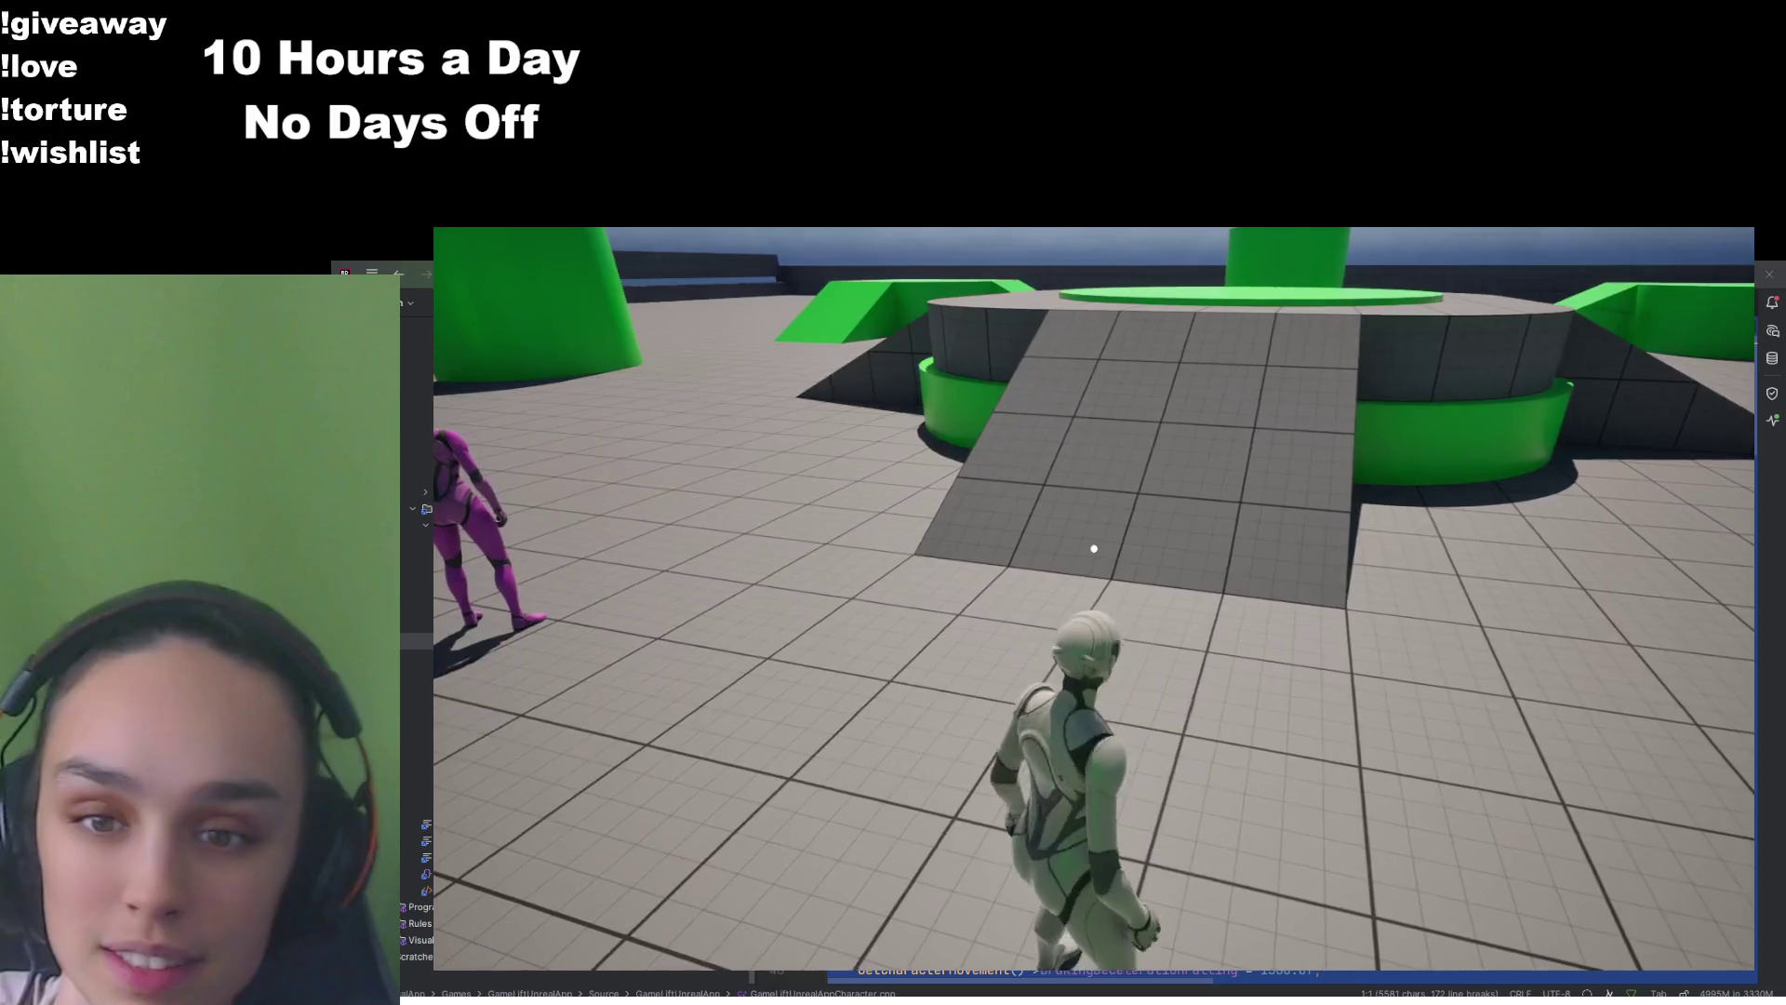
Quit the game from the pause menu and bring up BP_ThirdPersonCharacterPurple
{"action": "key", "text": "Escape"}
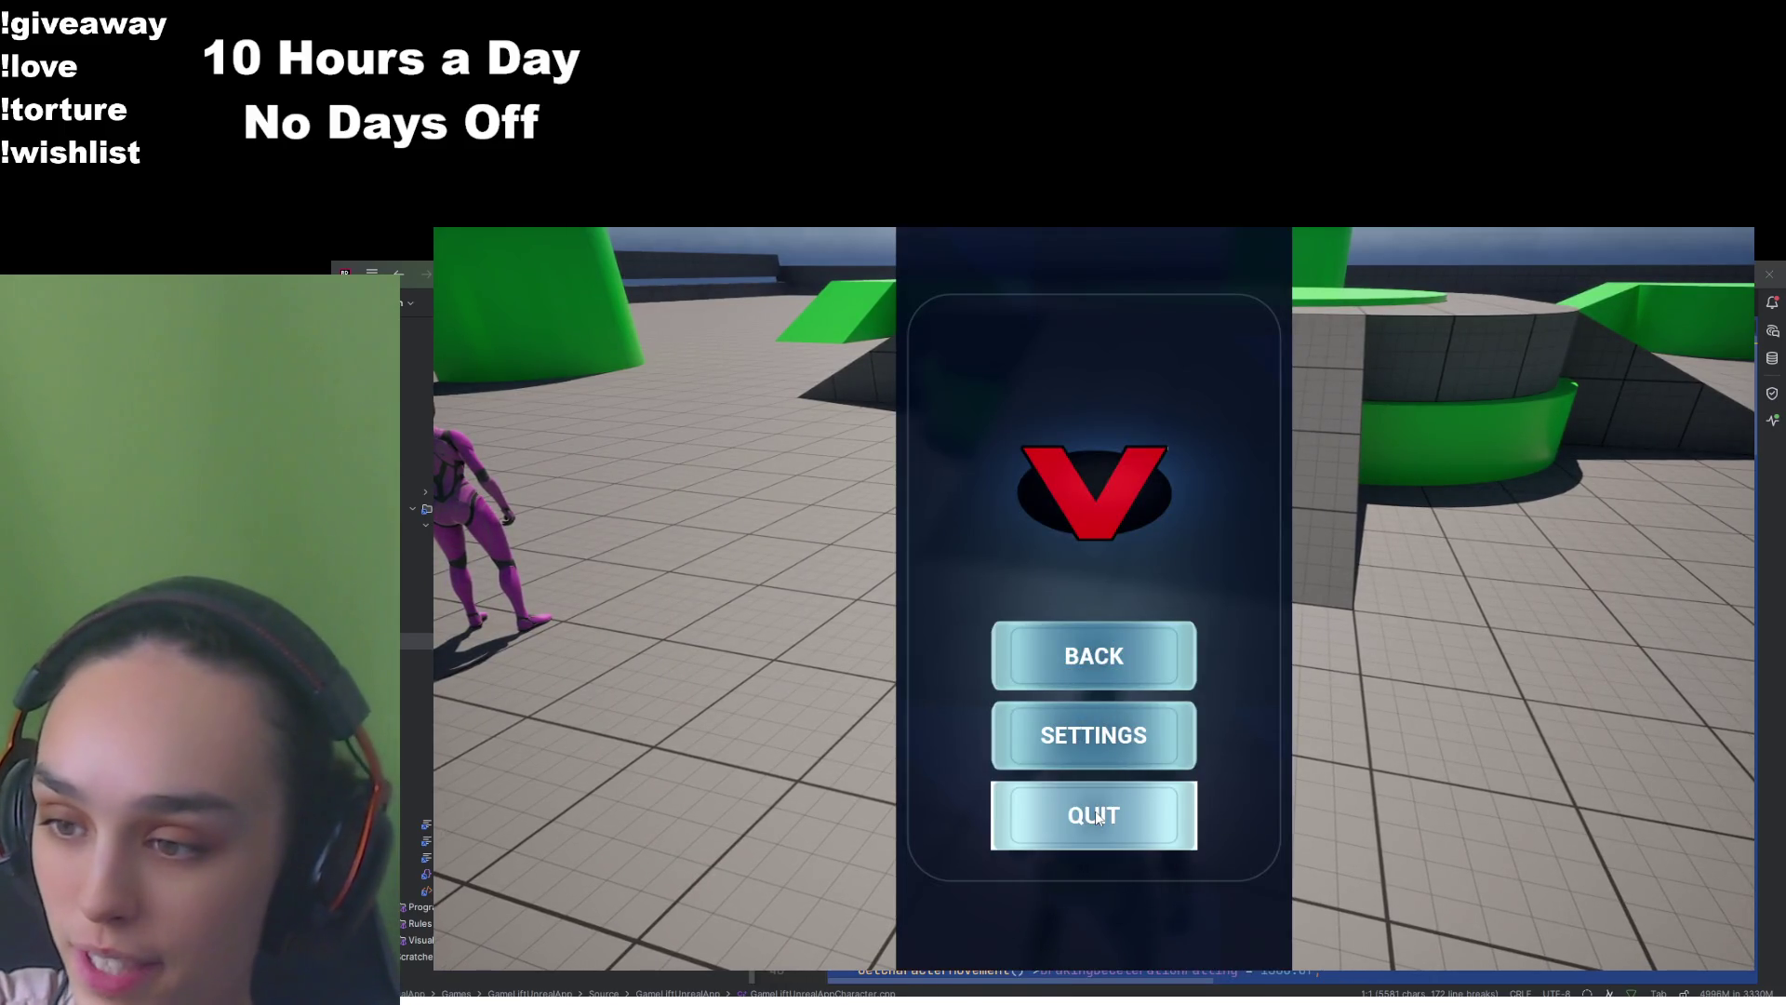
{"action": "left_click", "coordinate": [1096, 812]}
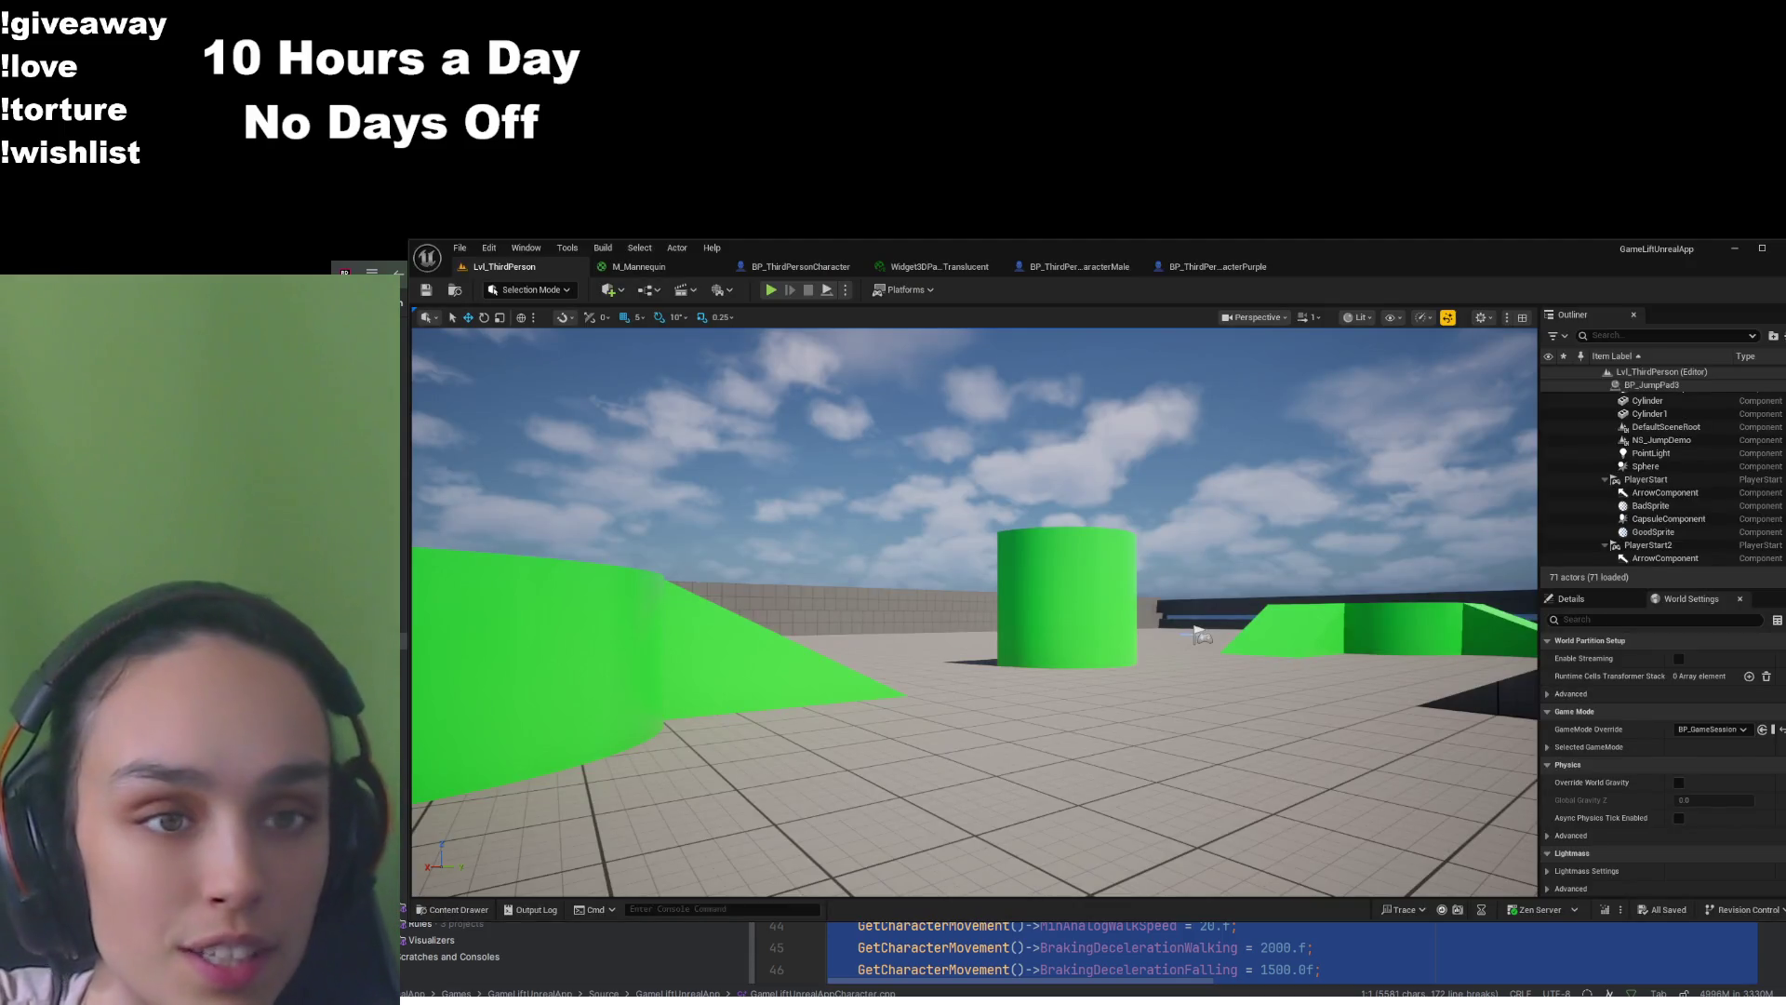
{"action": "left_click", "coordinate": [1197, 269]}
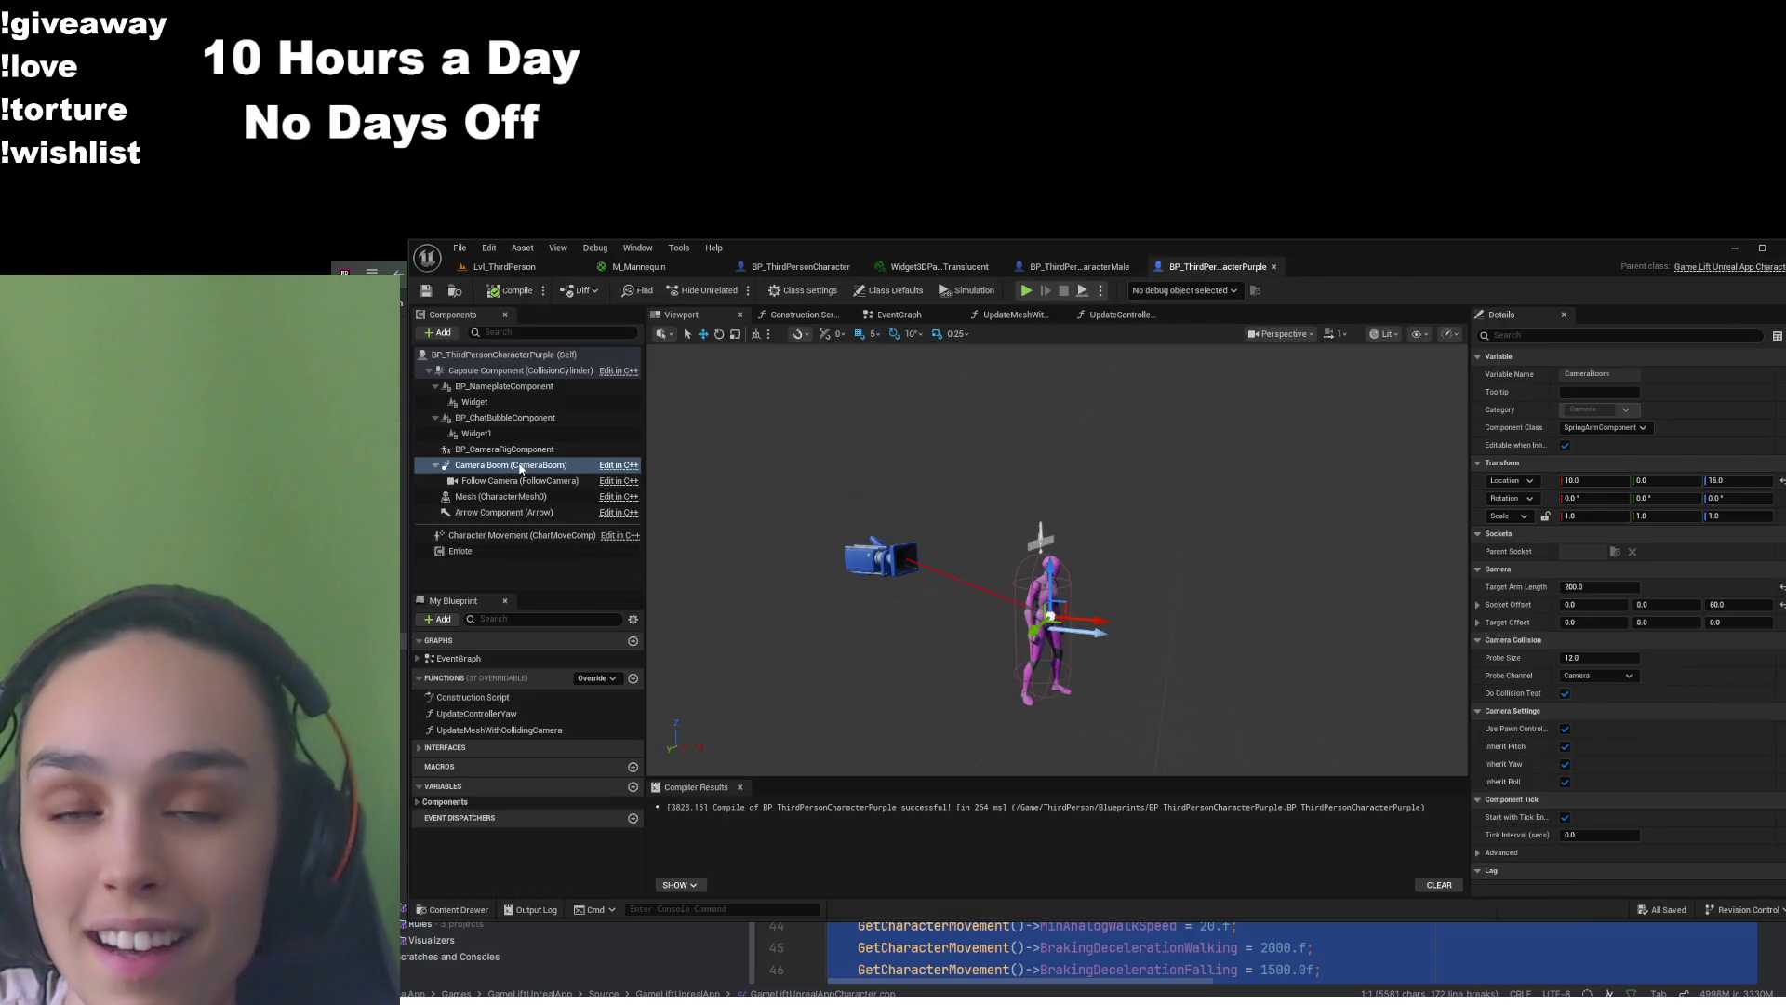
Set the purple capsule's collision preset to Custom with Camera set to Ignore
{"action": "left_click", "coordinate": [503, 371]}
{"action": "left_click", "coordinate": [1570, 341]}
{"action": "type", "text": "coll"}
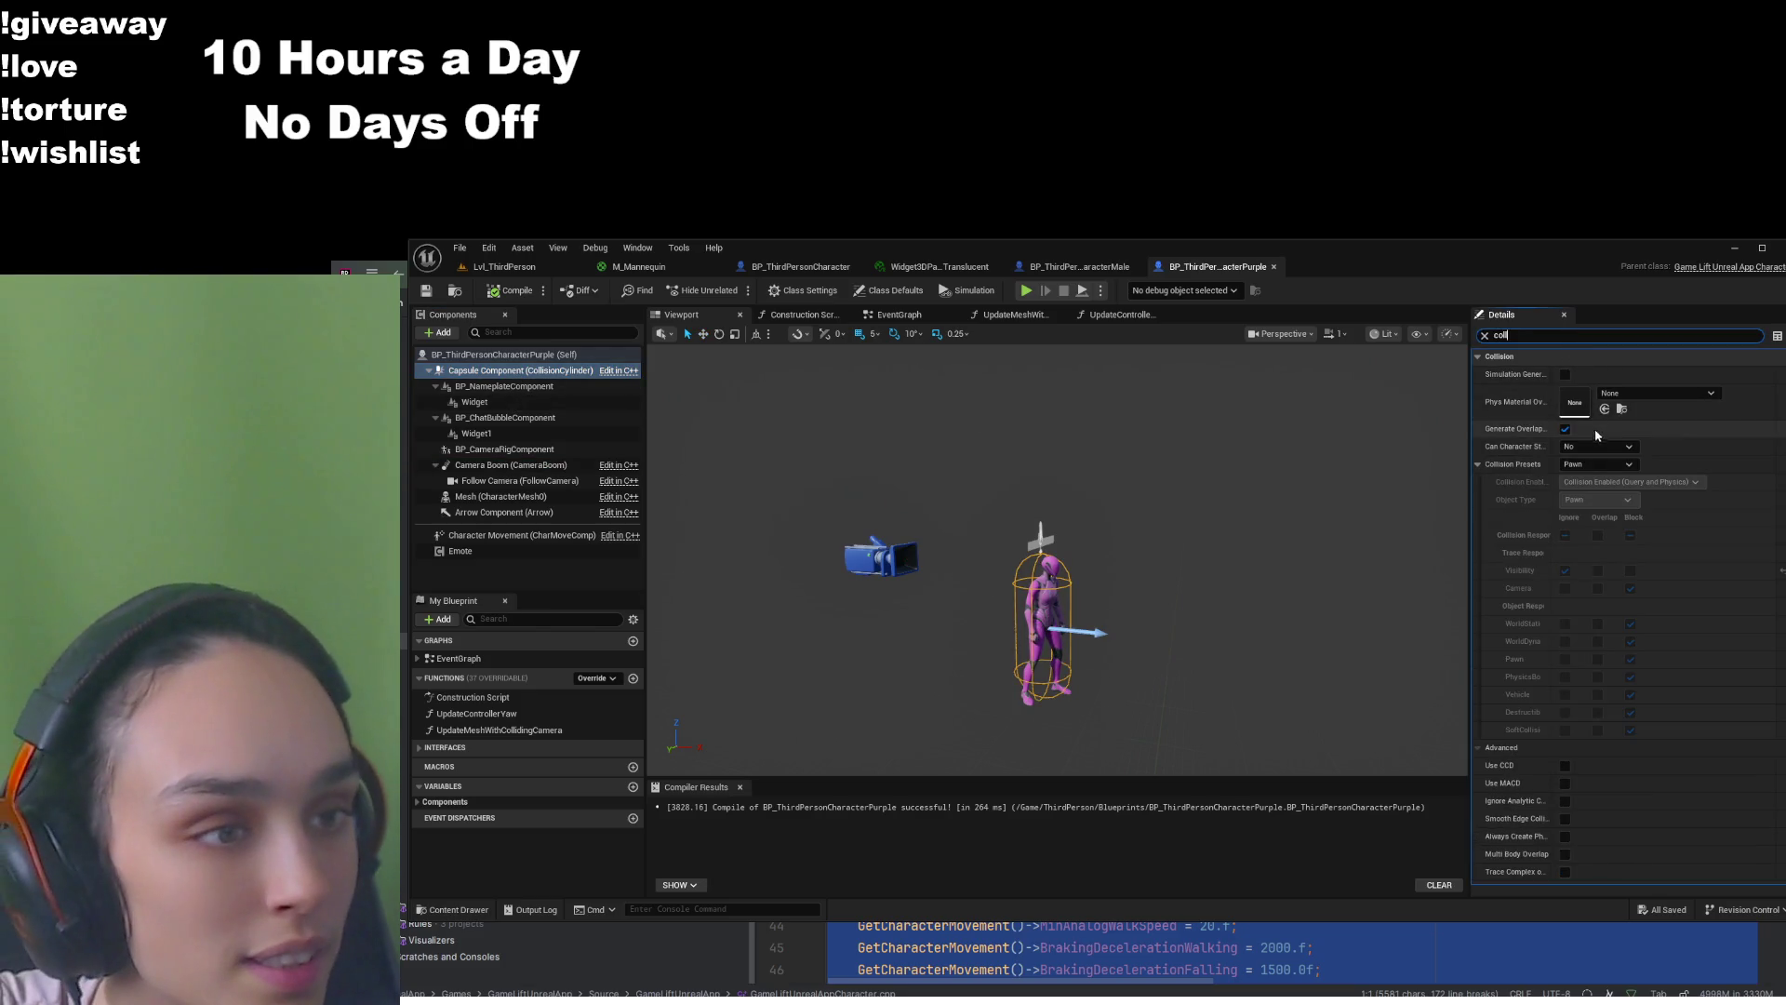
{"action": "left_click", "coordinate": [1598, 480]}
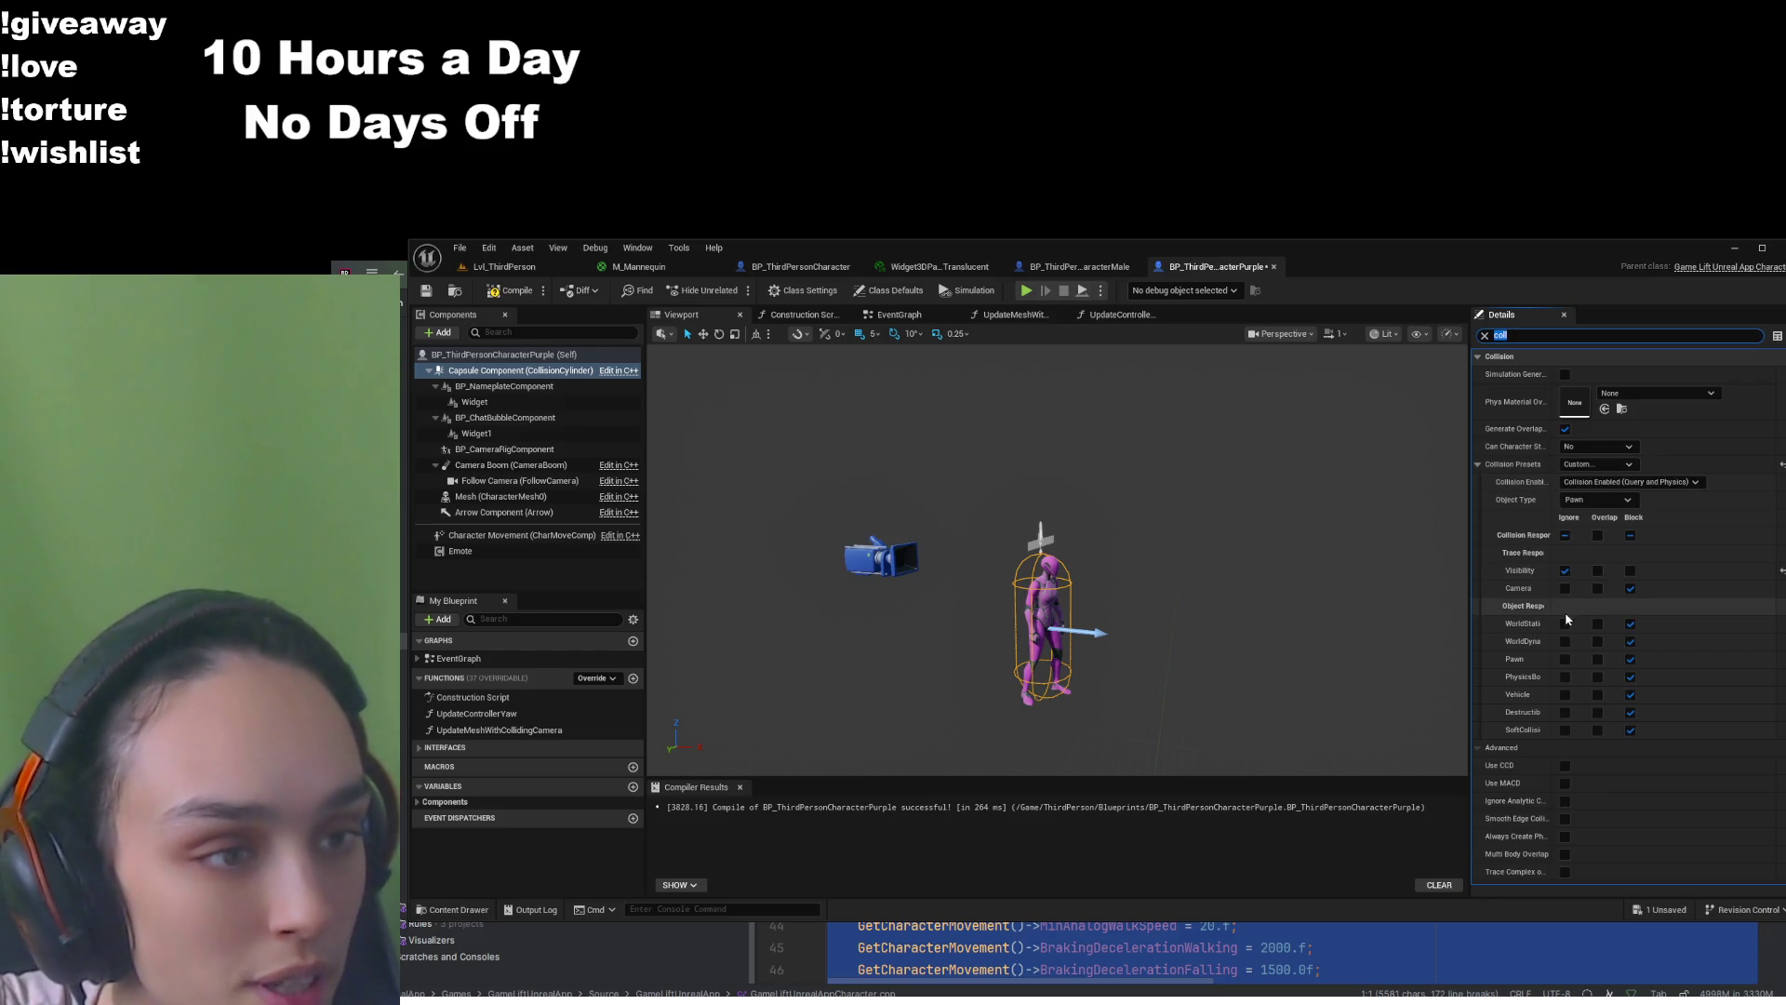
{"action": "left_click", "coordinate": [1565, 589]}
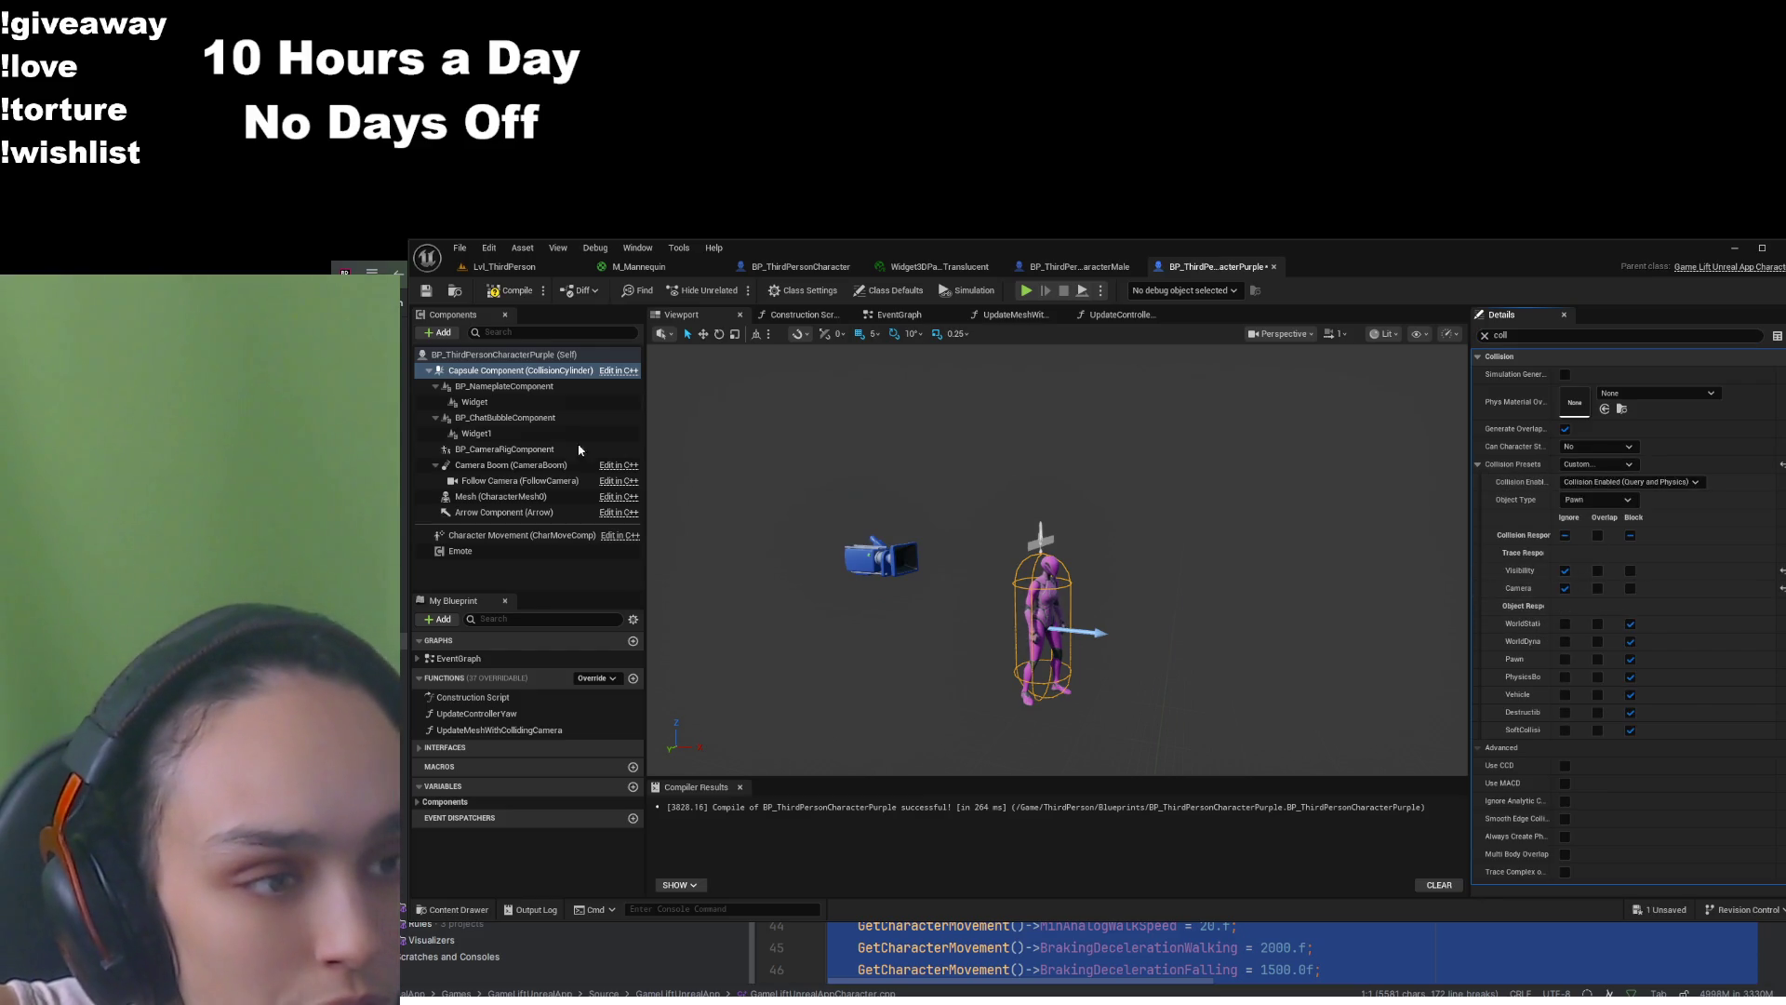
Make the purple mesh ignore Camera too, then compile and save the blueprint
{"action": "left_click", "coordinate": [512, 497]}
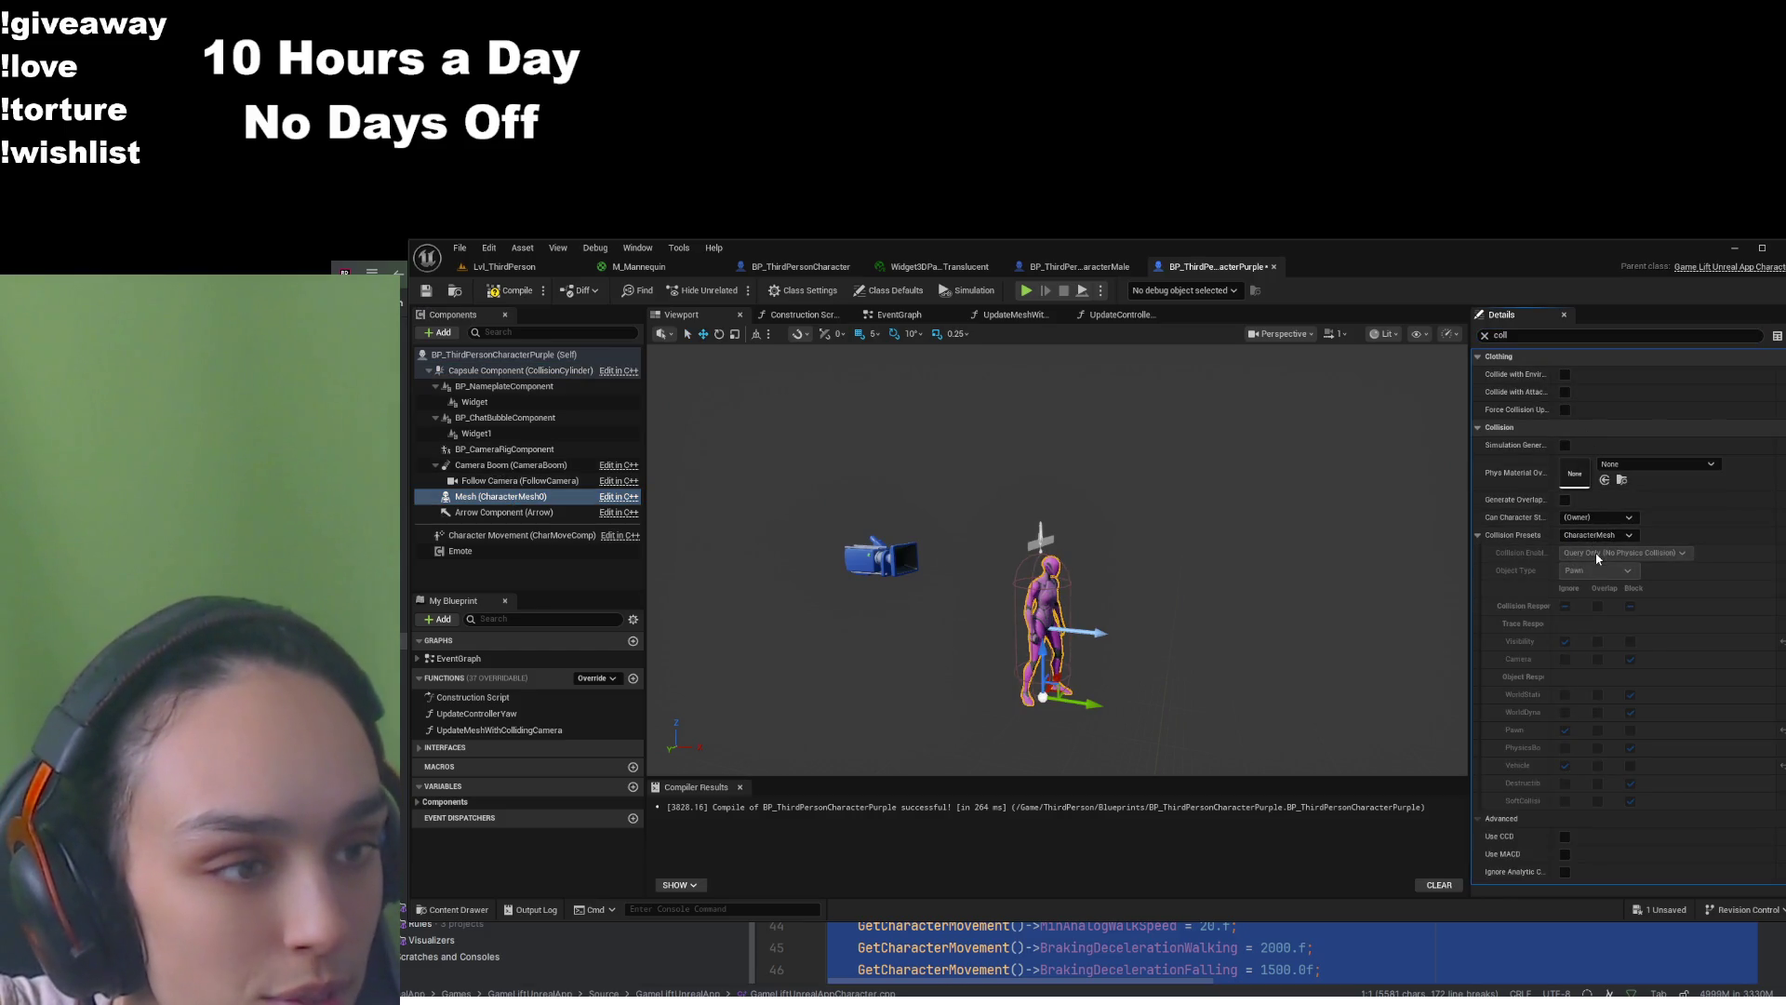
{"action": "left_click", "coordinate": [1565, 659]}
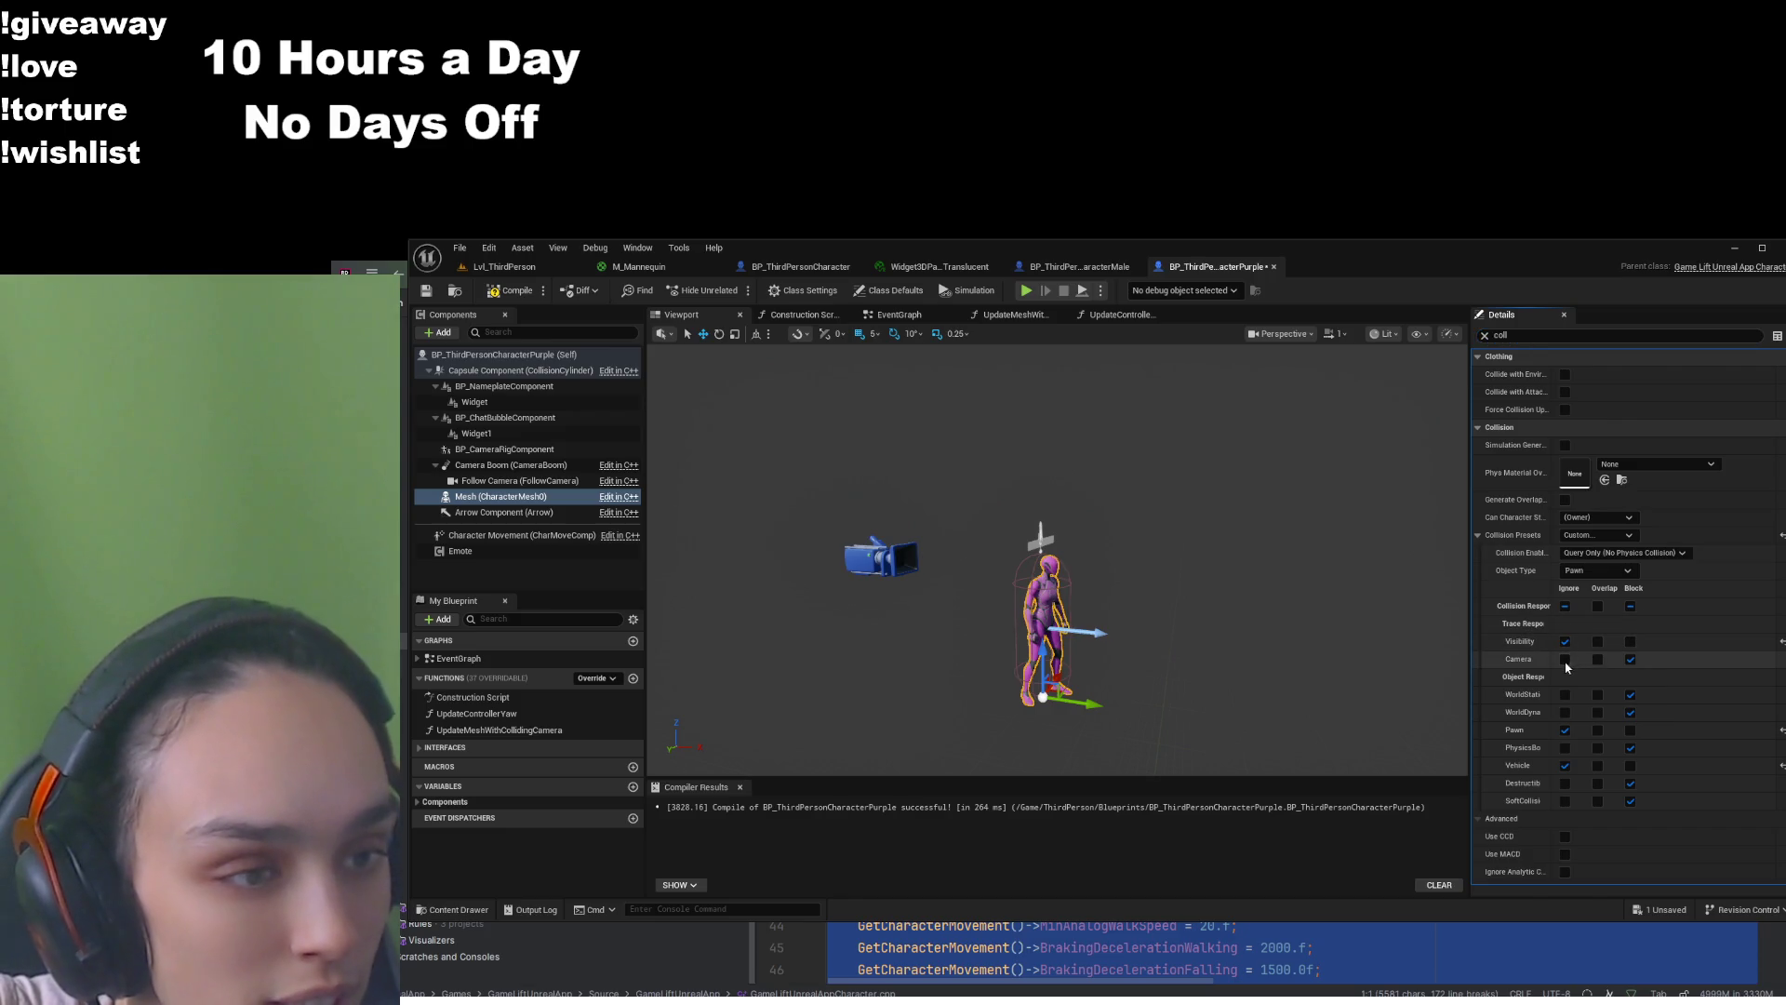
{"action": "left_click", "coordinate": [510, 290]}
{"action": "left_click", "coordinate": [426, 290]}
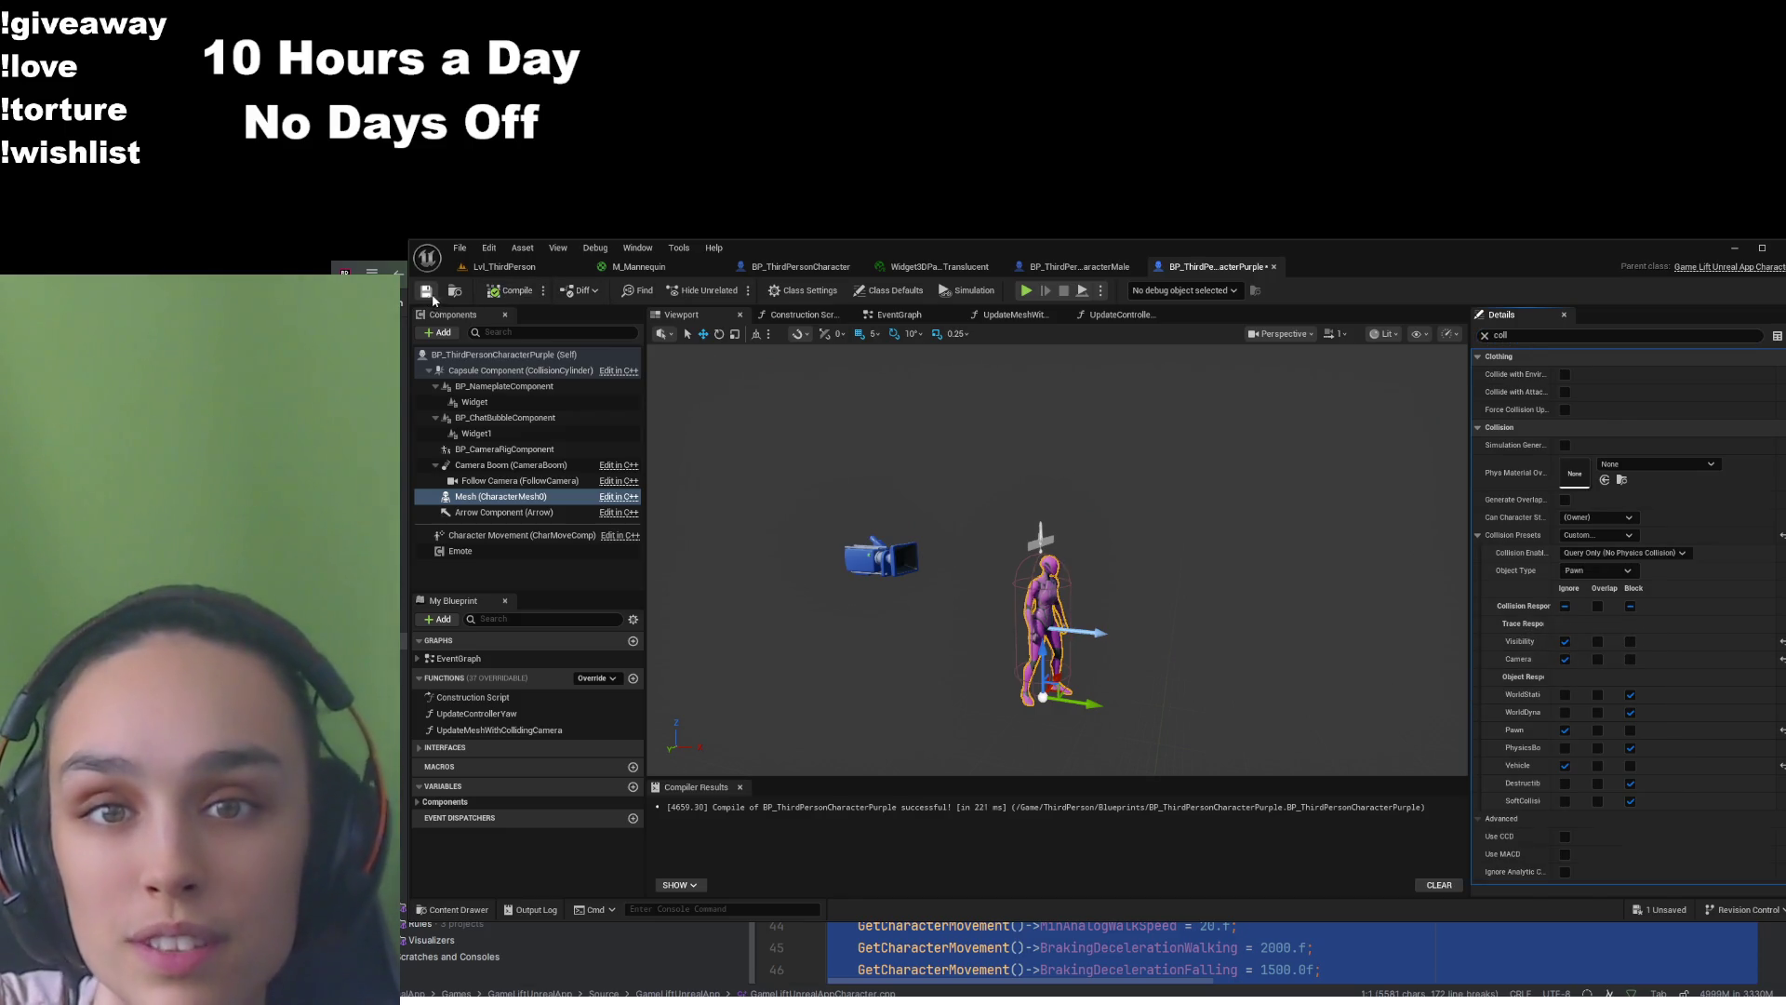
{"action": "left_click", "coordinate": [1079, 266]}
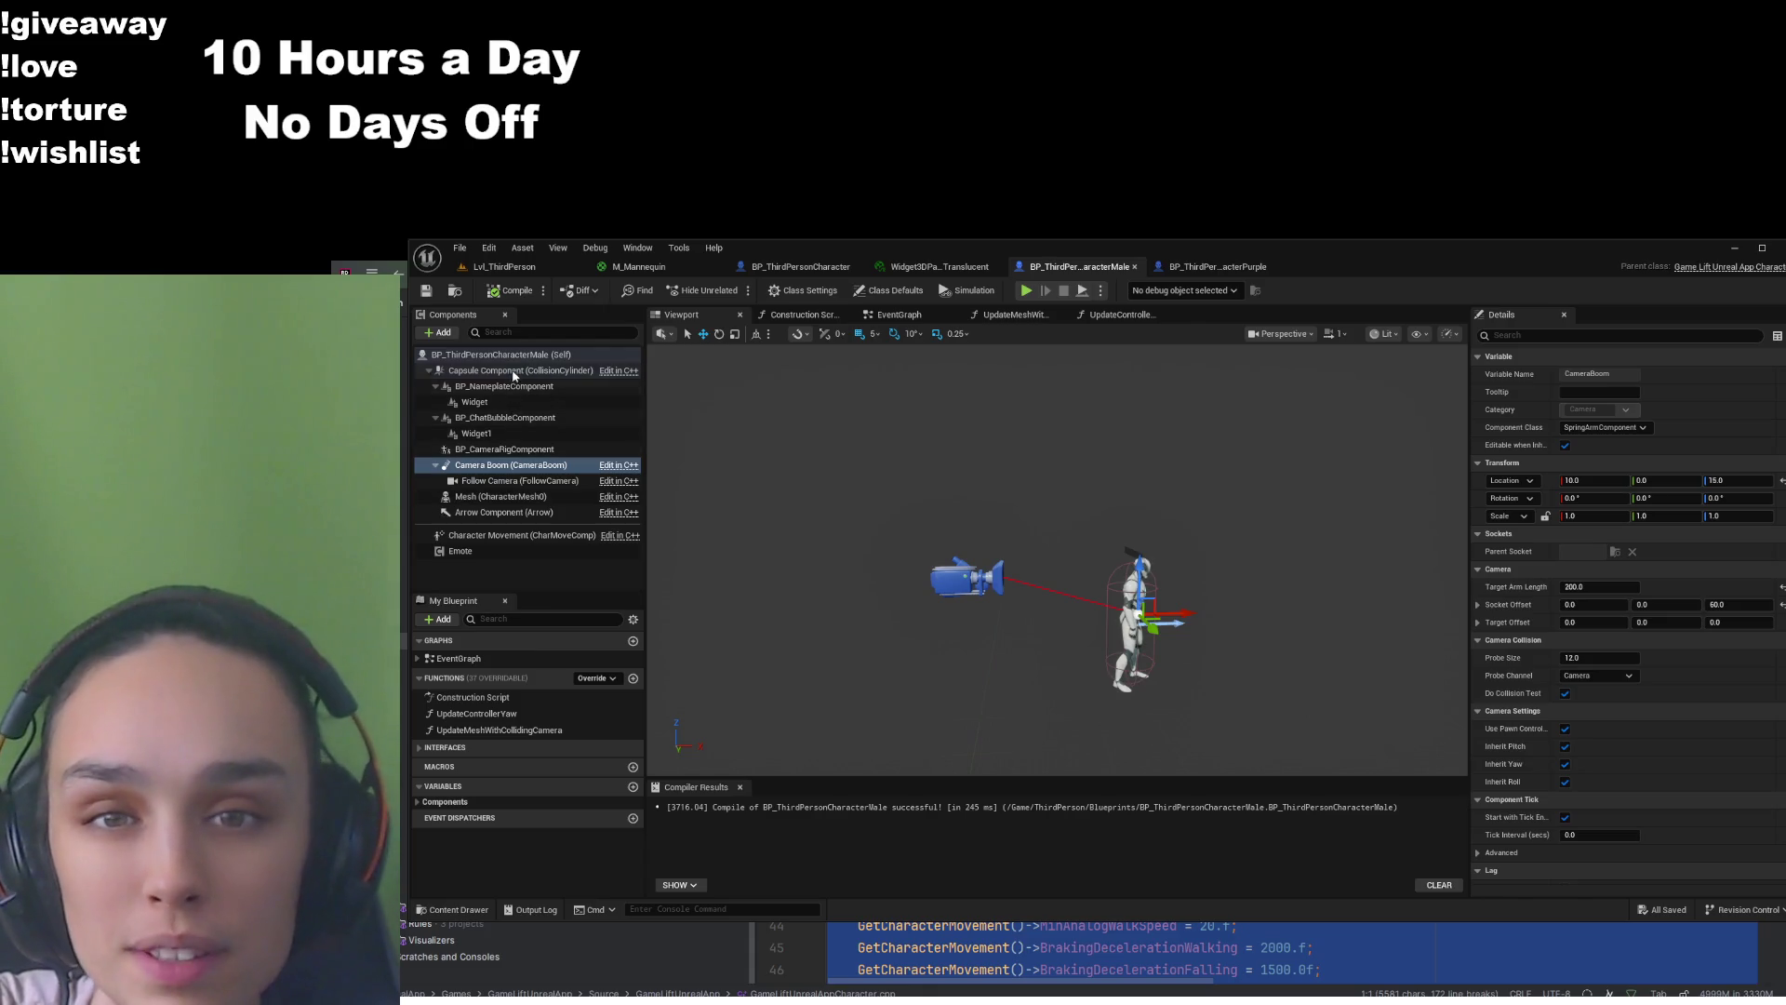
Set the male capsule's collision preset to Custom with Camera set to Ignore
{"action": "left_click", "coordinate": [521, 370]}
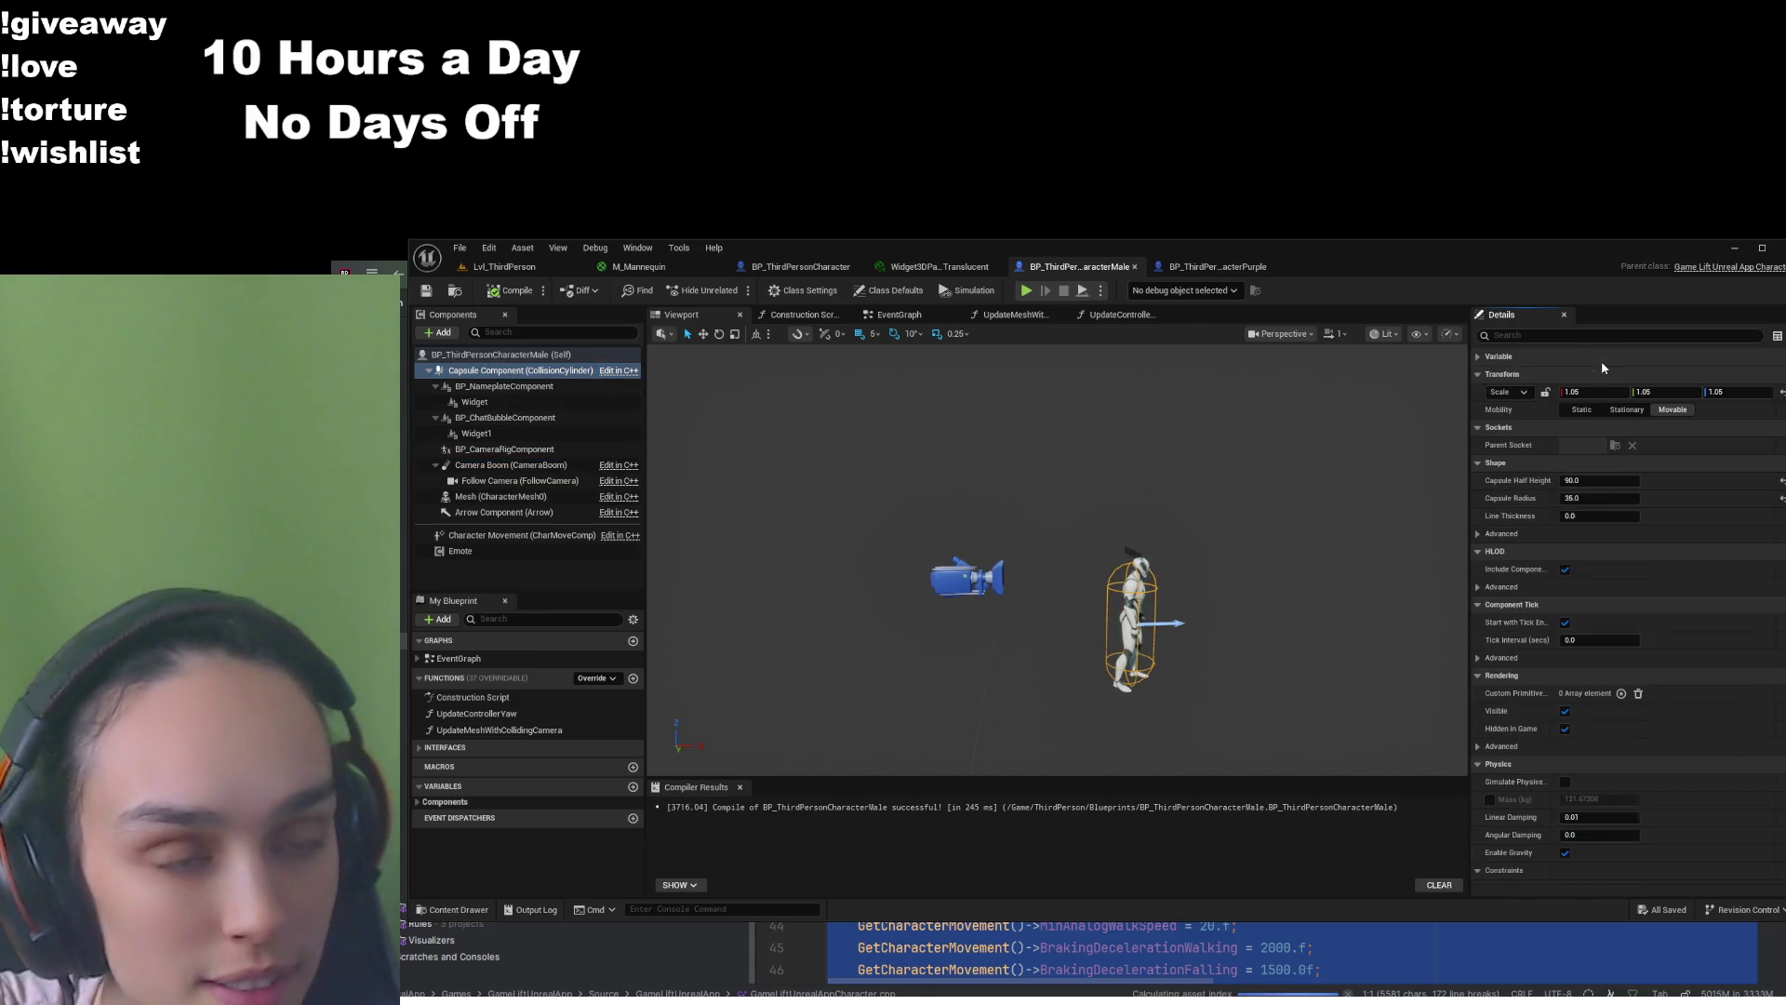
{"action": "left_click", "coordinate": [1592, 356]}
{"action": "left_click", "coordinate": [1606, 337]}
{"action": "type", "text": "coll"}
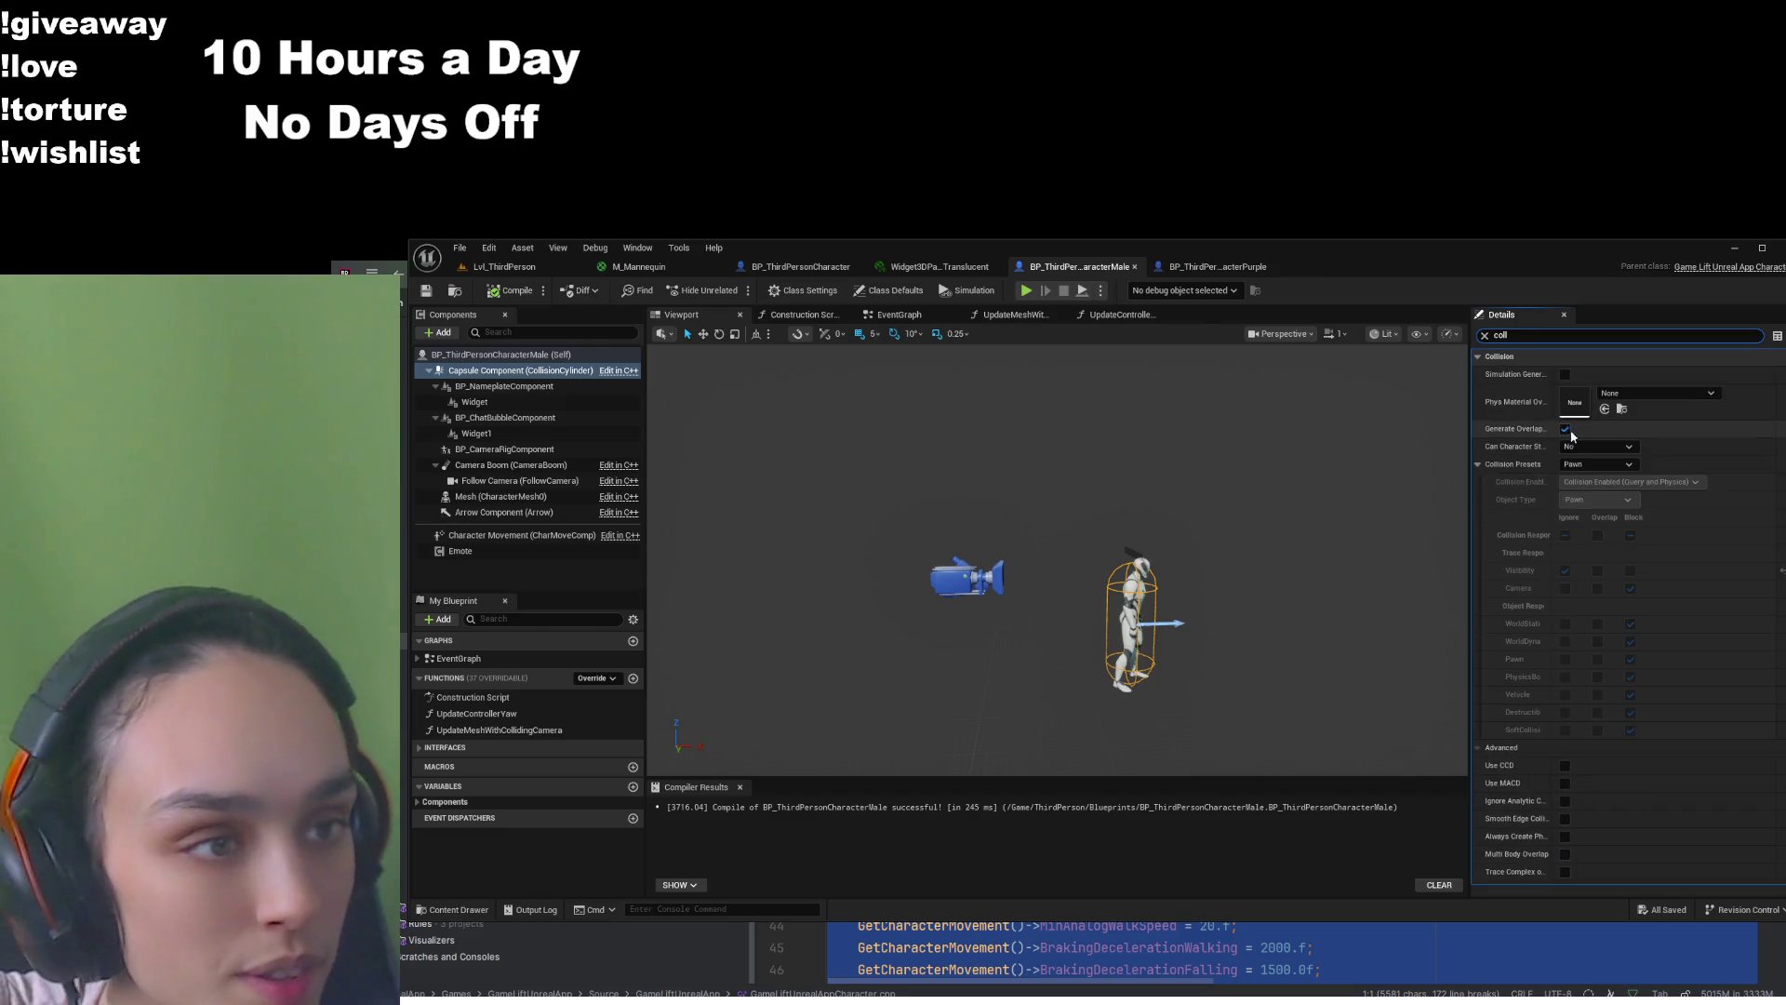
{"action": "left_click", "coordinate": [1597, 465]}
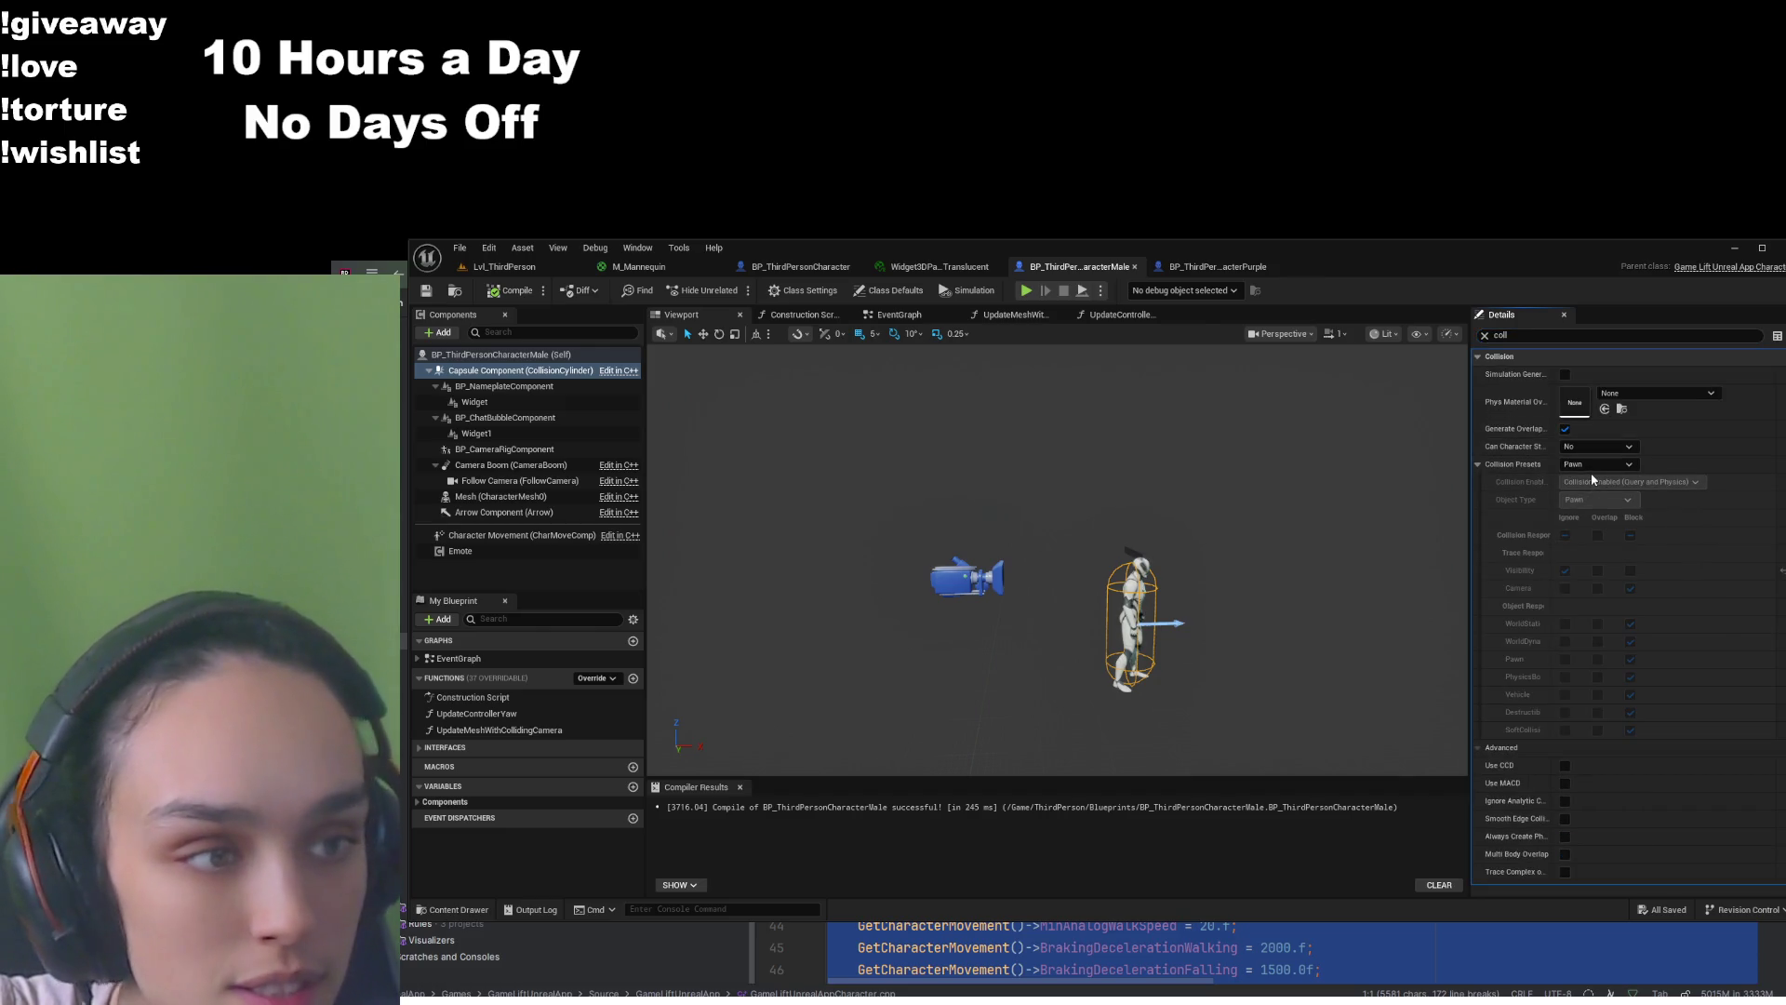
{"action": "left_click", "coordinate": [1591, 473]}
{"action": "left_click", "coordinate": [1565, 588]}
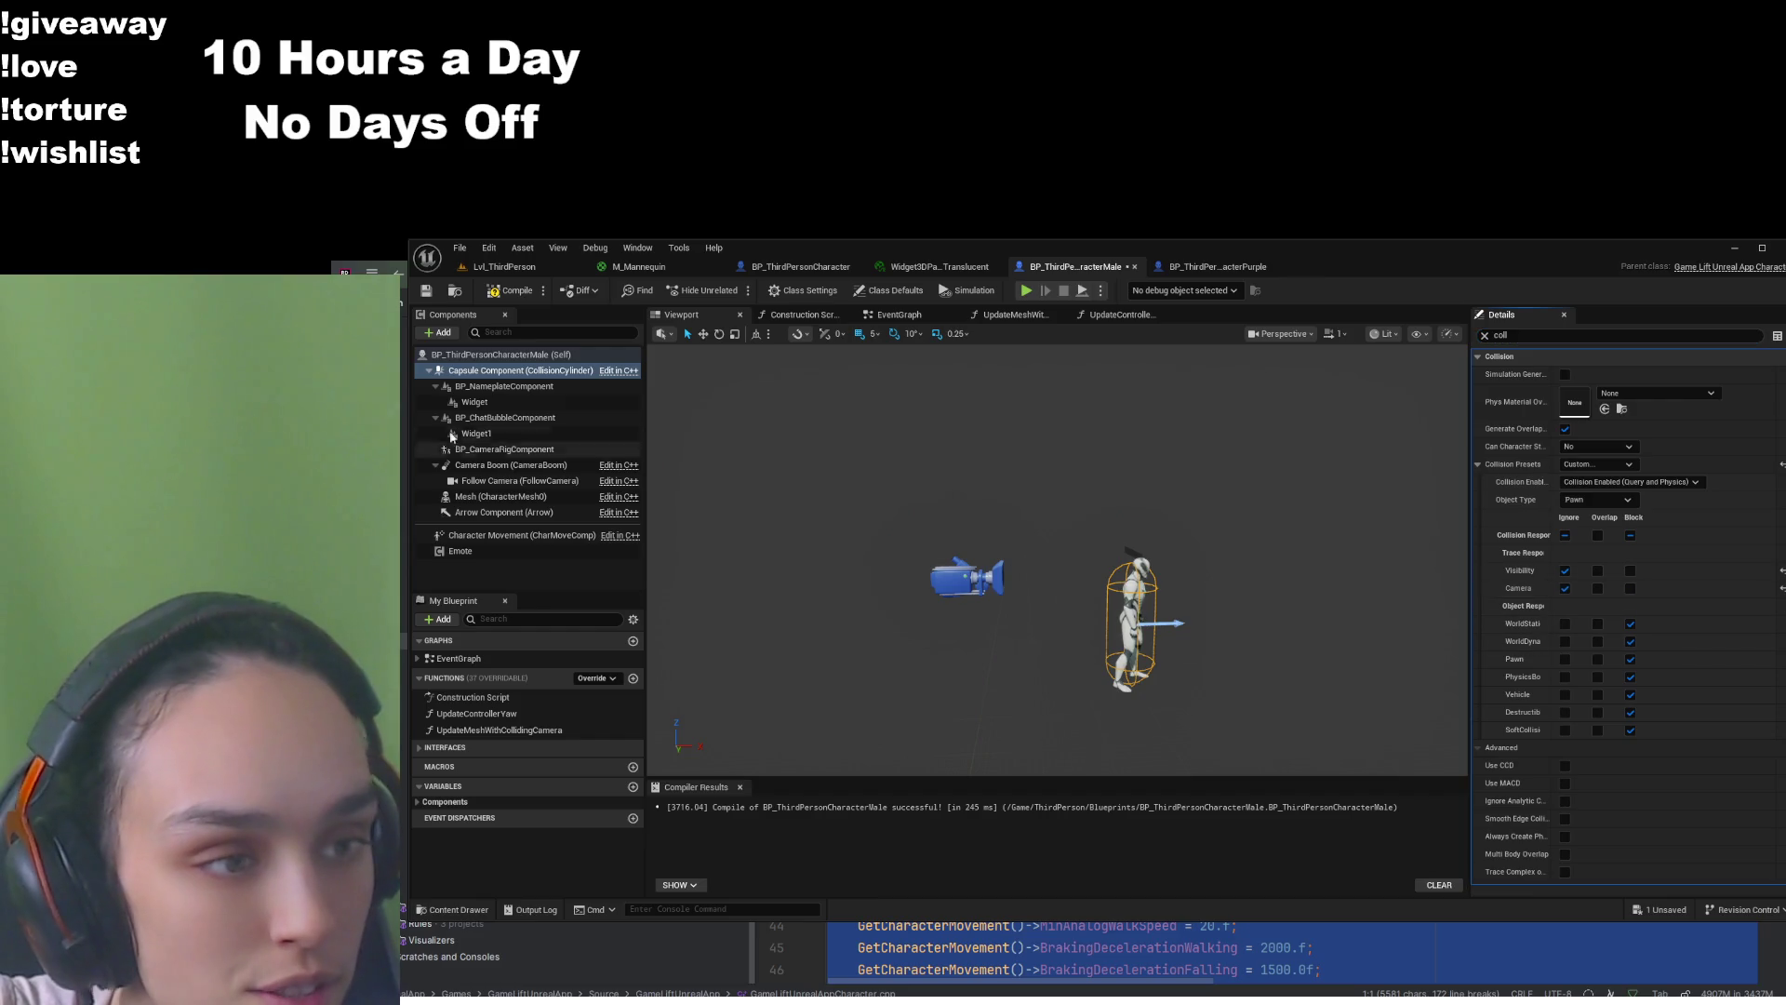
Set the male mesh to Custom collision ignoring Camera, then compile and save
{"action": "left_click", "coordinate": [494, 499]}
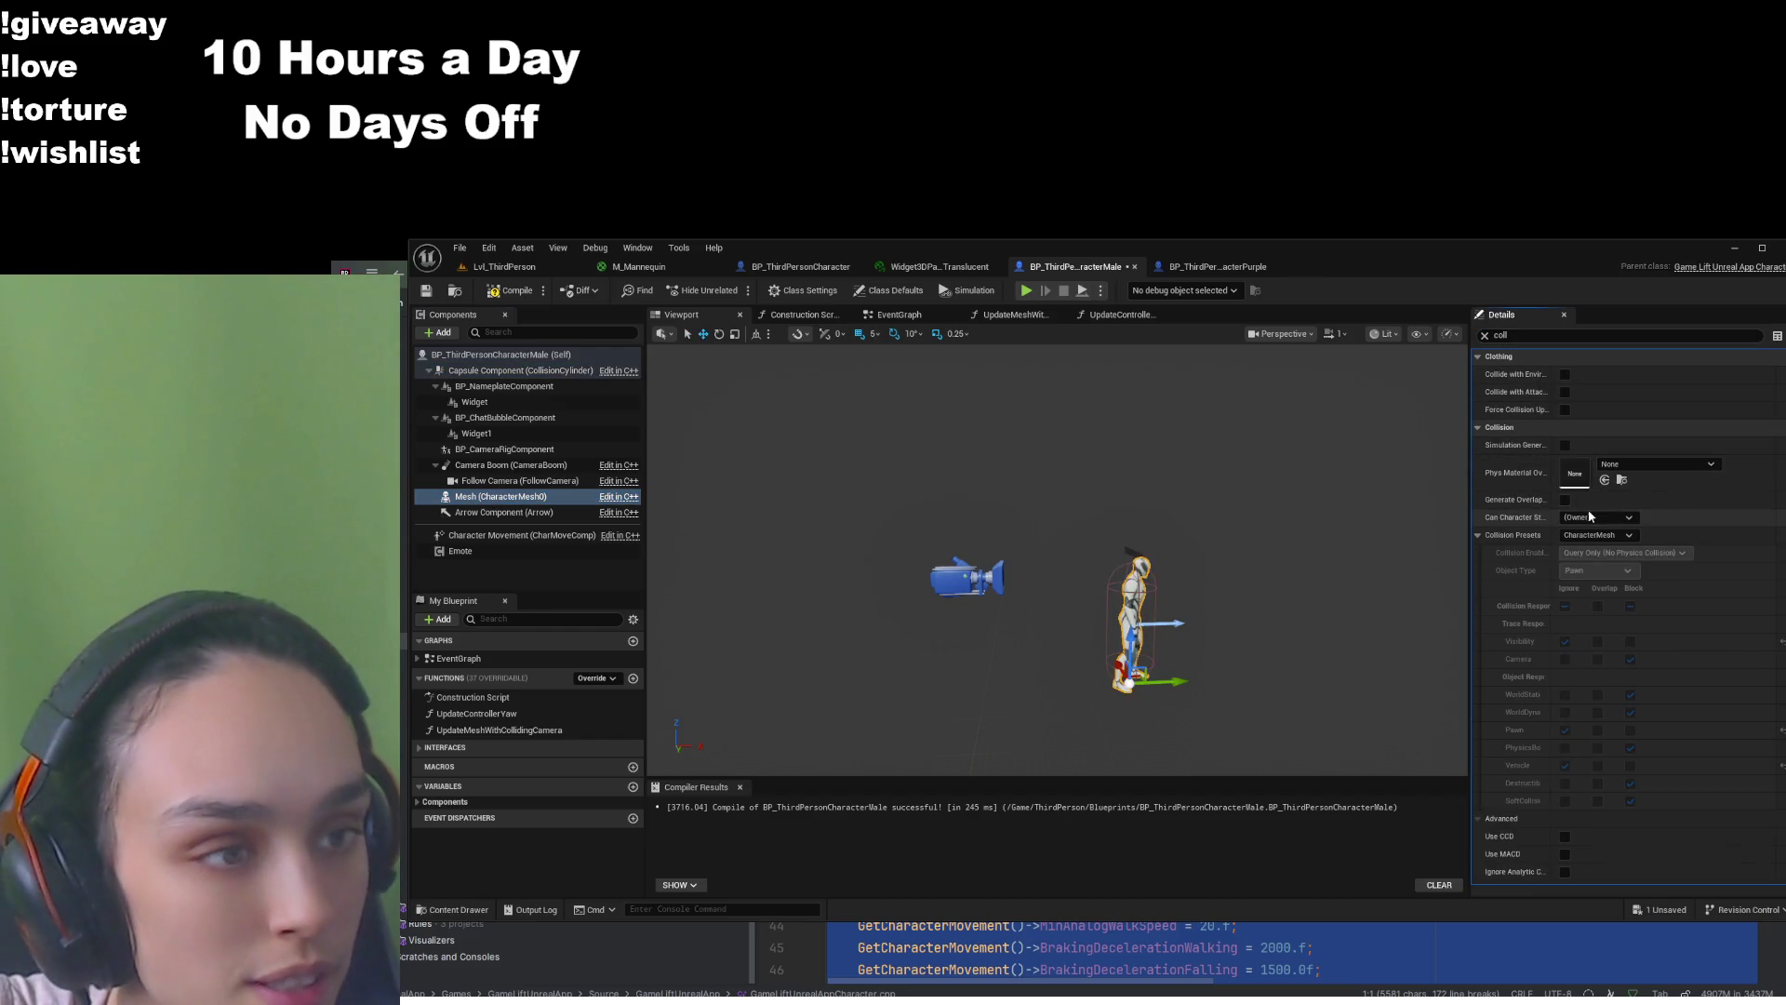
{"action": "left_click", "coordinate": [1589, 536]}
{"action": "left_click", "coordinate": [1602, 555]}
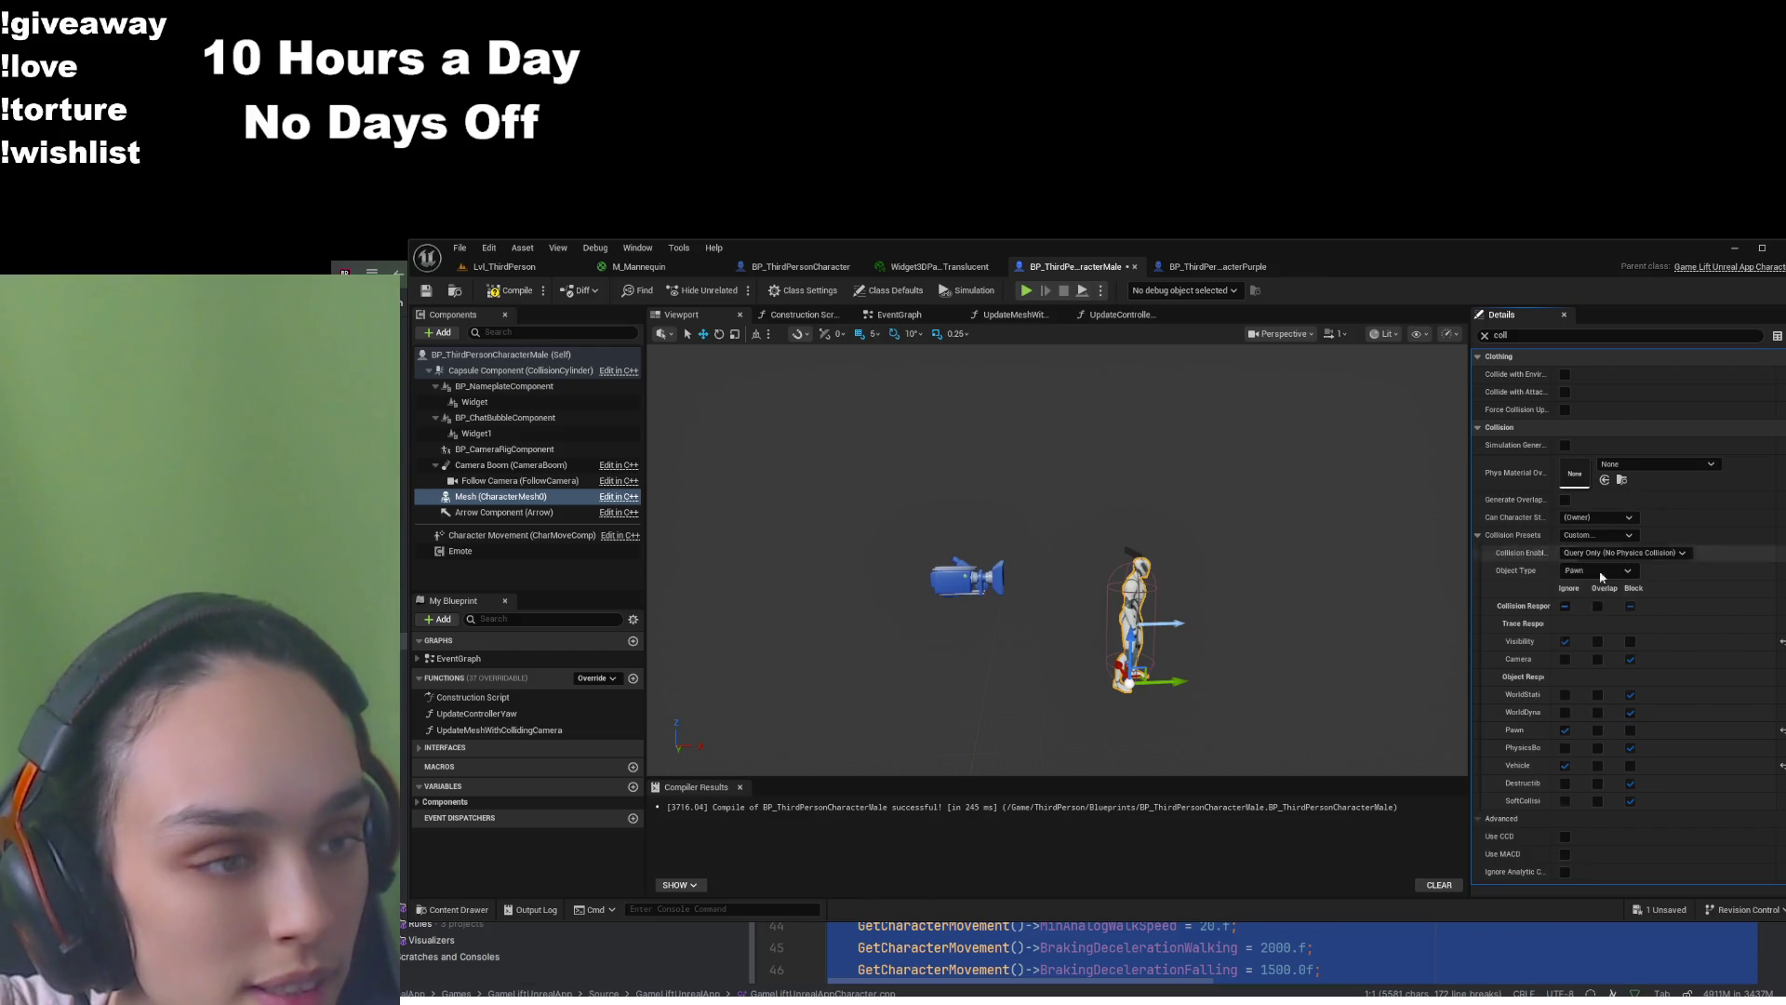
{"action": "left_click", "coordinate": [1565, 658]}
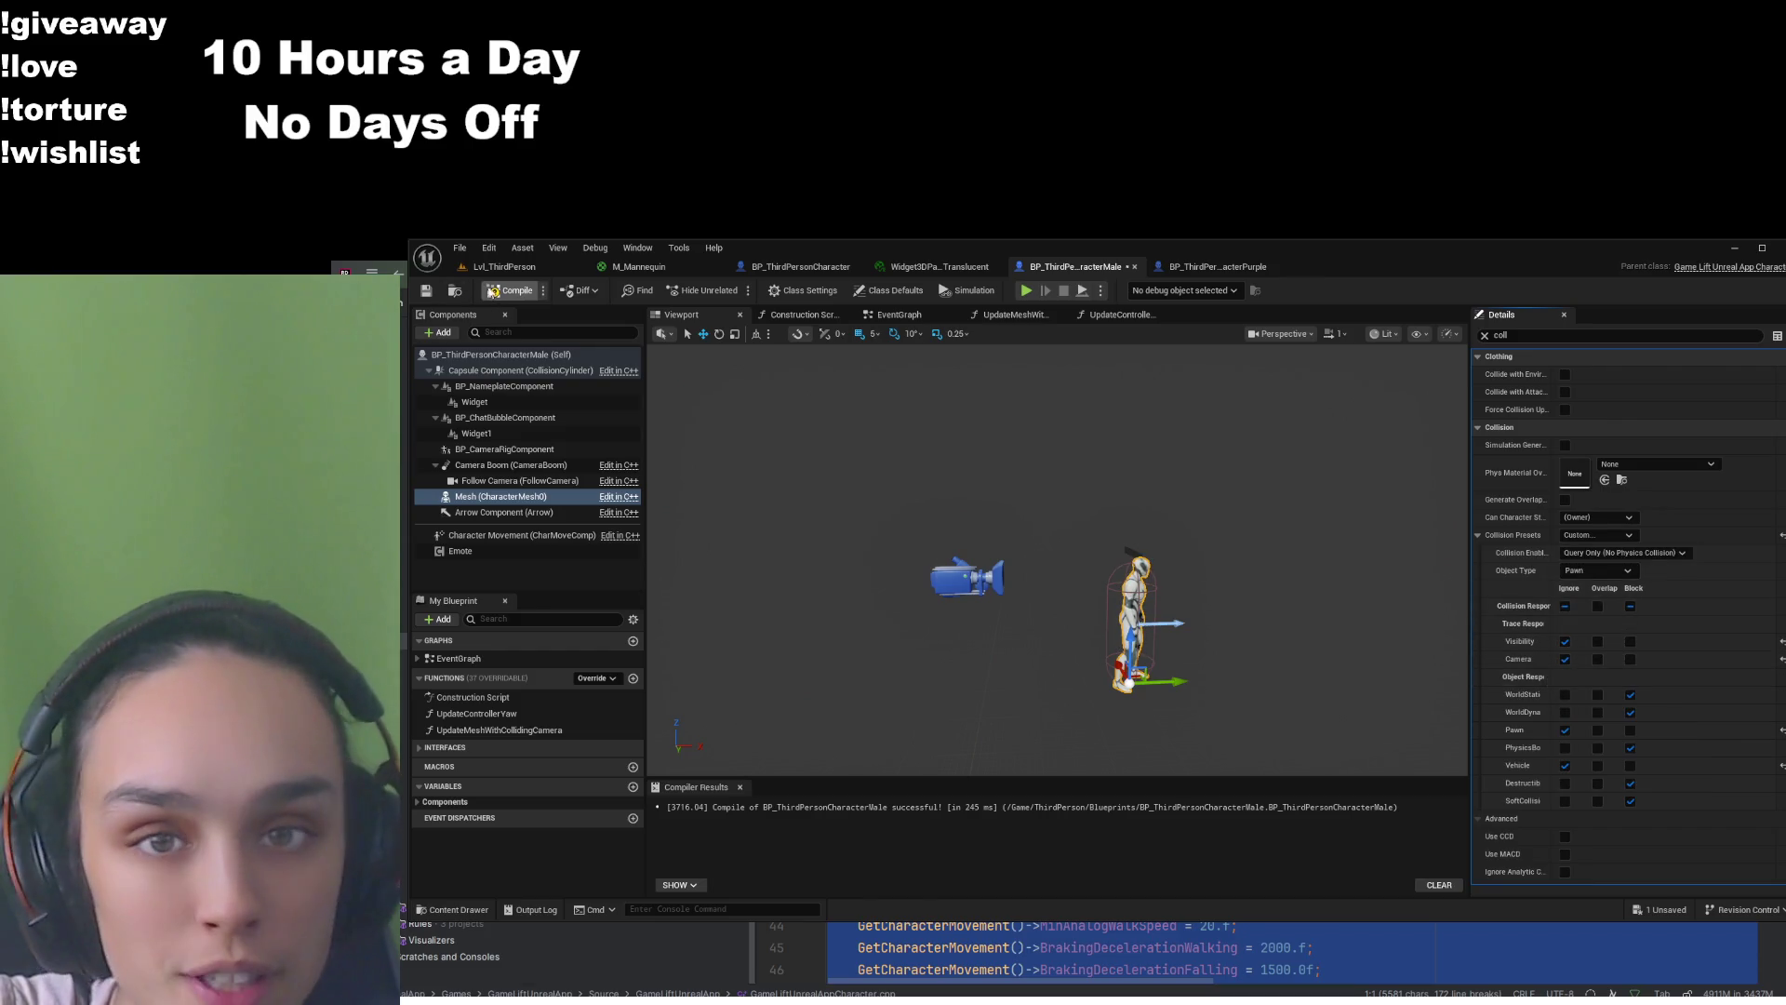
{"action": "left_click", "coordinate": [428, 291]}
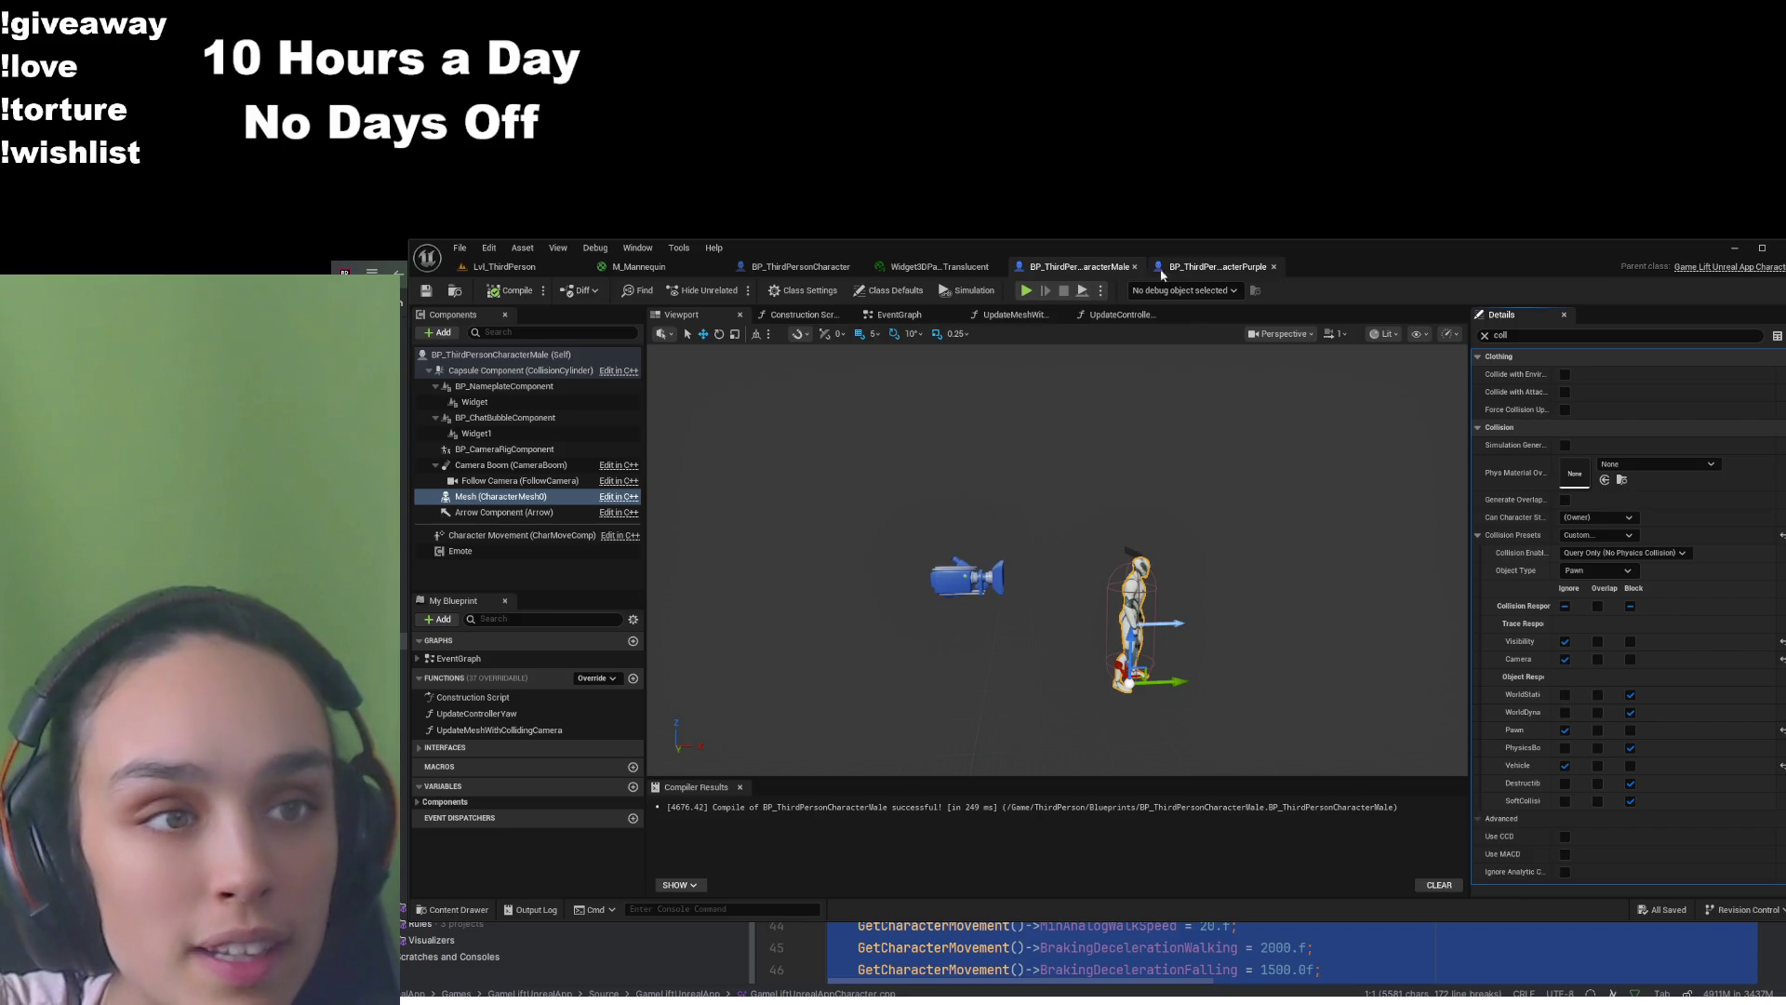
{"action": "left_click", "coordinate": [639, 267]}
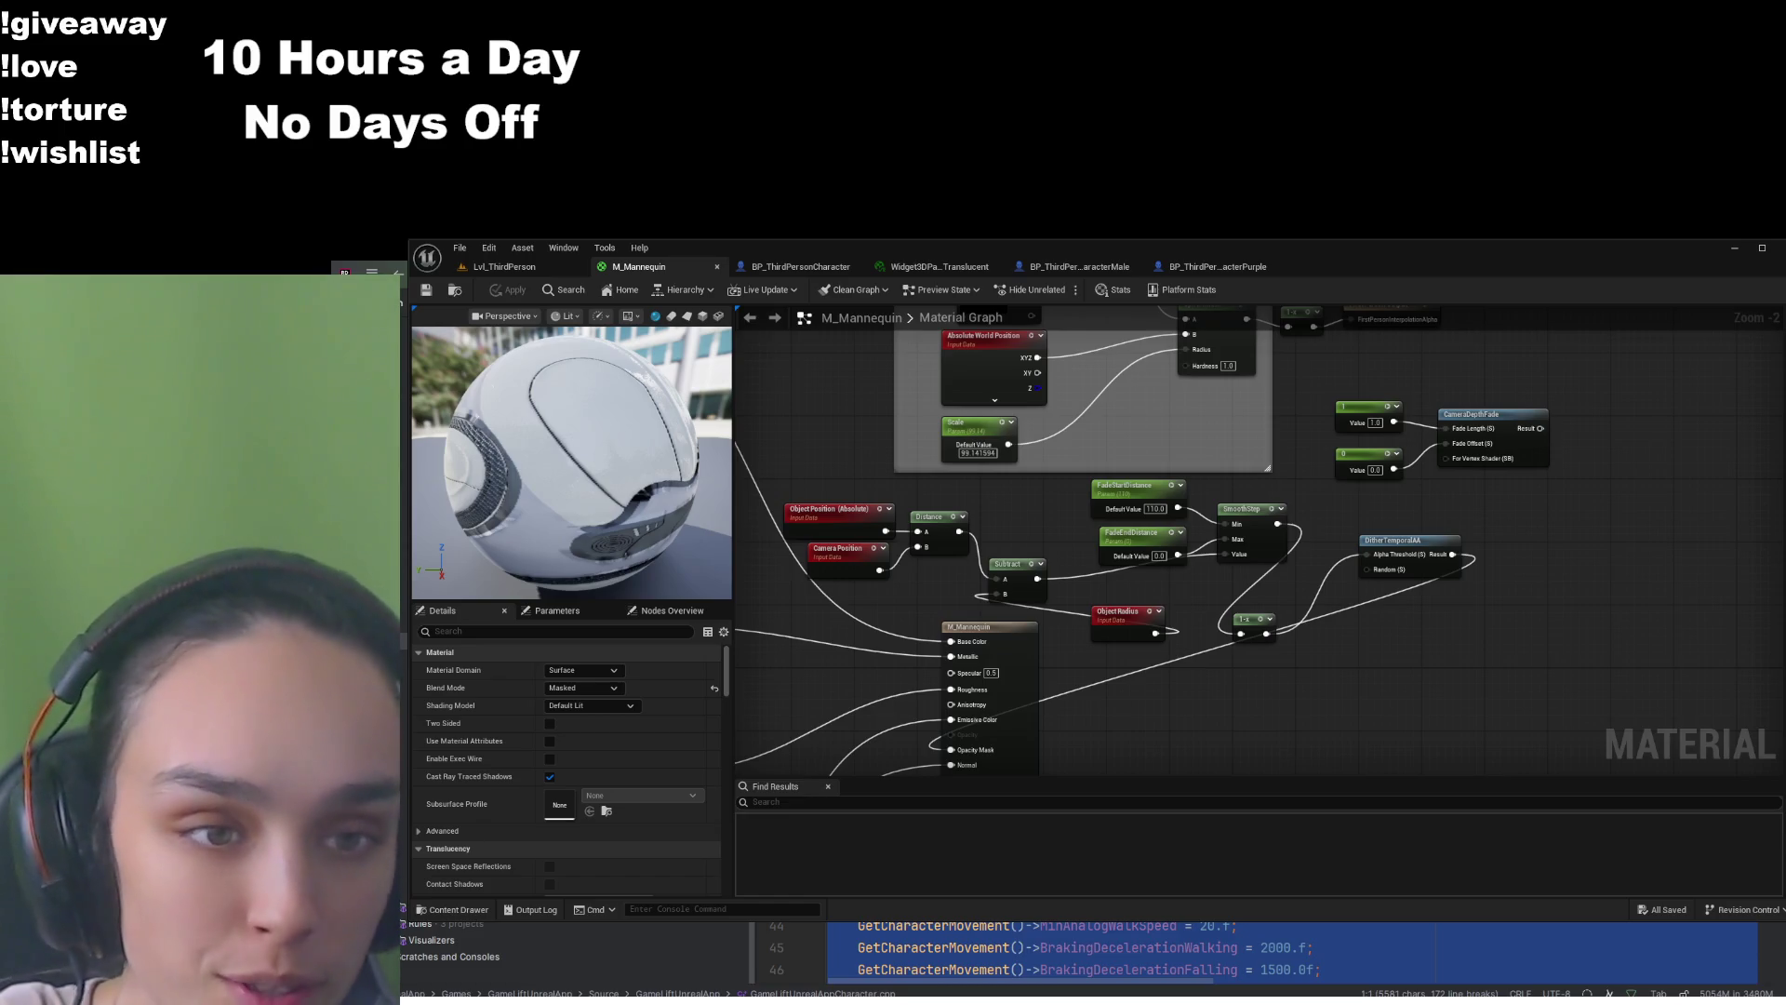
{"action": "scroll", "coordinate": [1314, 698], "scroll_direction": "up", "scroll_amount": 2}
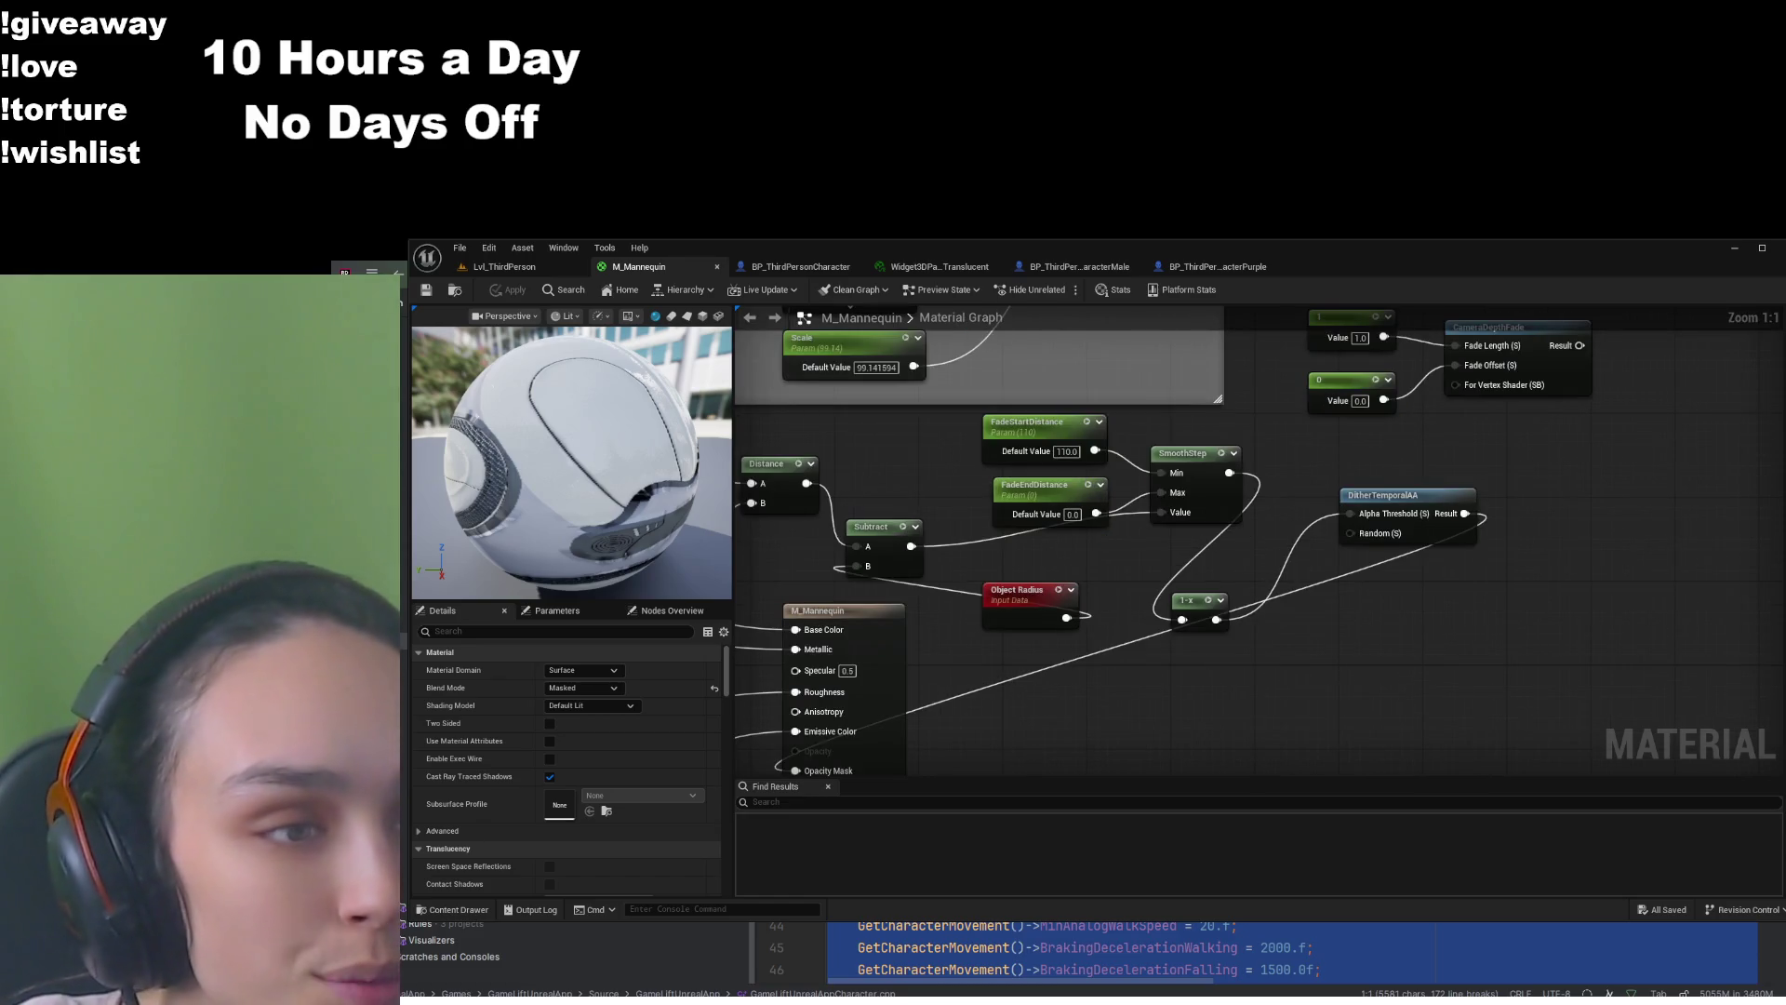
{"action": "mouse_move", "coordinate": [1315, 698]}
{"action": "left_mouse_down"}
{"action": "mouse_move", "coordinate": [1361, 619]}
{"action": "mouse_move", "coordinate": [1157, 641]}
{"action": "left_mouse_up"}
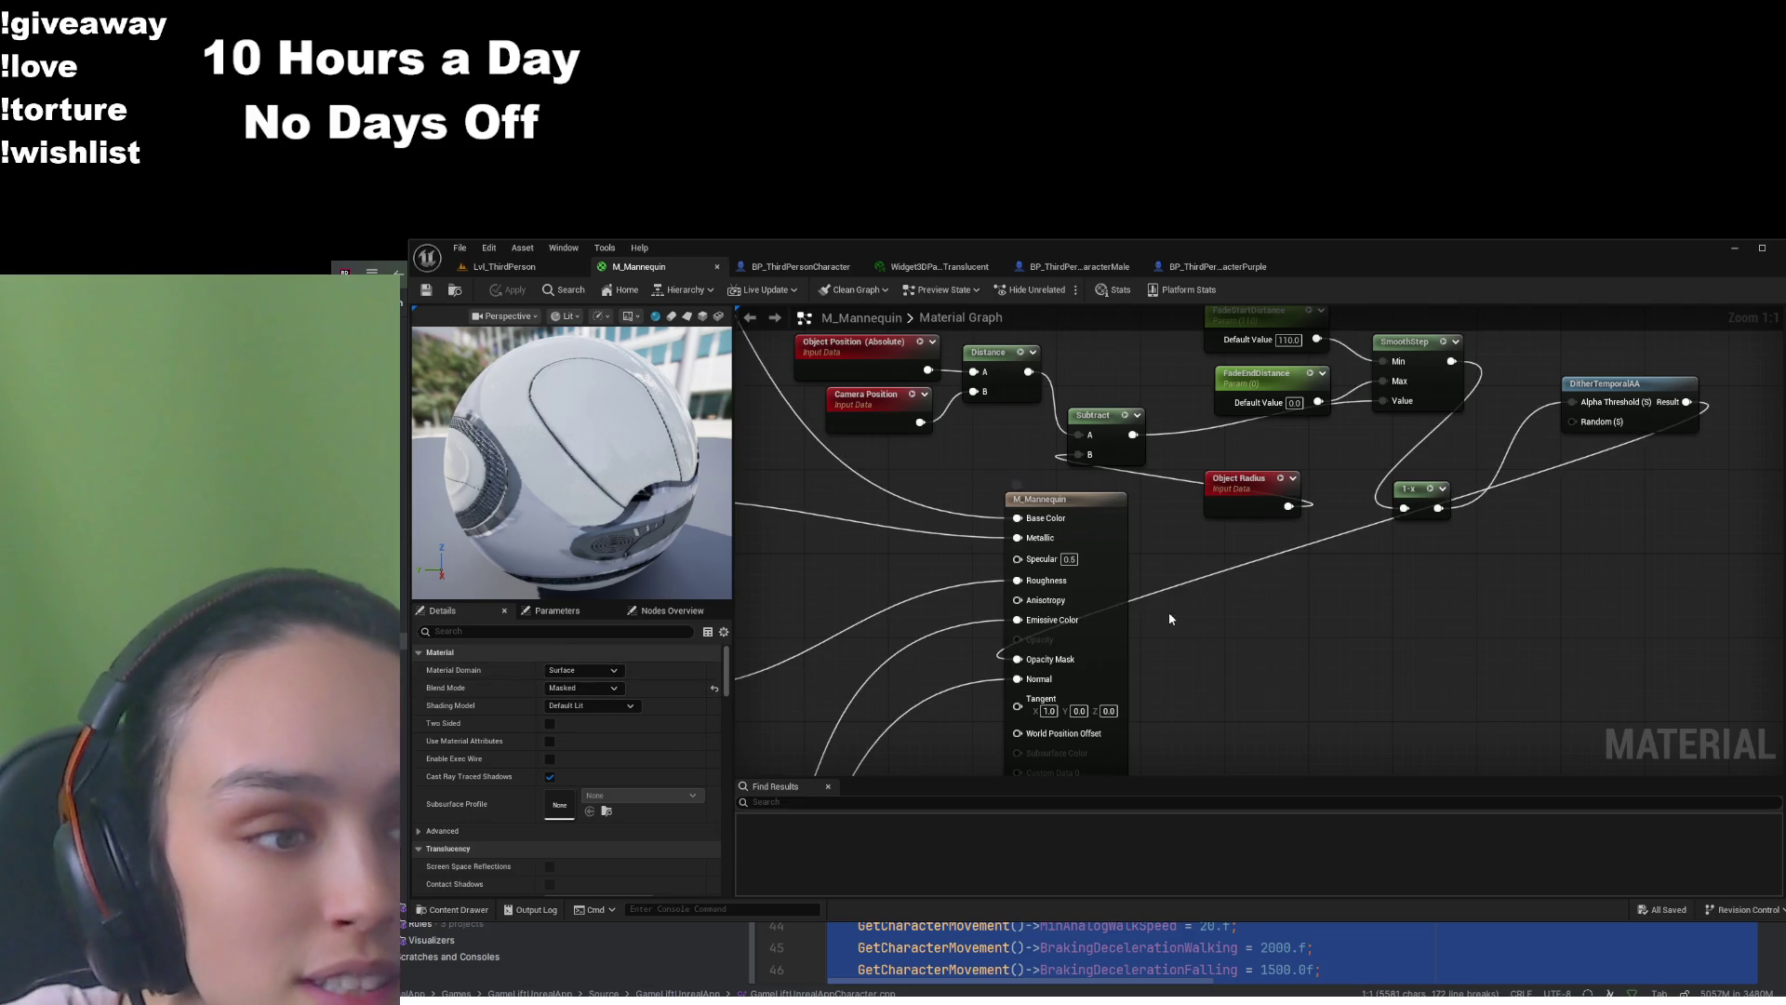
{"action": "scroll", "coordinate": [1168, 611], "scroll_direction": "down", "scroll_amount": 1}
{"action": "mouse_move", "coordinate": [1209, 535]}
{"action": "left_mouse_down"}
{"action": "mouse_move", "coordinate": [1229, 637]}
{"action": "mouse_move", "coordinate": [1203, 689]}
{"action": "mouse_move", "coordinate": [1166, 693]}
{"action": "left_mouse_up"}
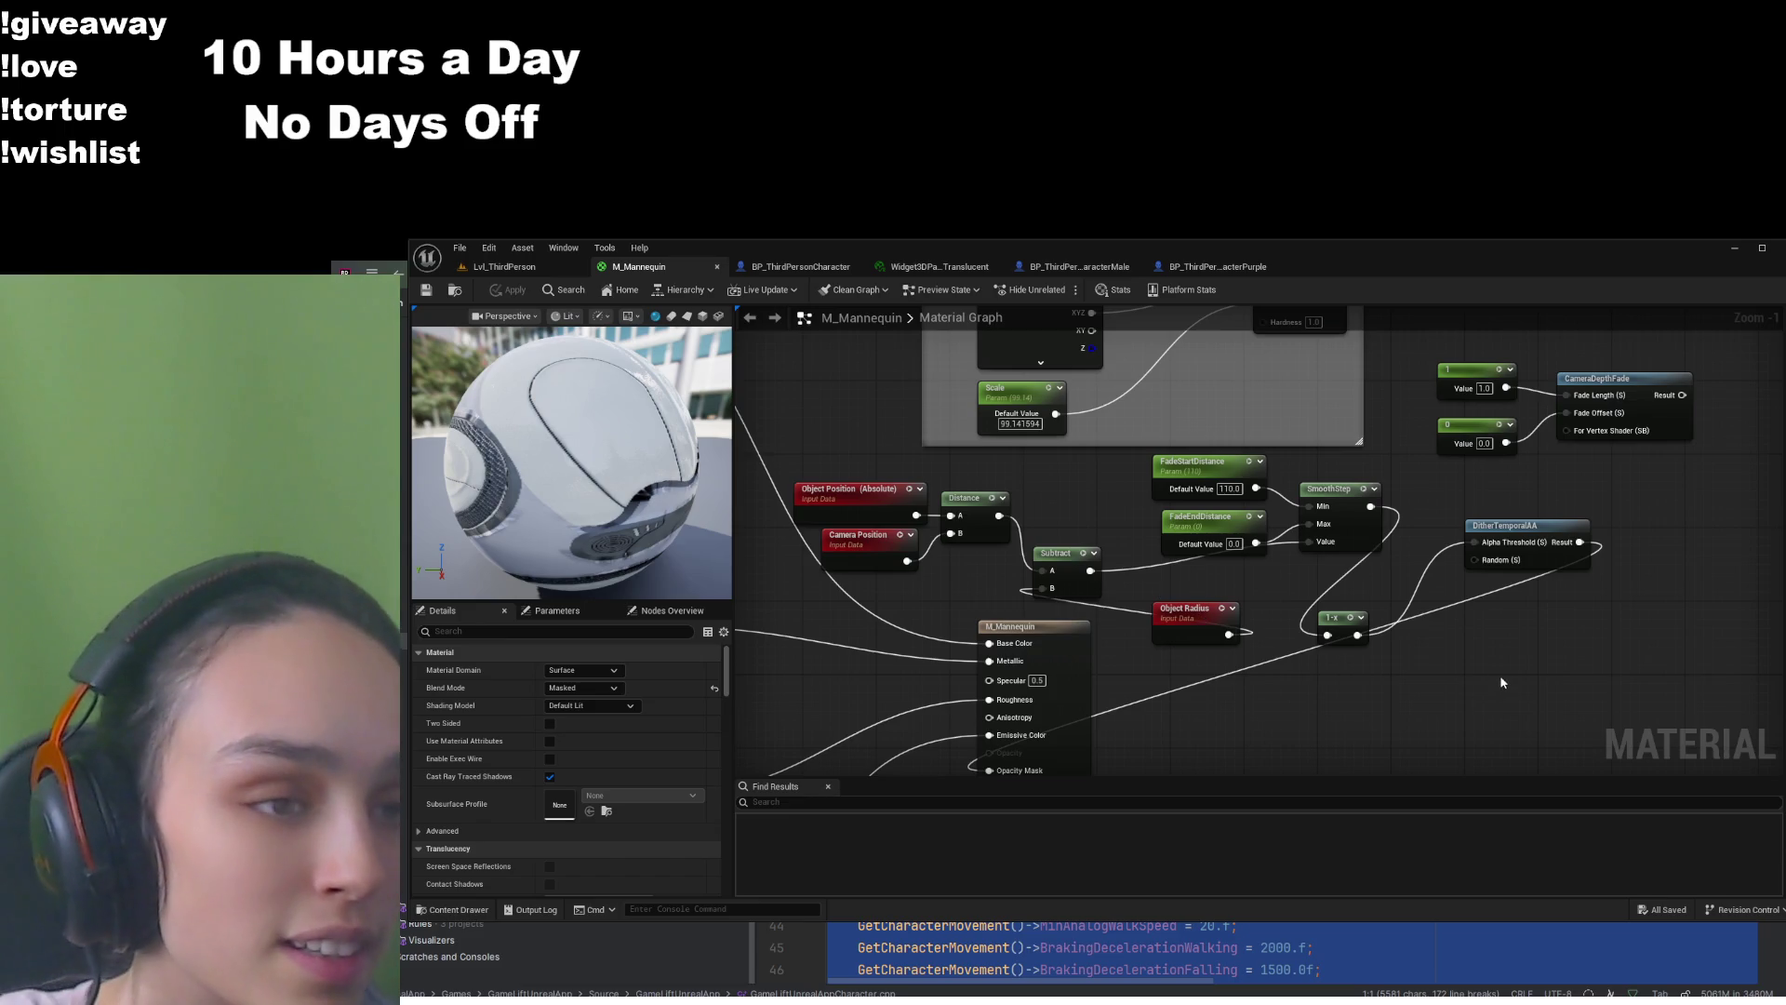
{"action": "left_click_drag", "start_coordinate": [1489, 624], "coordinate": [1302, 672]}
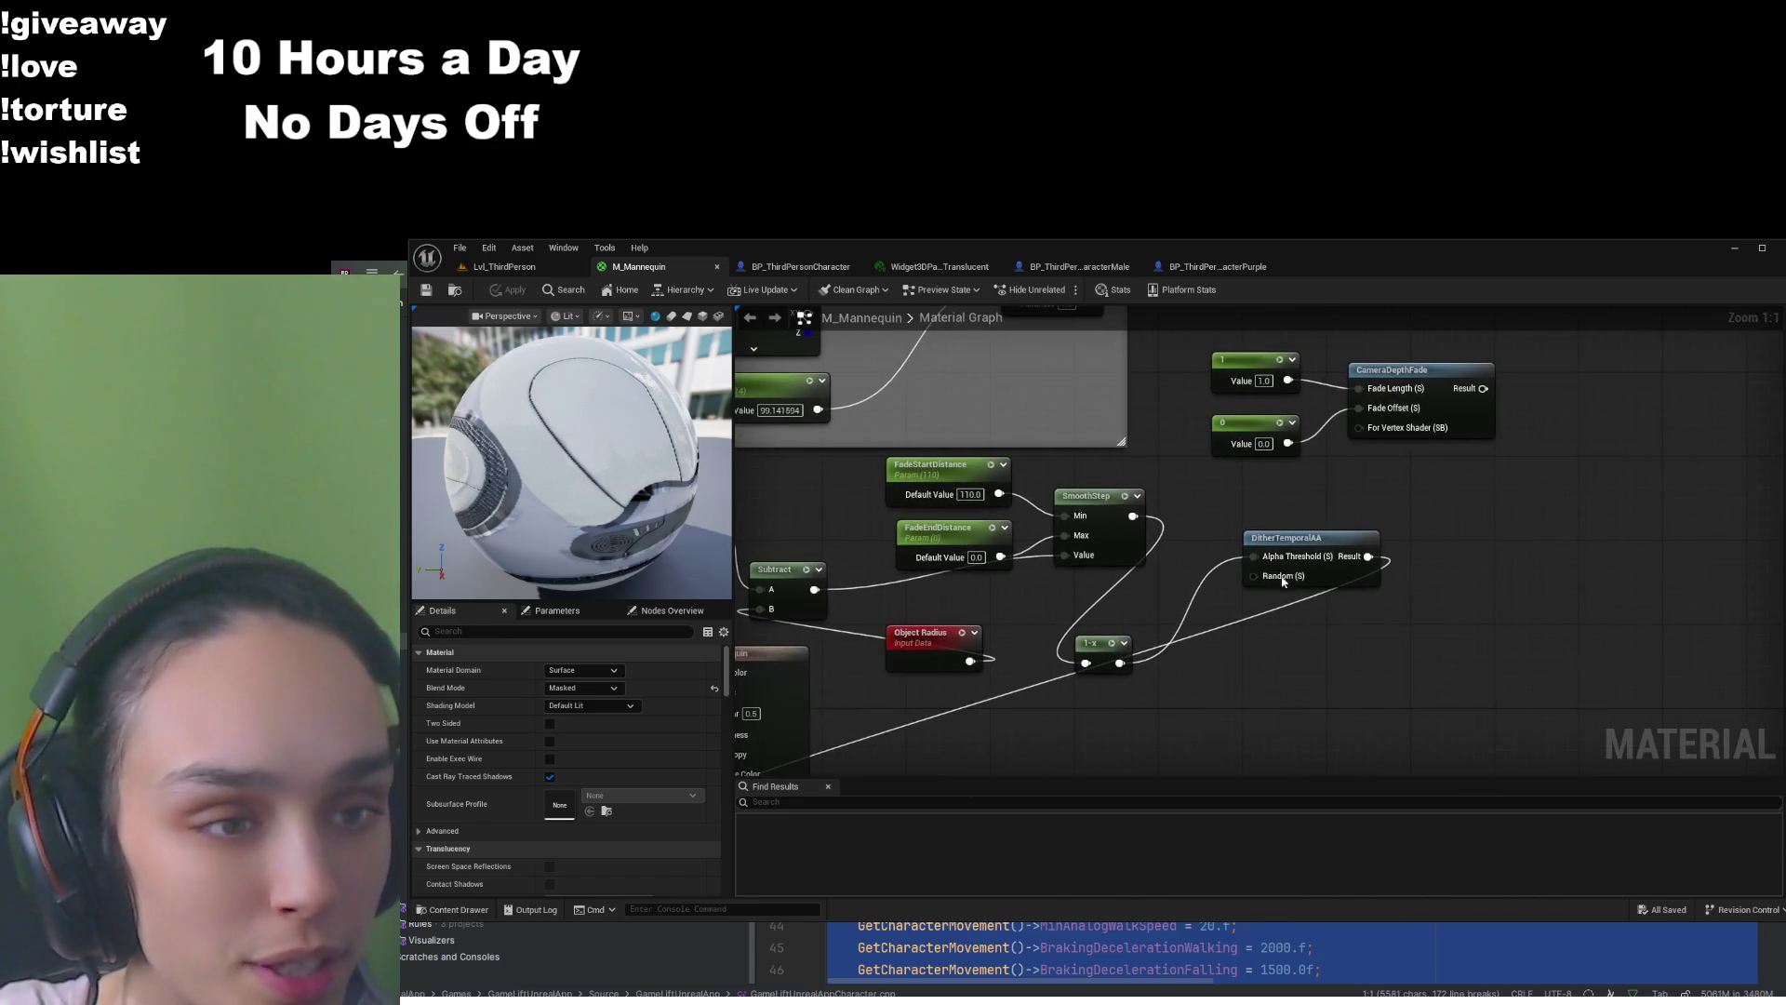
{"action": "left_click", "coordinate": [1283, 538]}
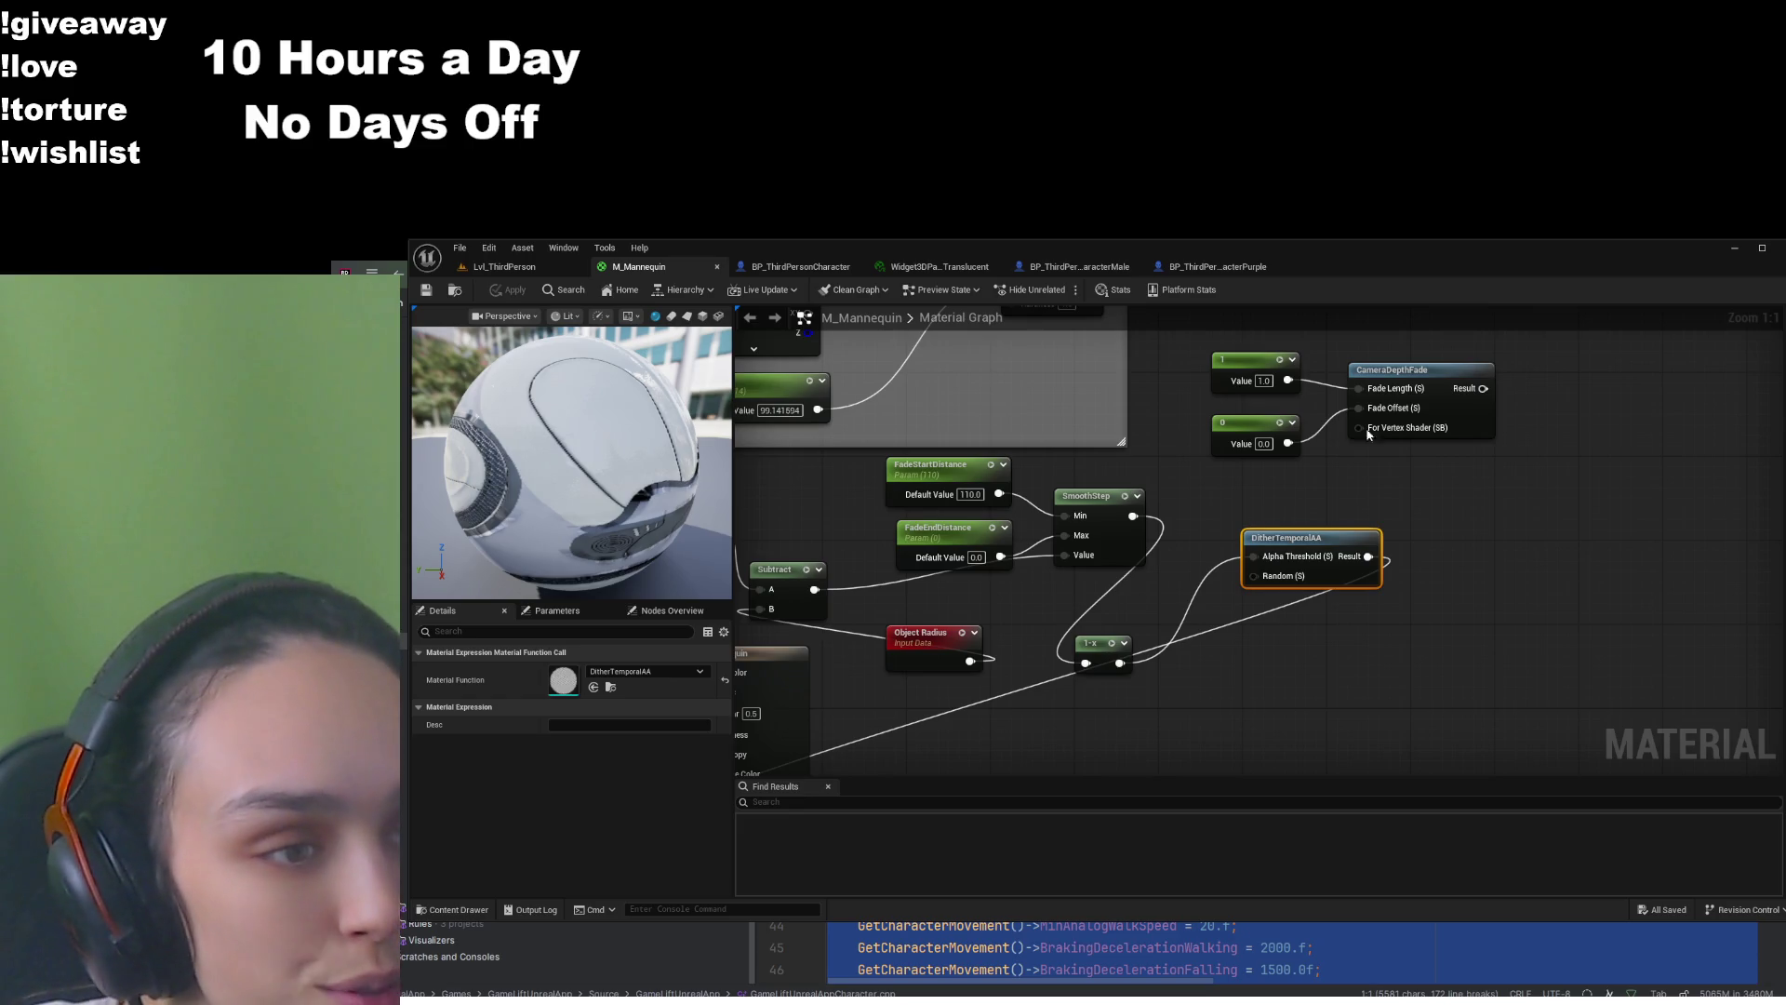
Review the Distance, Subtract and SmoothStep fade nodes, then go back to Lvl_ThirdPerson
{"action": "left_click_drag", "start_coordinate": [1243, 708], "coordinate": [1494, 664]}
{"action": "left_click_drag", "start_coordinate": [1243, 673], "coordinate": [1339, 581]}
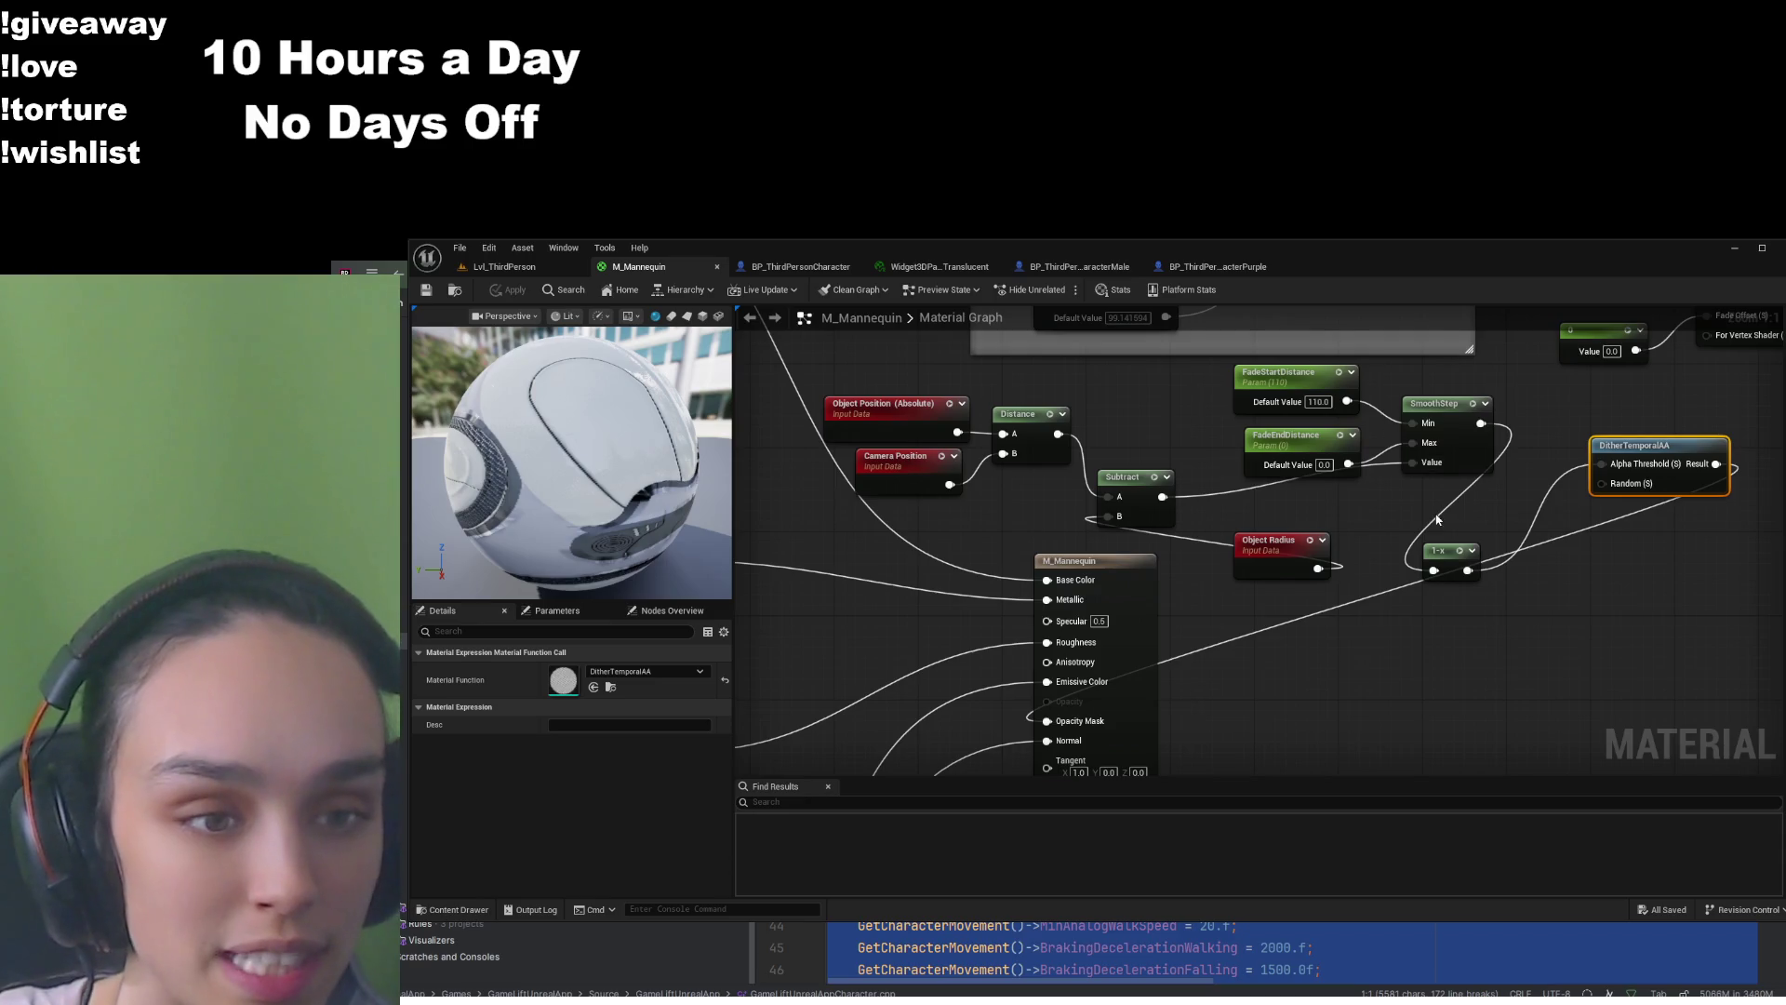
{"action": "scroll", "coordinate": [1107, 689], "scroll_direction": "down", "scroll_amount": 2}
{"action": "mouse_move", "coordinate": [947, 458]}
{"action": "left_mouse_down"}
{"action": "mouse_move", "coordinate": [1458, 610]}
{"action": "mouse_move", "coordinate": [1579, 618]}
{"action": "mouse_move", "coordinate": [1554, 621]}
{"action": "left_mouse_up"}
{"action": "left_click", "coordinate": [1553, 621]}
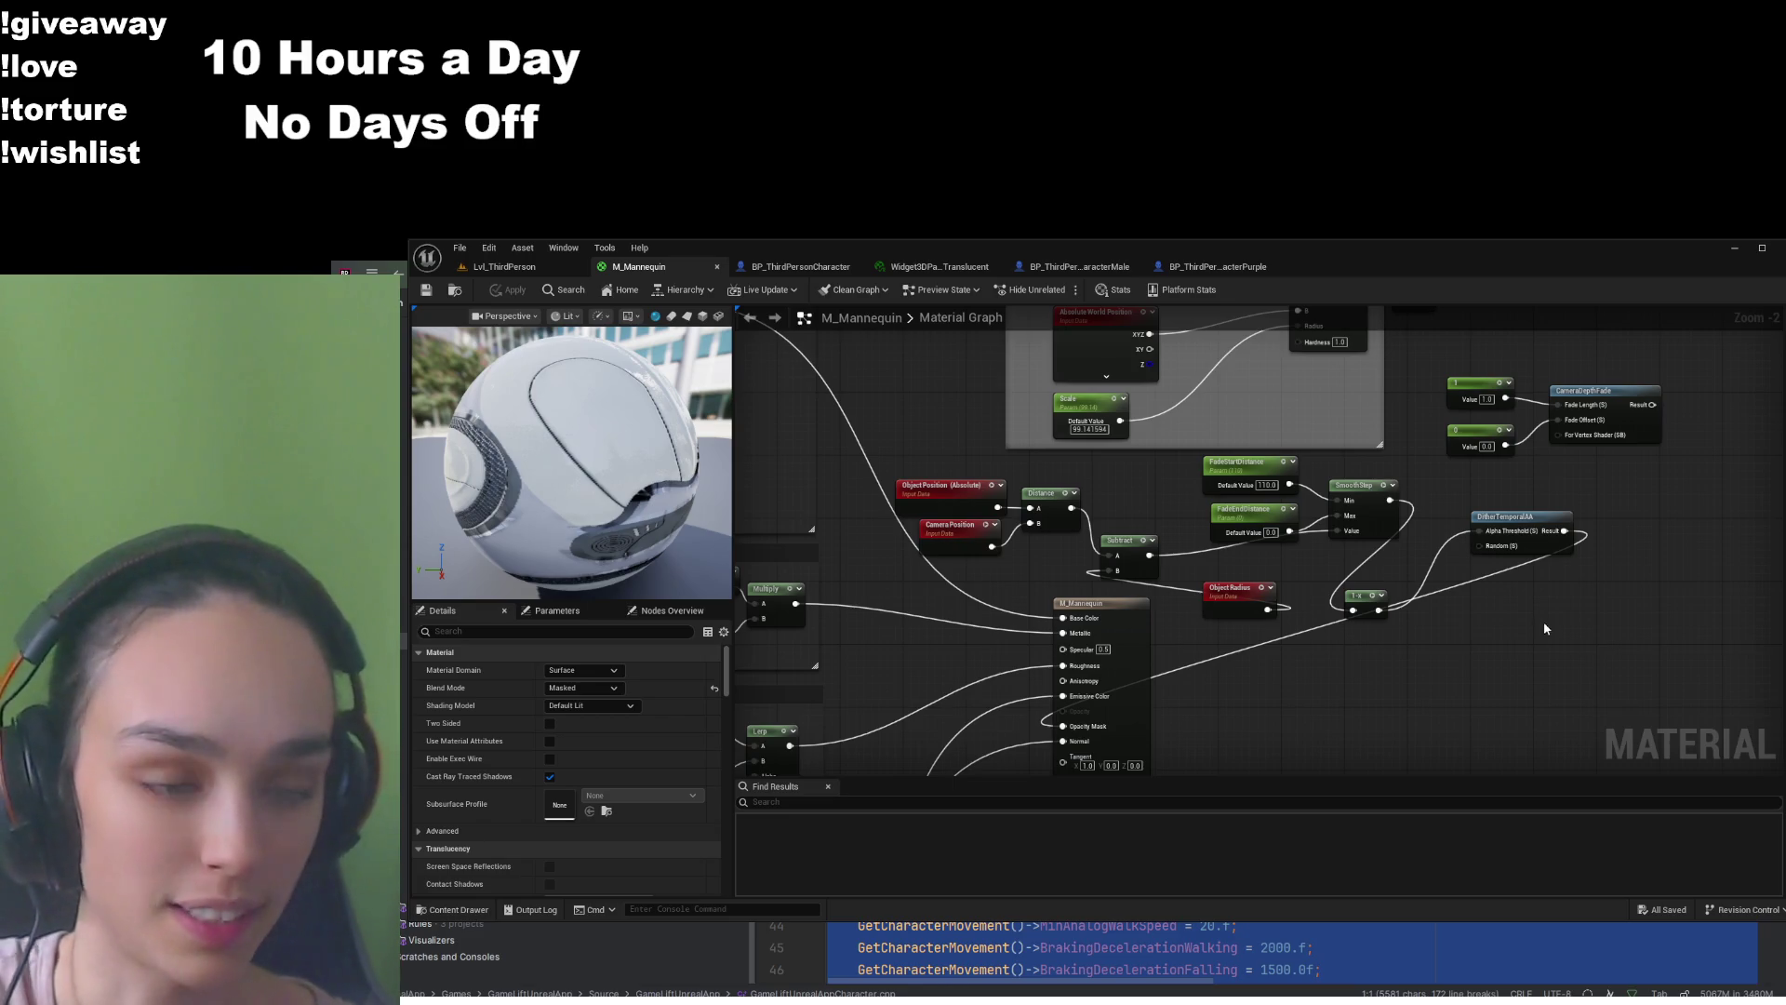
{"action": "left_click", "coordinate": [504, 267]}
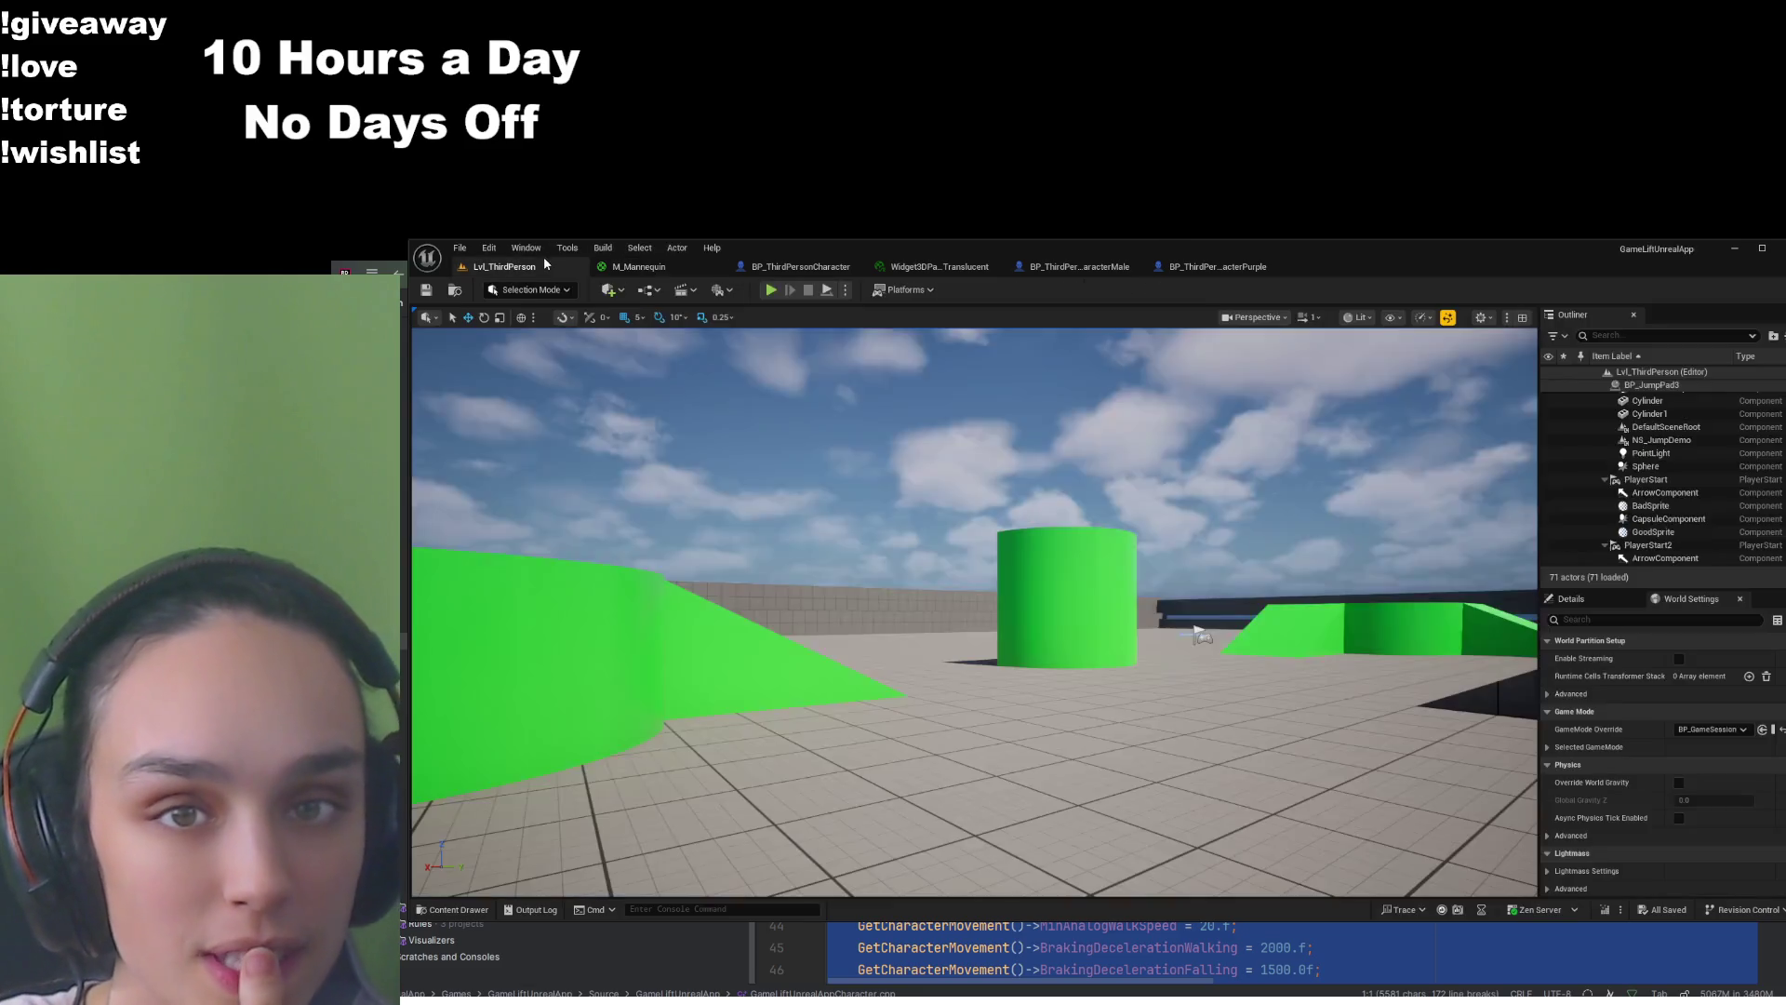
Play the level and run the mannequin around the green blocks to test the camera dither fade
{"action": "left_click", "coordinate": [771, 290]}
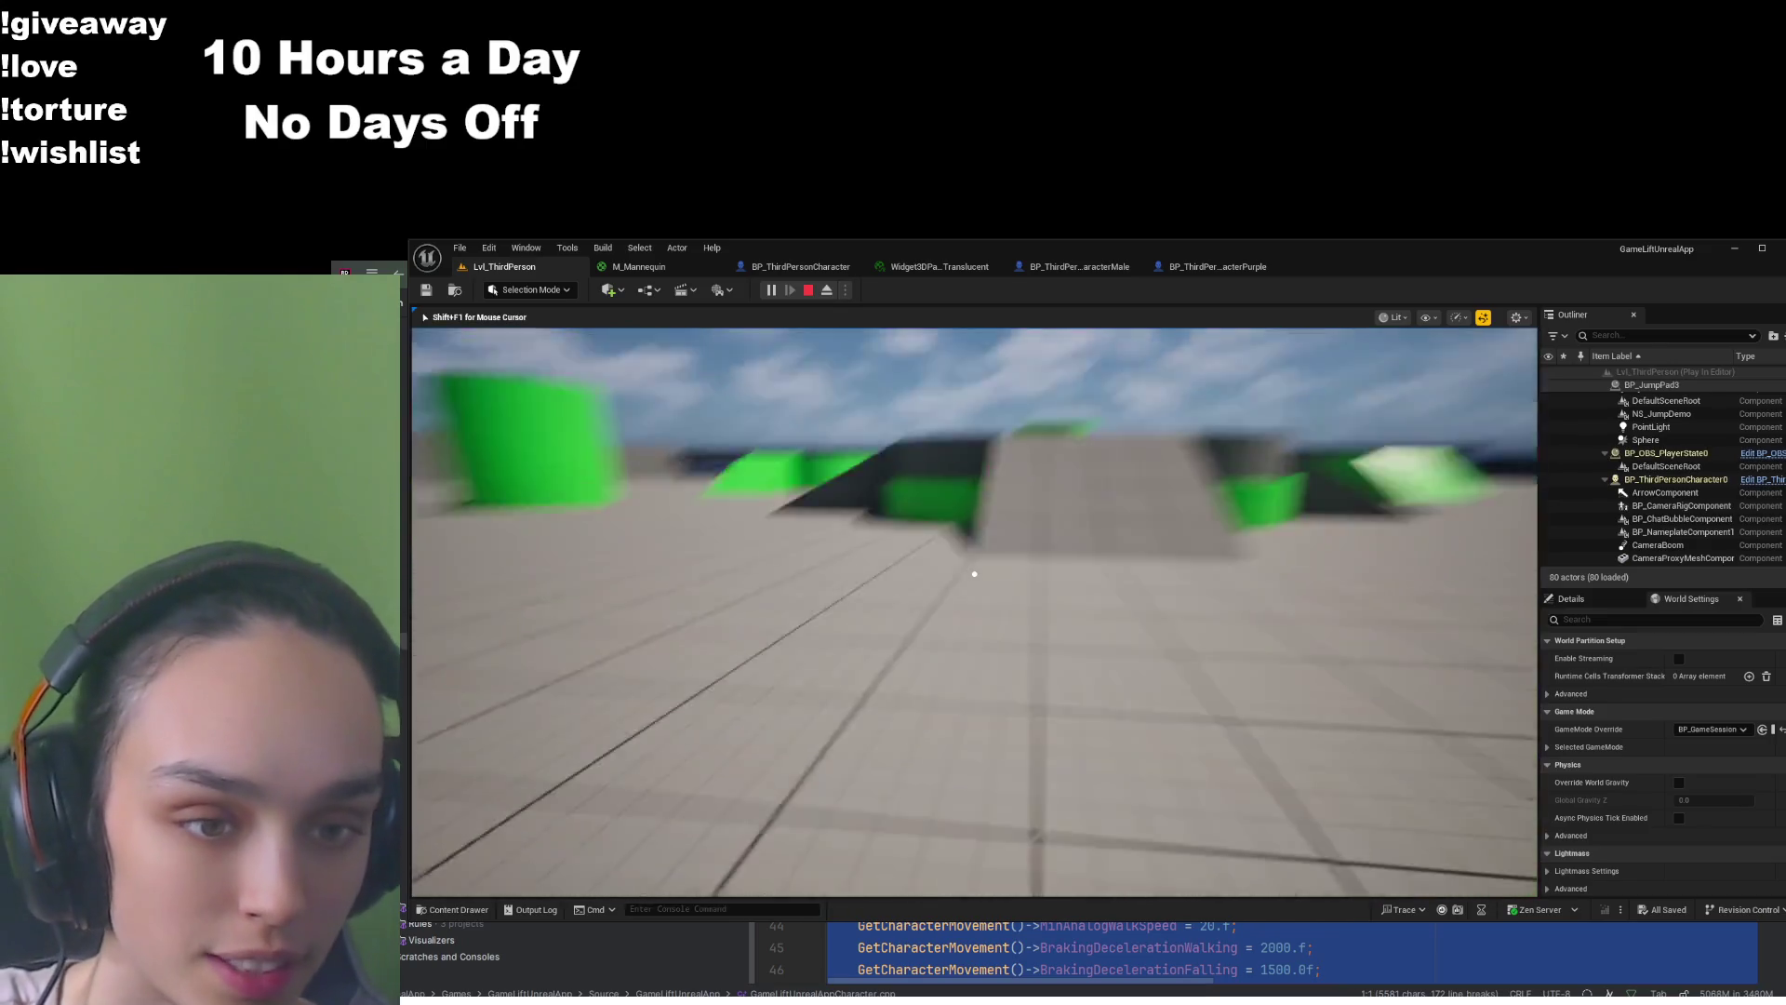
{"action": "key", "text": "w"}
{"action": "key", "text": "w"}
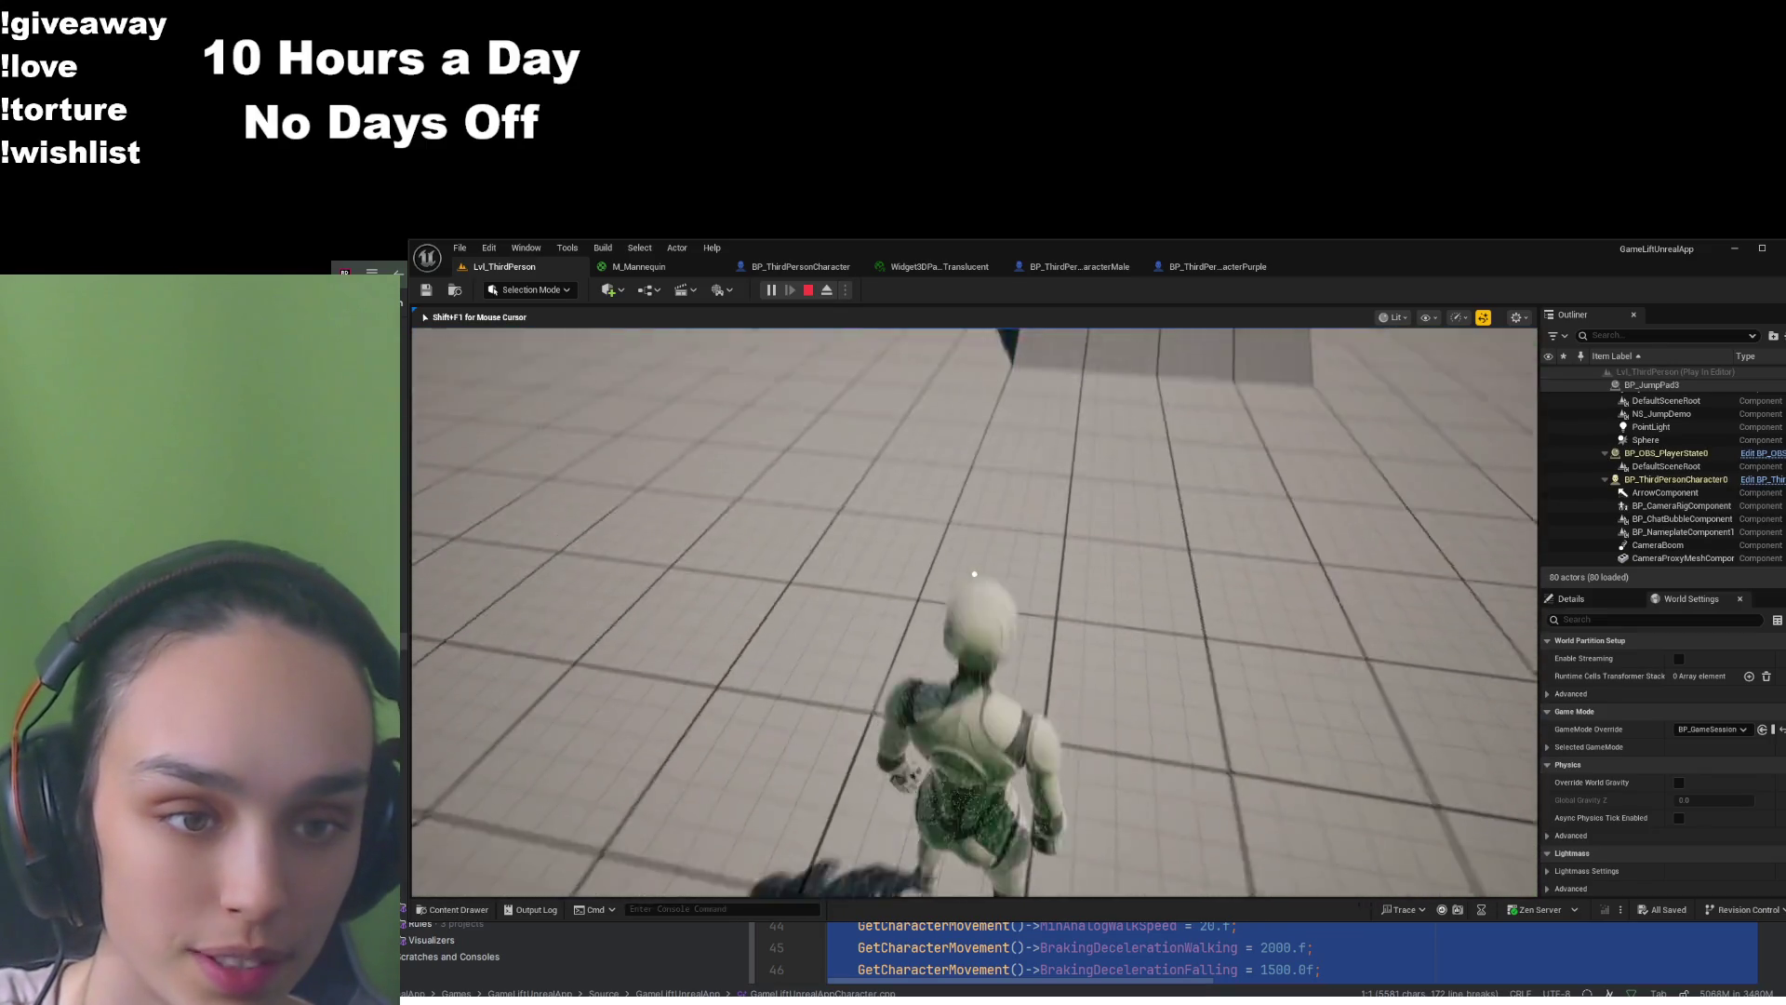
{"action": "key", "text": "w"}
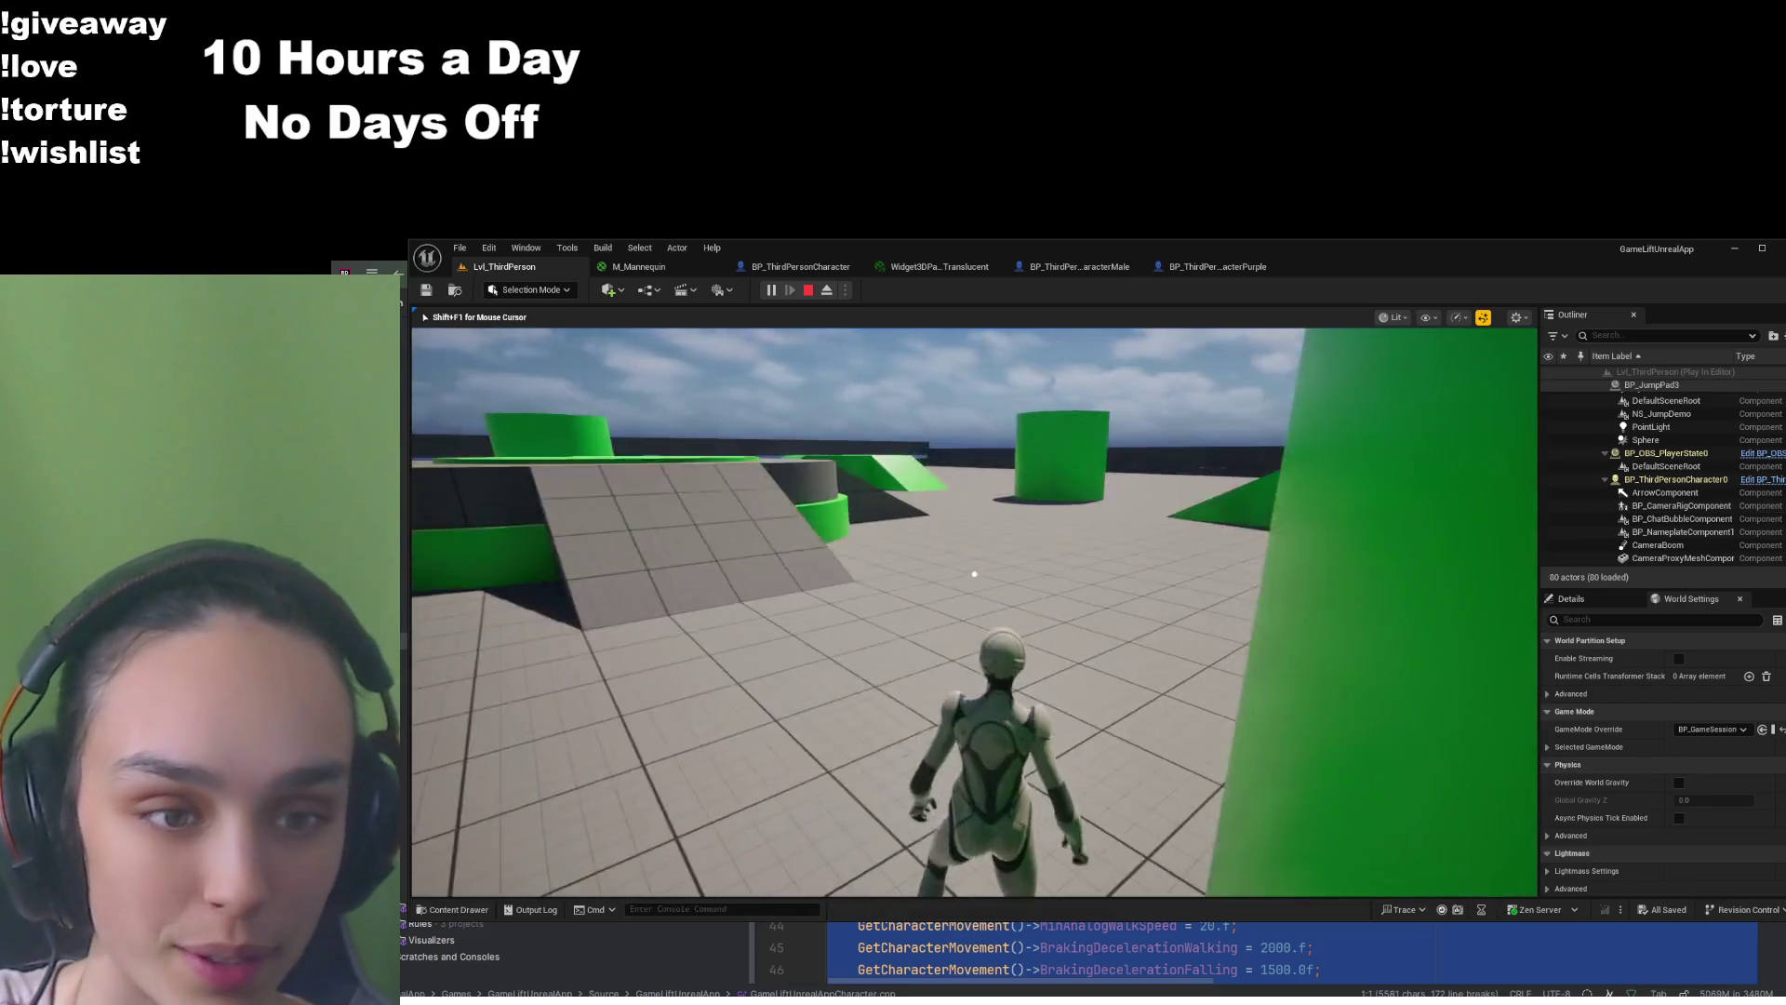
{"action": "key", "text": "w"}
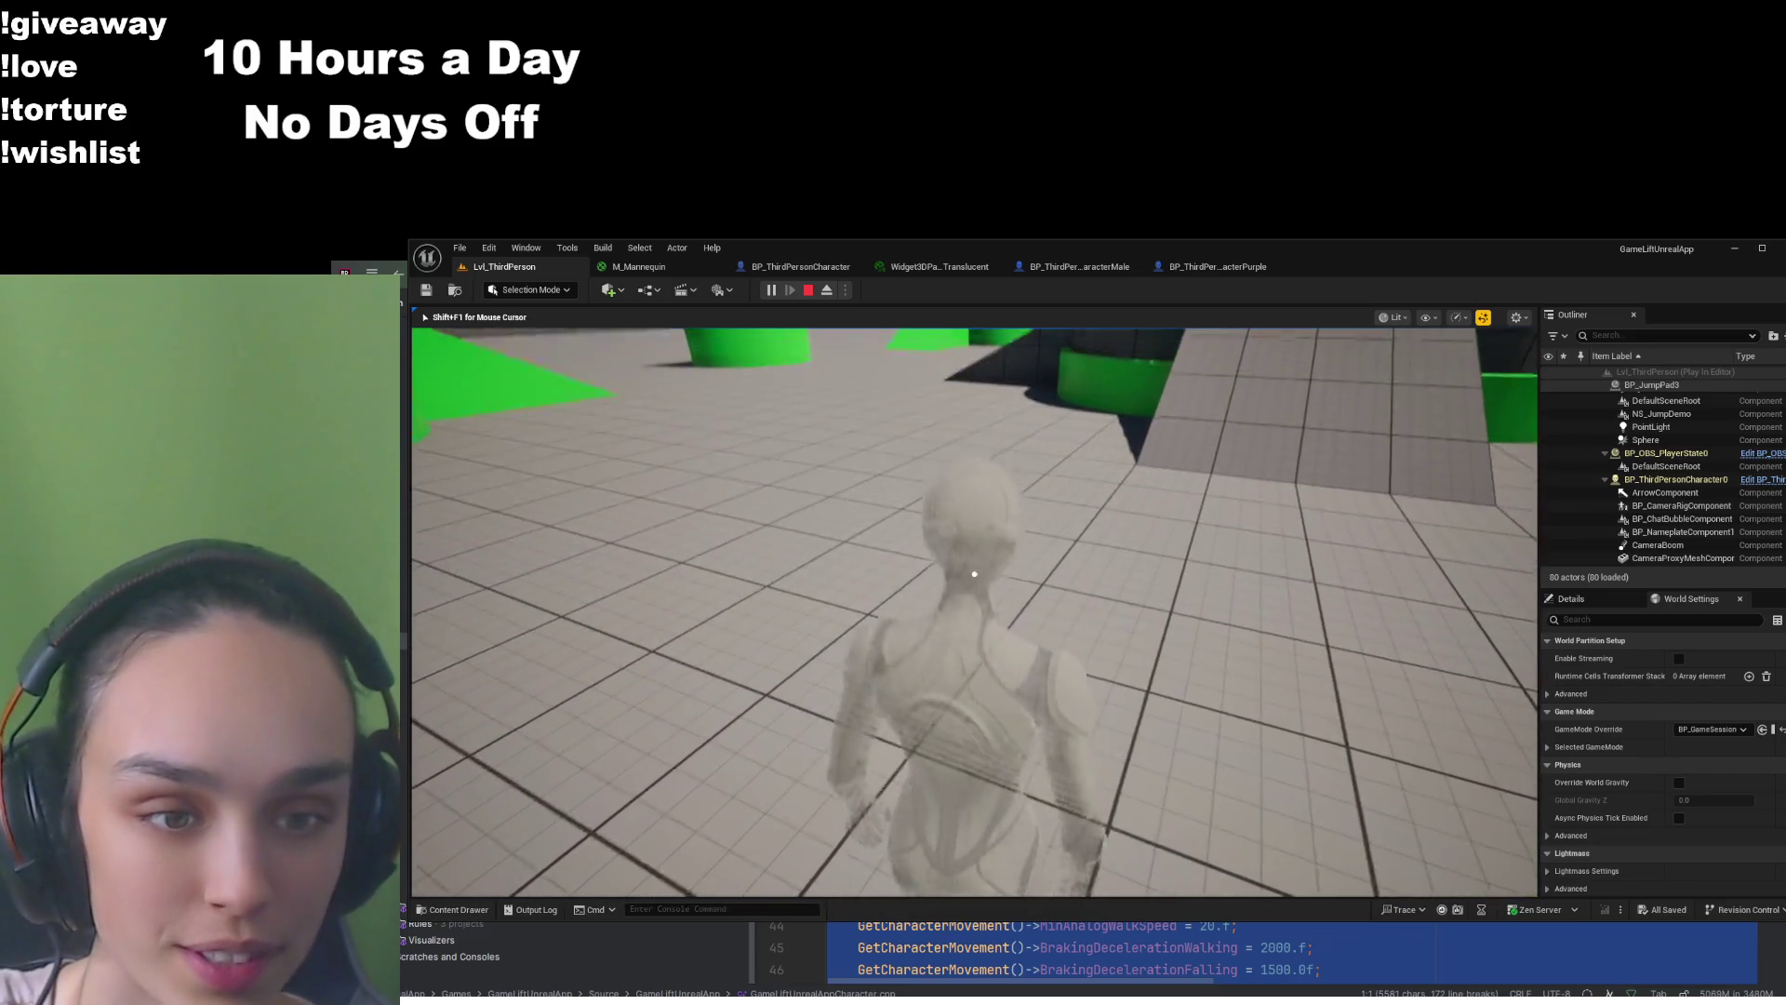
{"action": "key", "text": "w"}
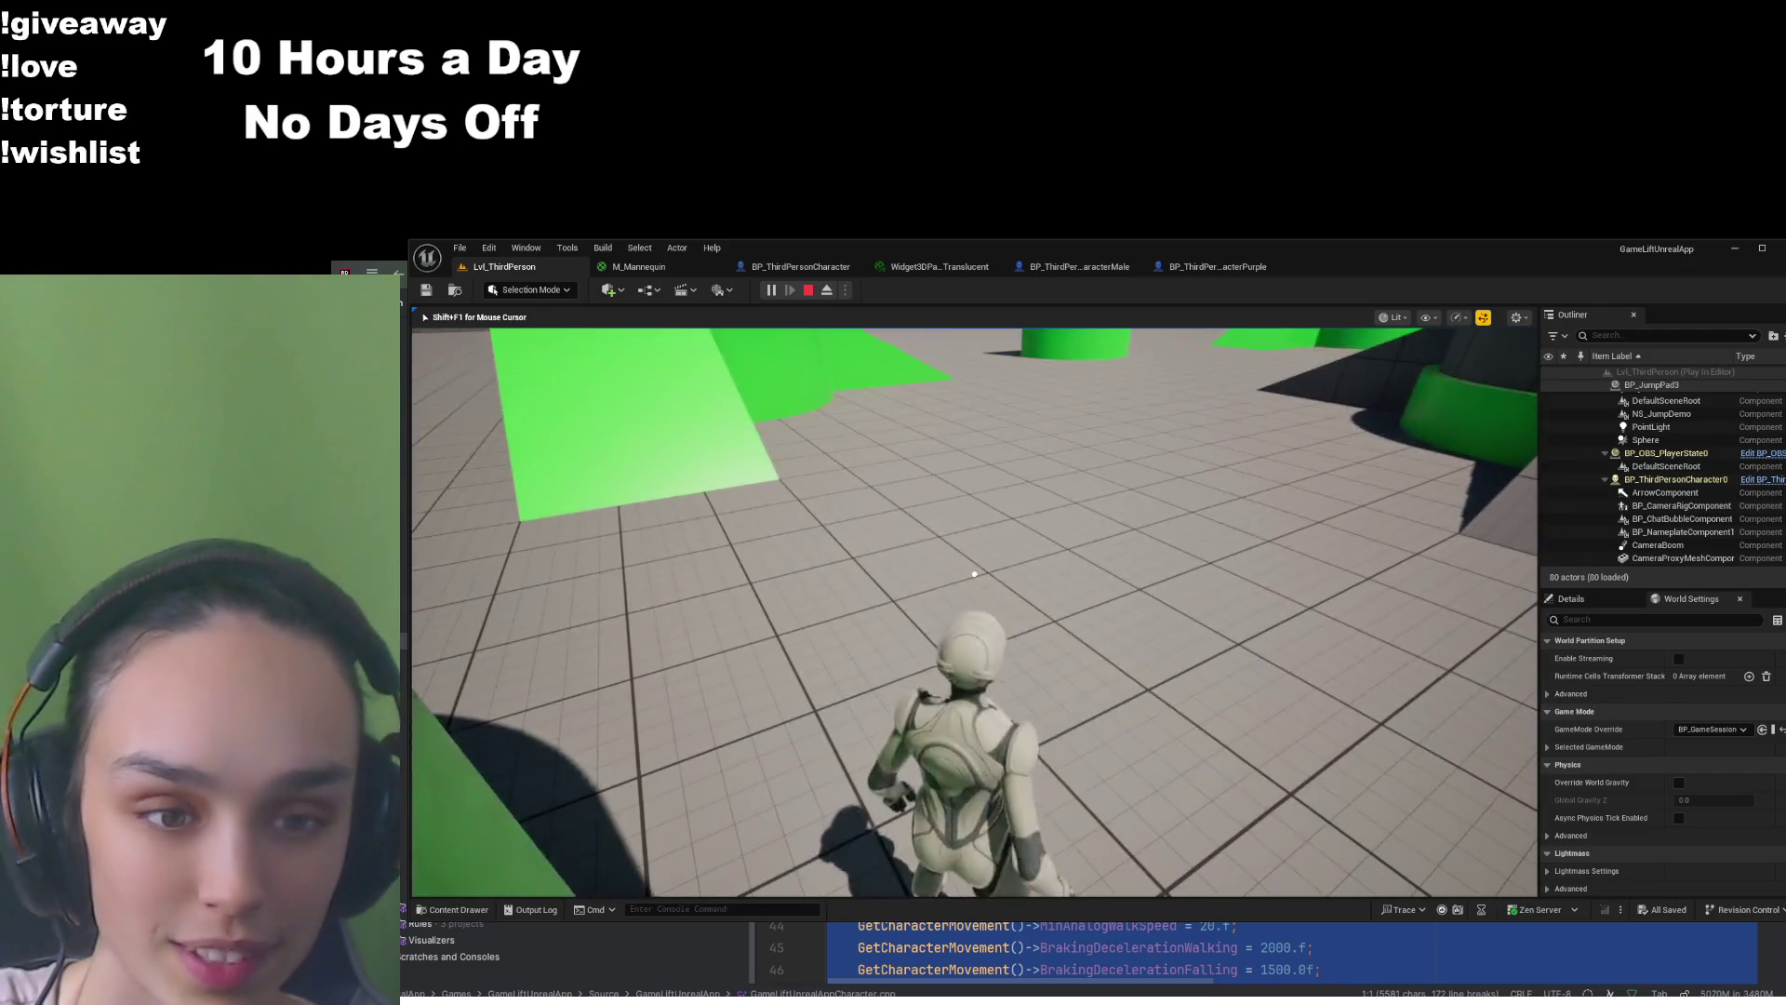
{"action": "key", "text": "w"}
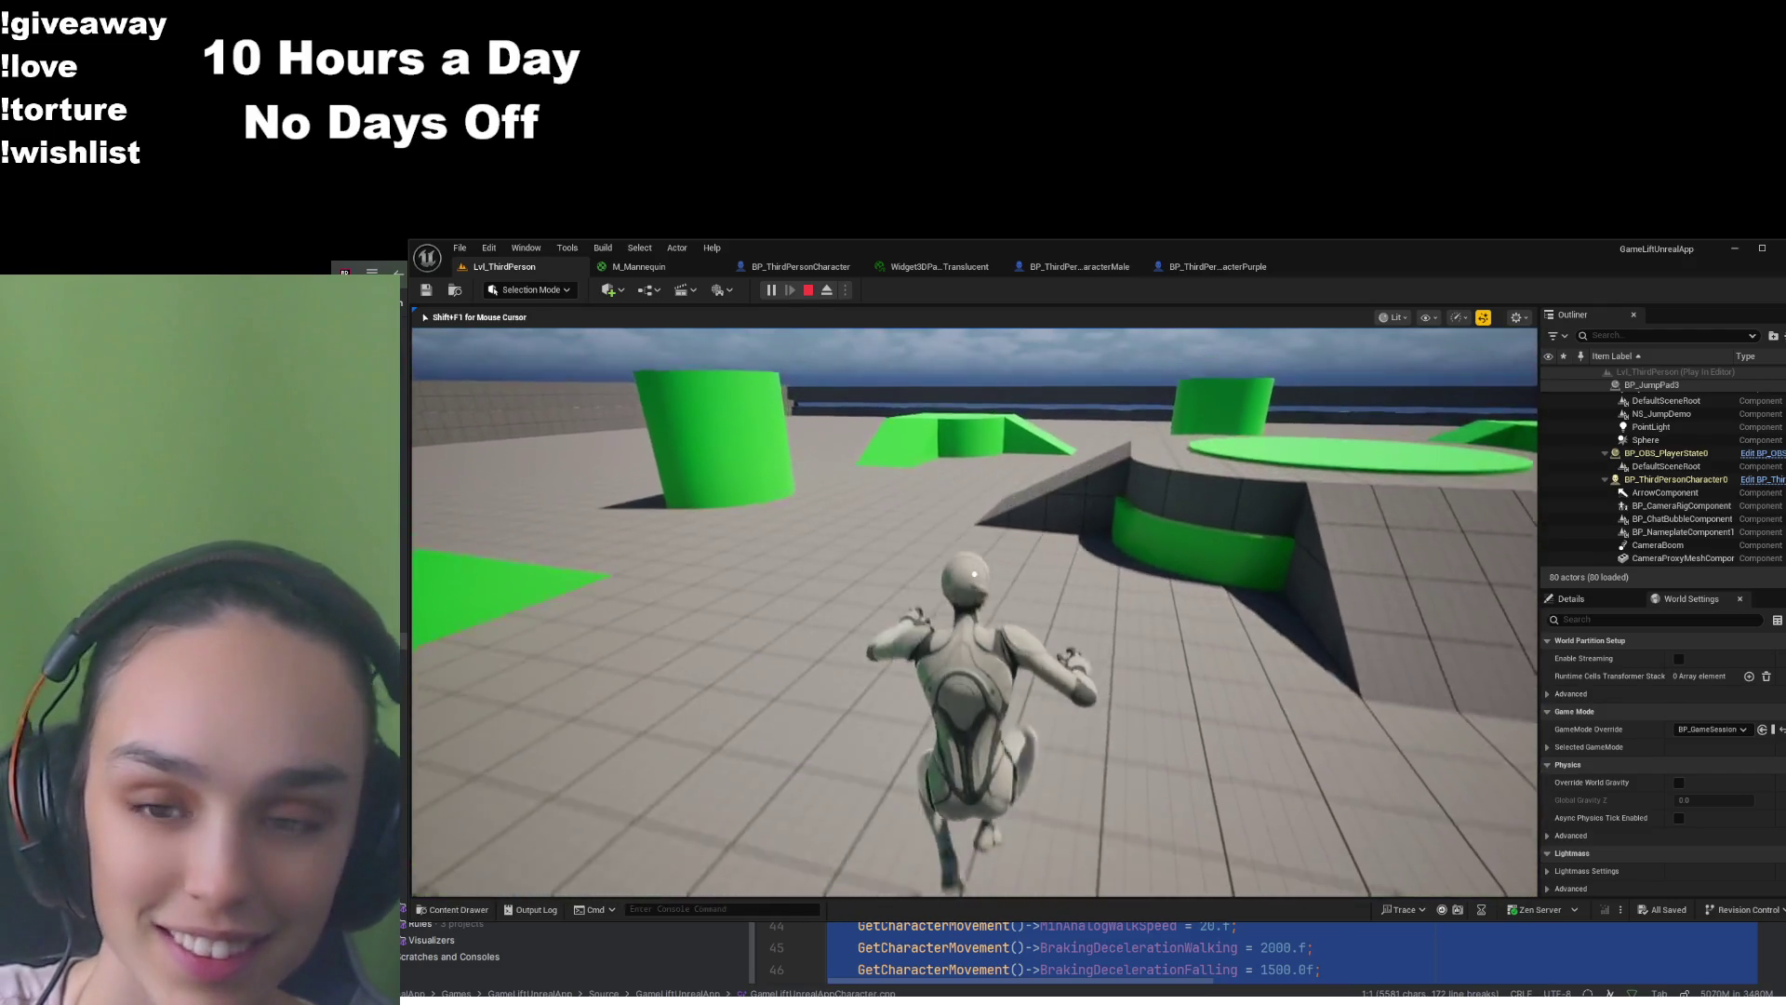
{"action": "key", "text": "w"}
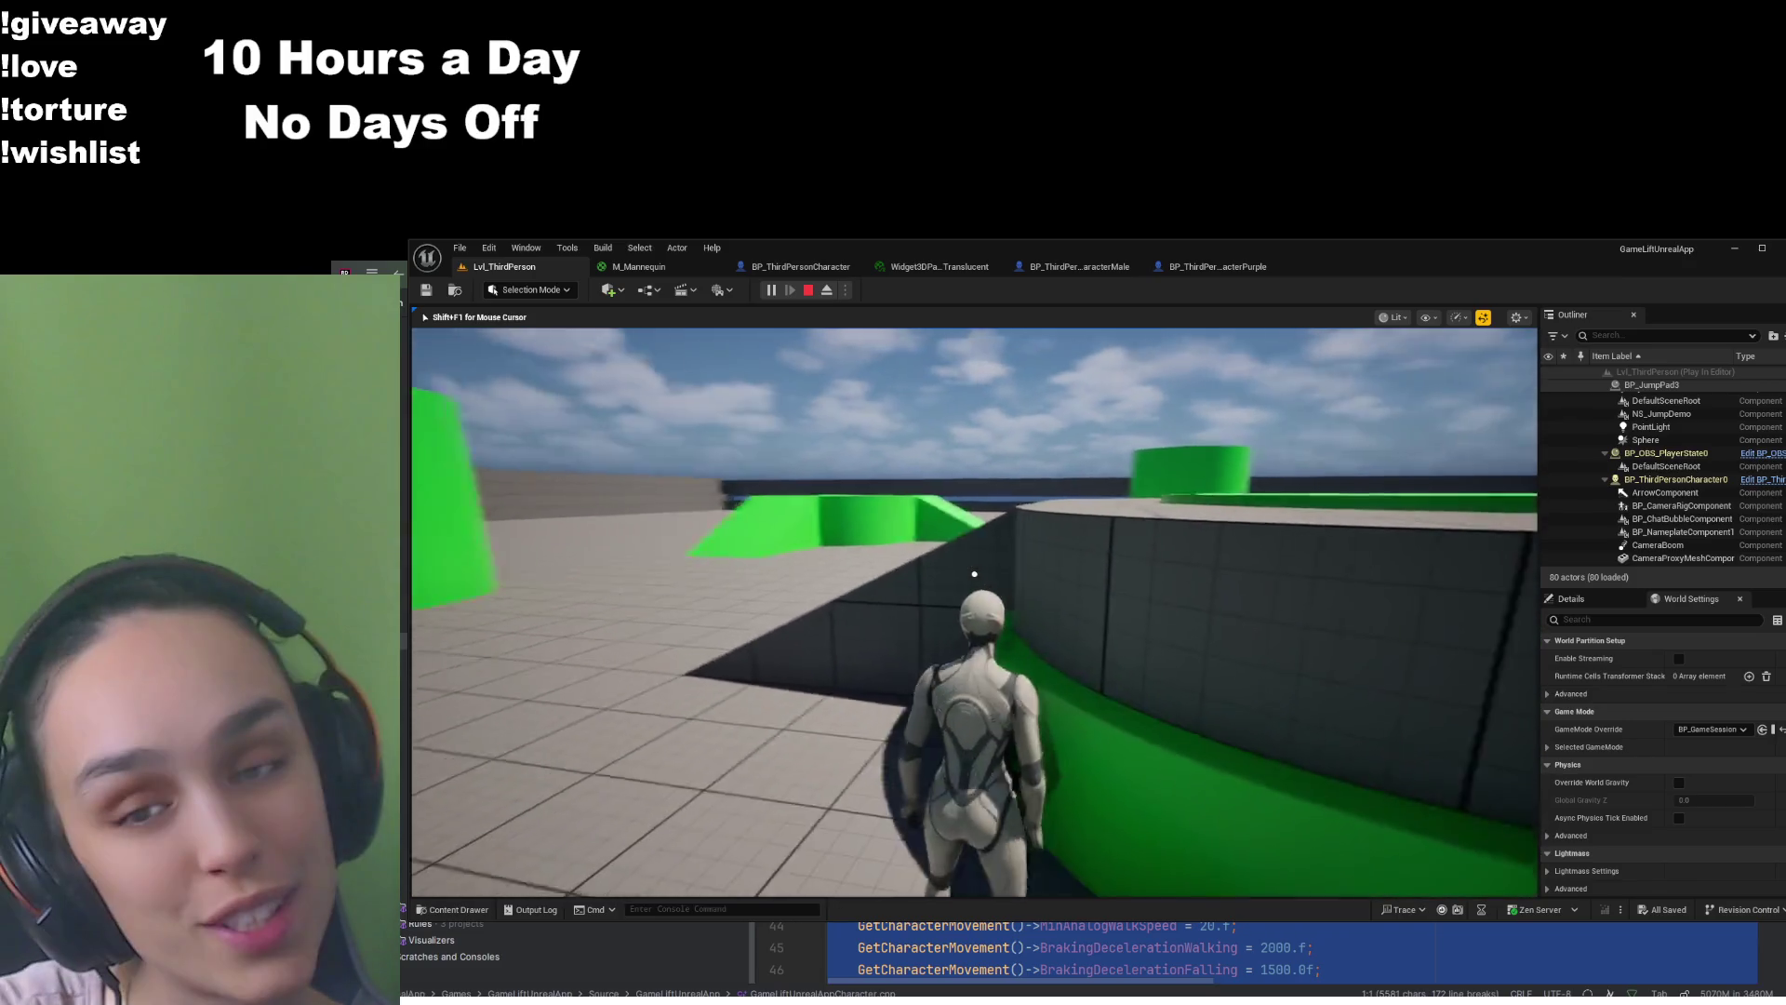
{"action": "key", "text": "w"}
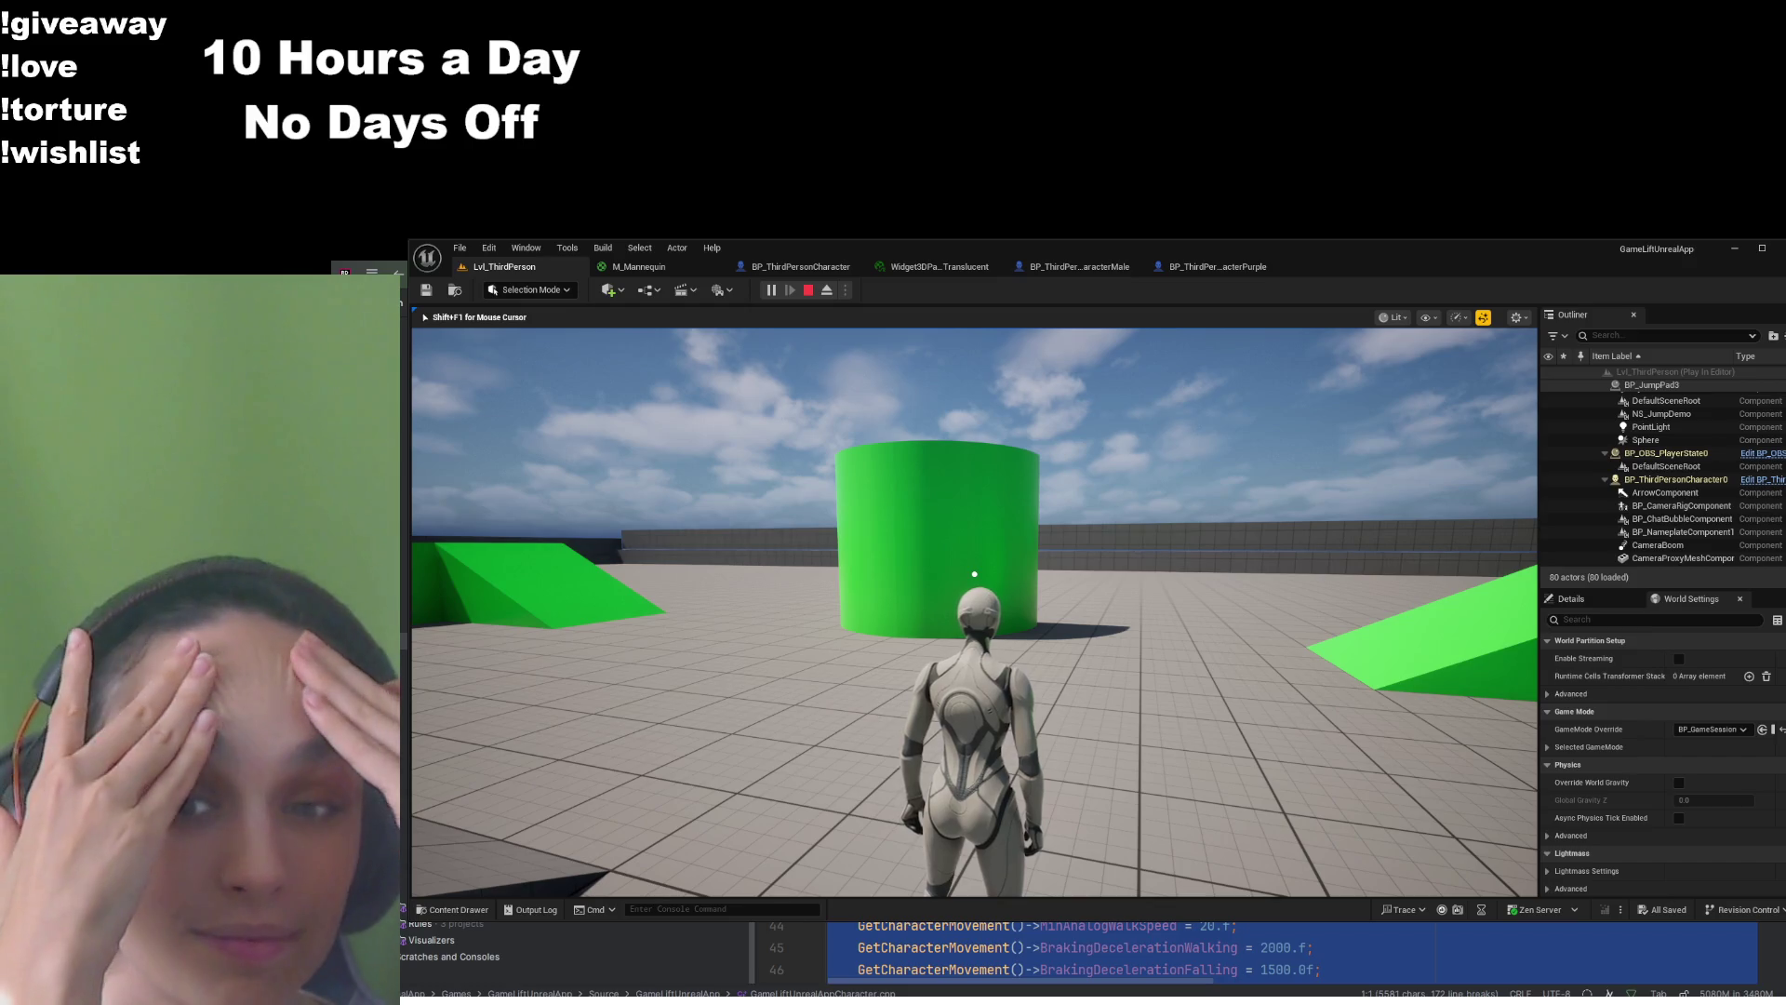
{"action": "key", "text": "w"}
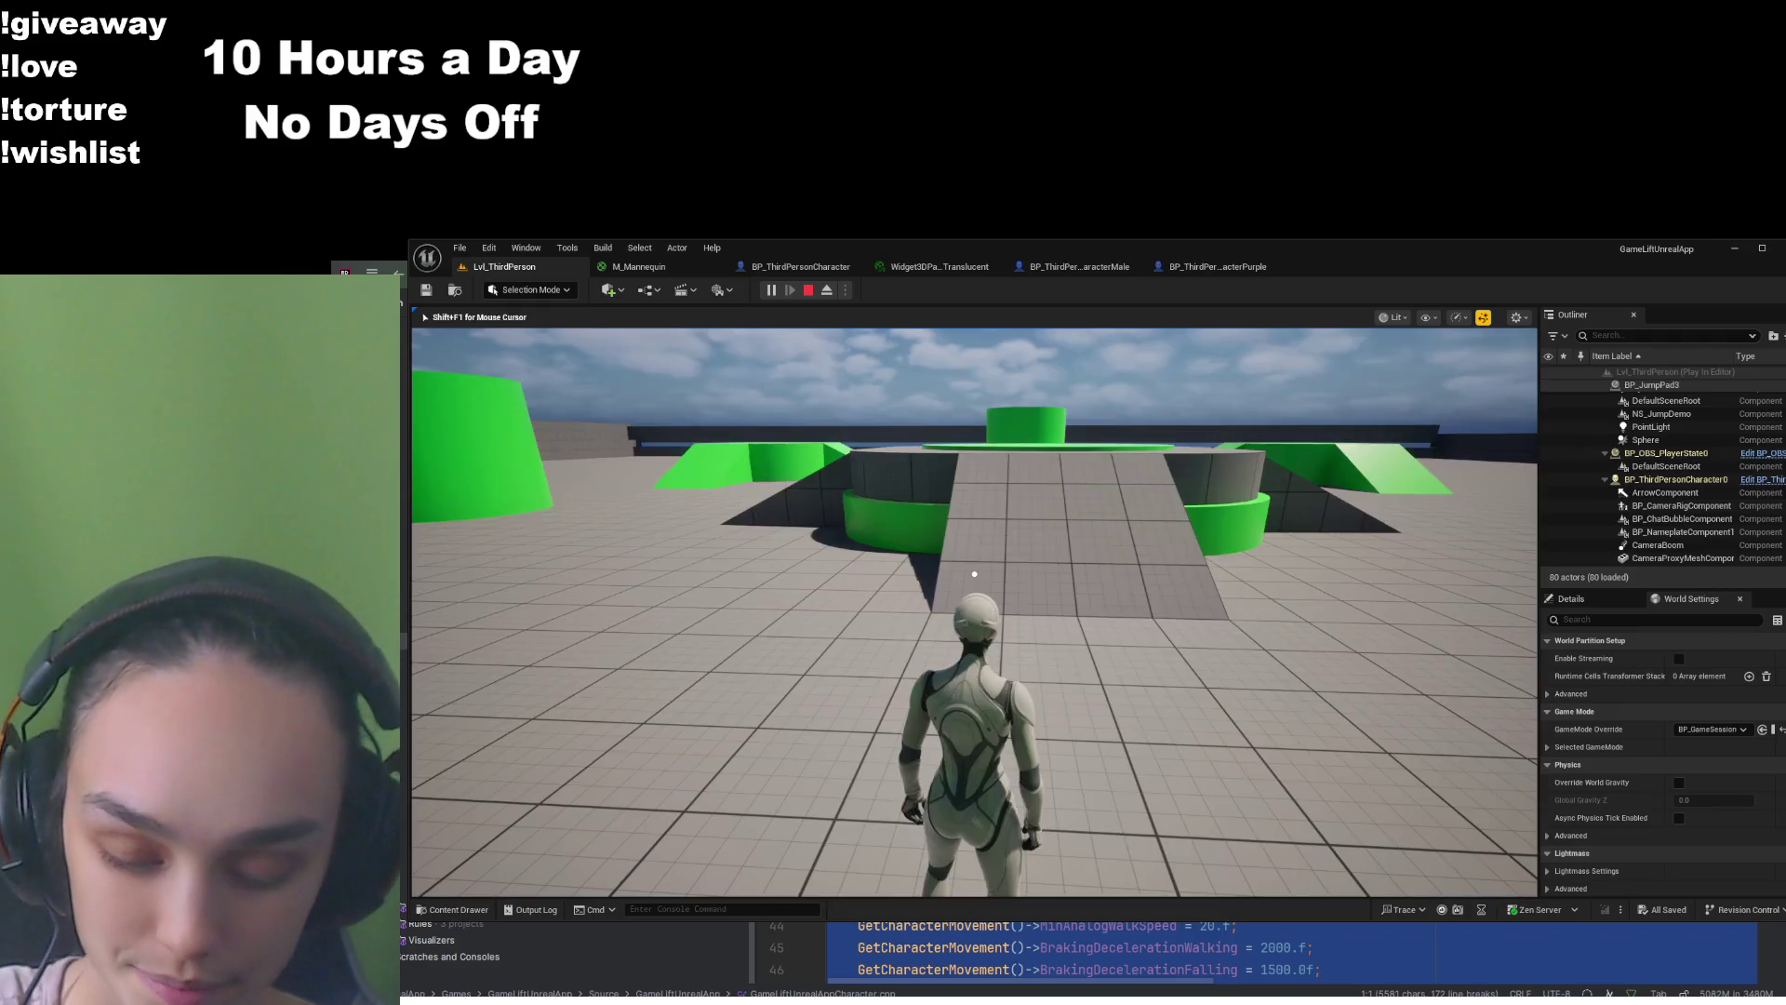
Post 'yo' in the in-game chat, close the chat and keep running
{"action": "type", "text": "yo"}
{"action": "key", "text": "Return"}
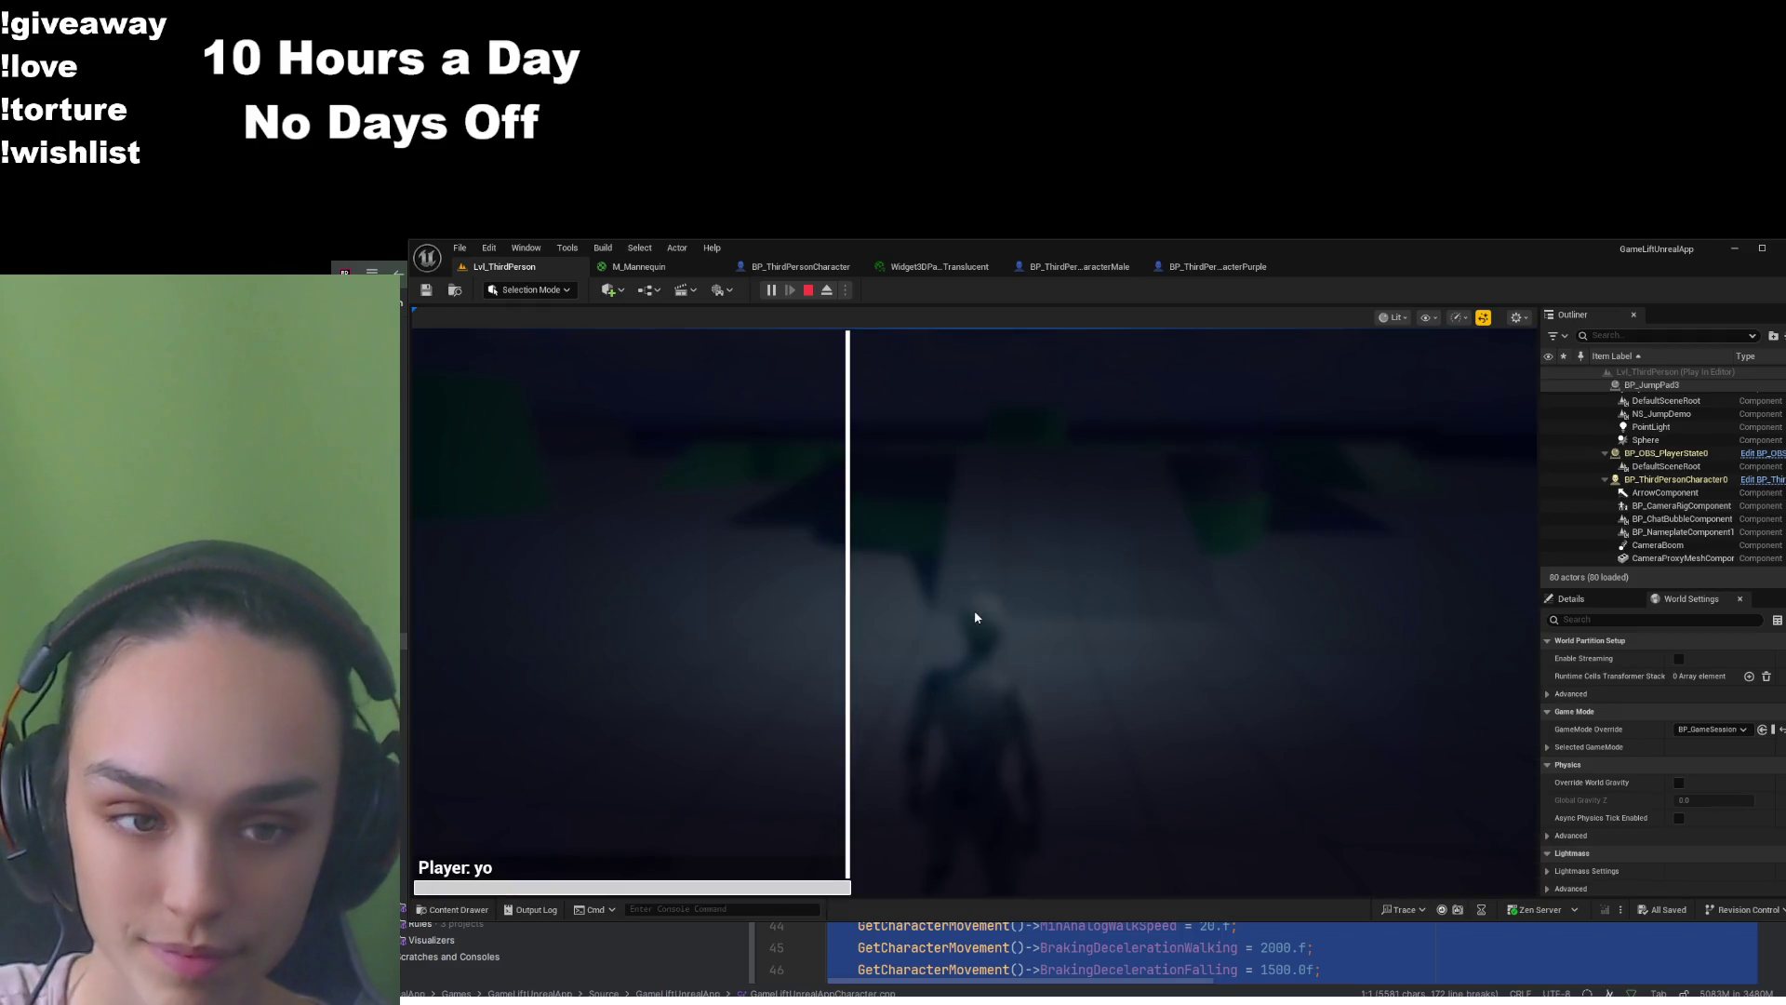
{"action": "left_click", "coordinate": [813, 522]}
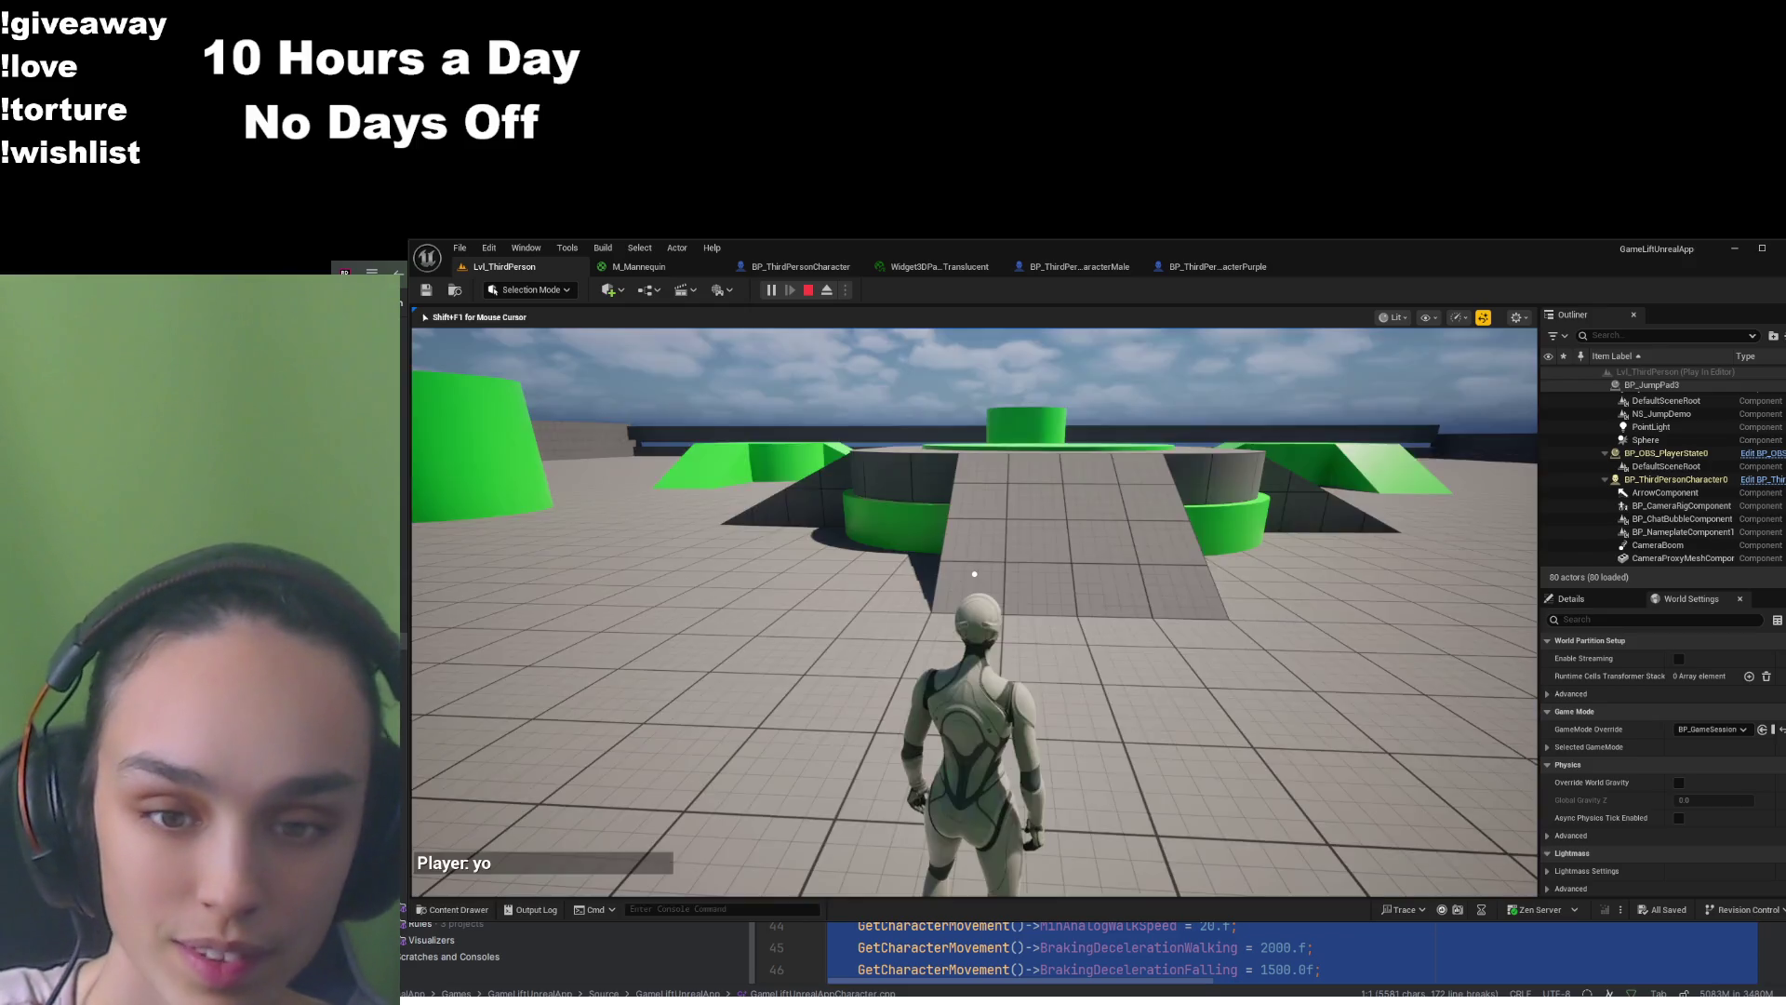
{"action": "key", "text": "w"}
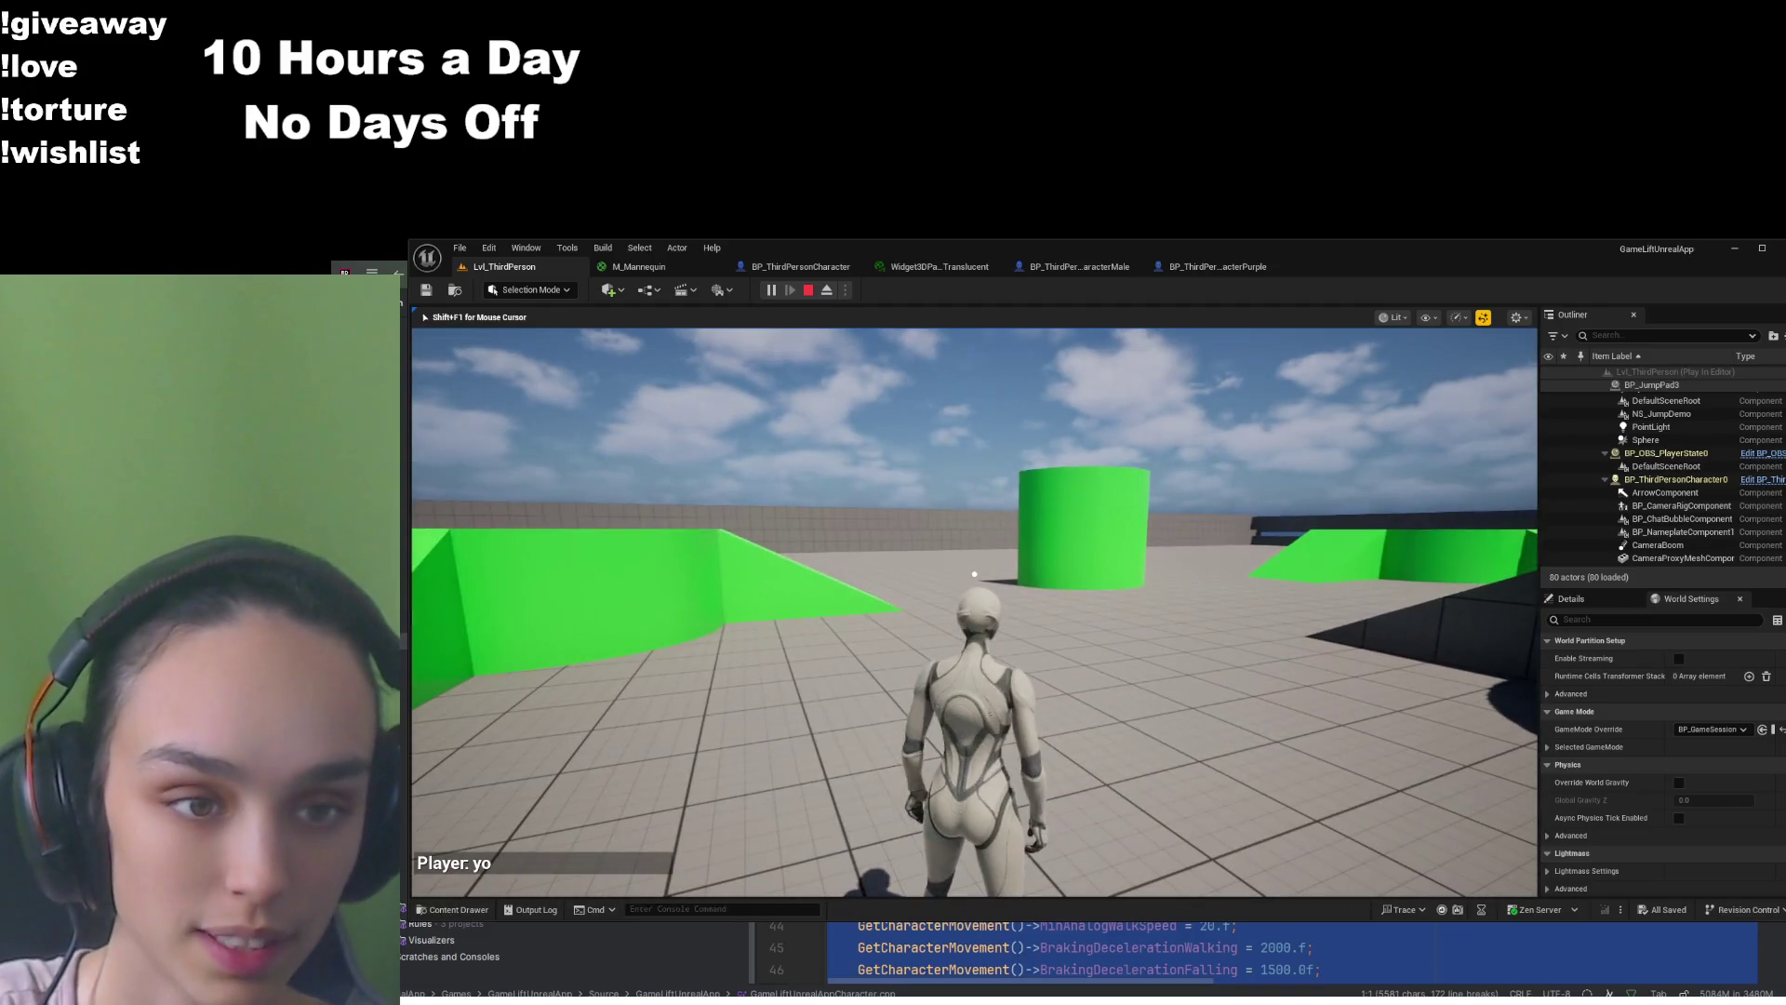
Stop the play session and return to the BP_ThirdPersonCharacter blueprint
{"action": "key", "text": "Escape"}
{"action": "left_click", "coordinate": [974, 655]}
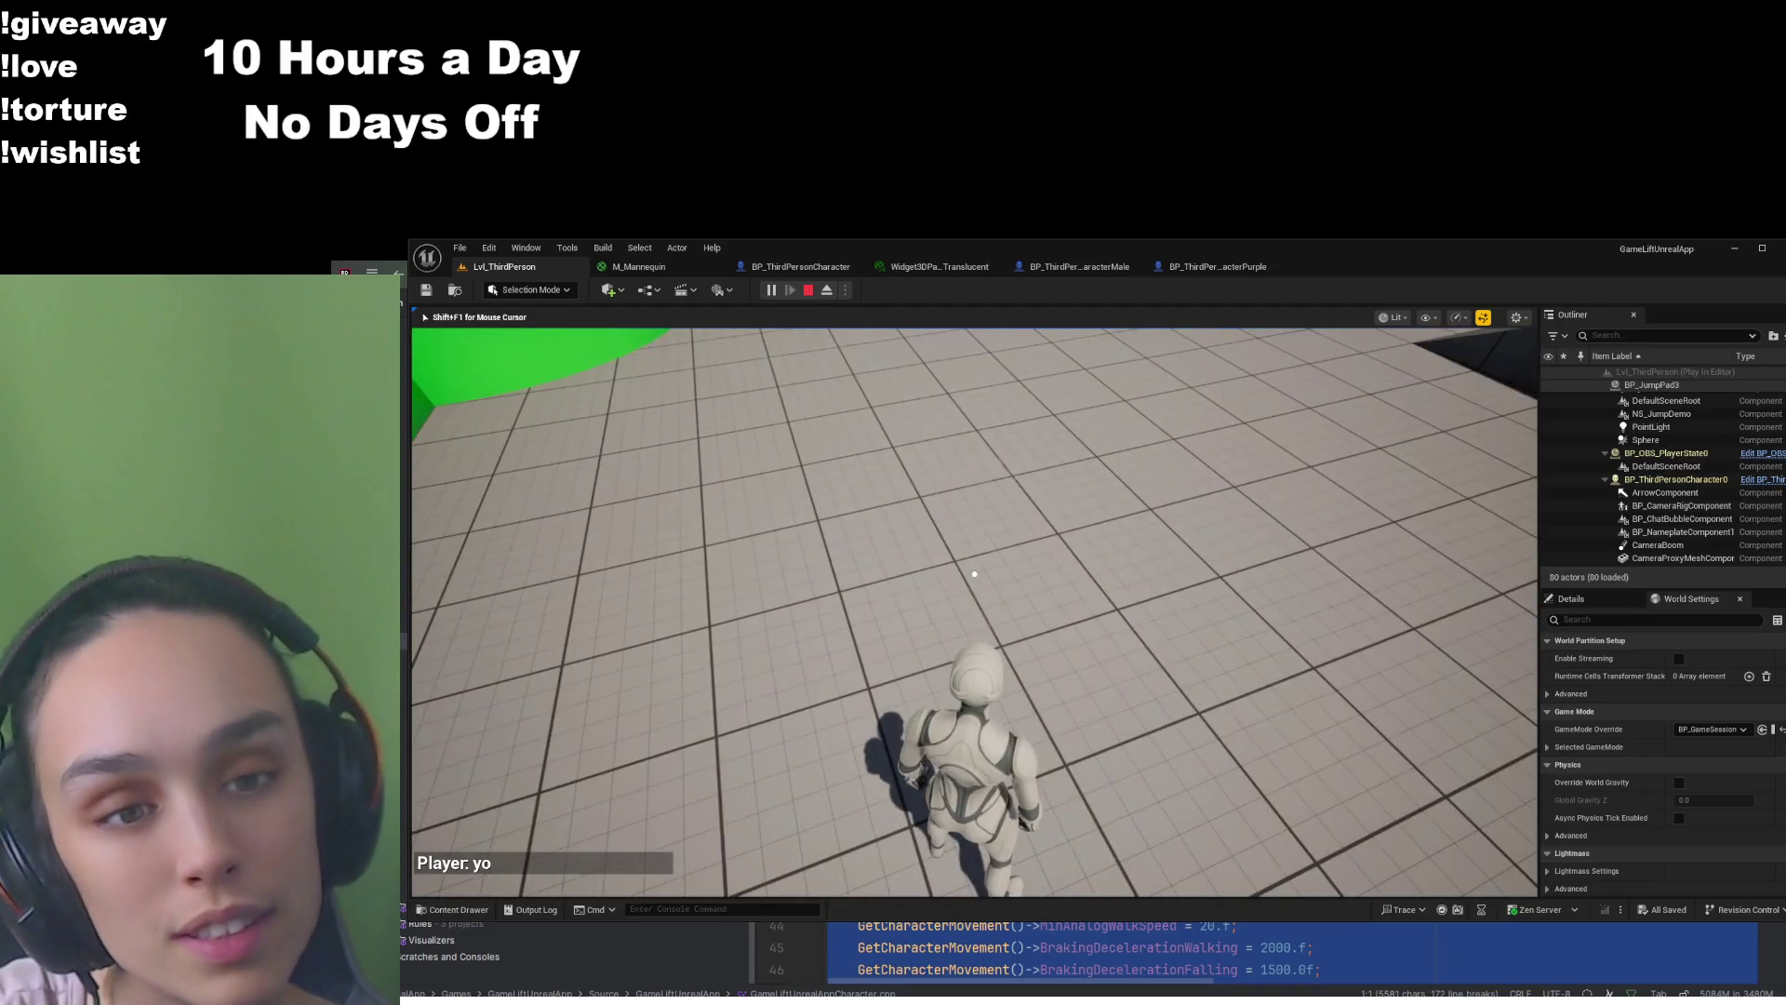
{"action": "key", "text": "Escape"}
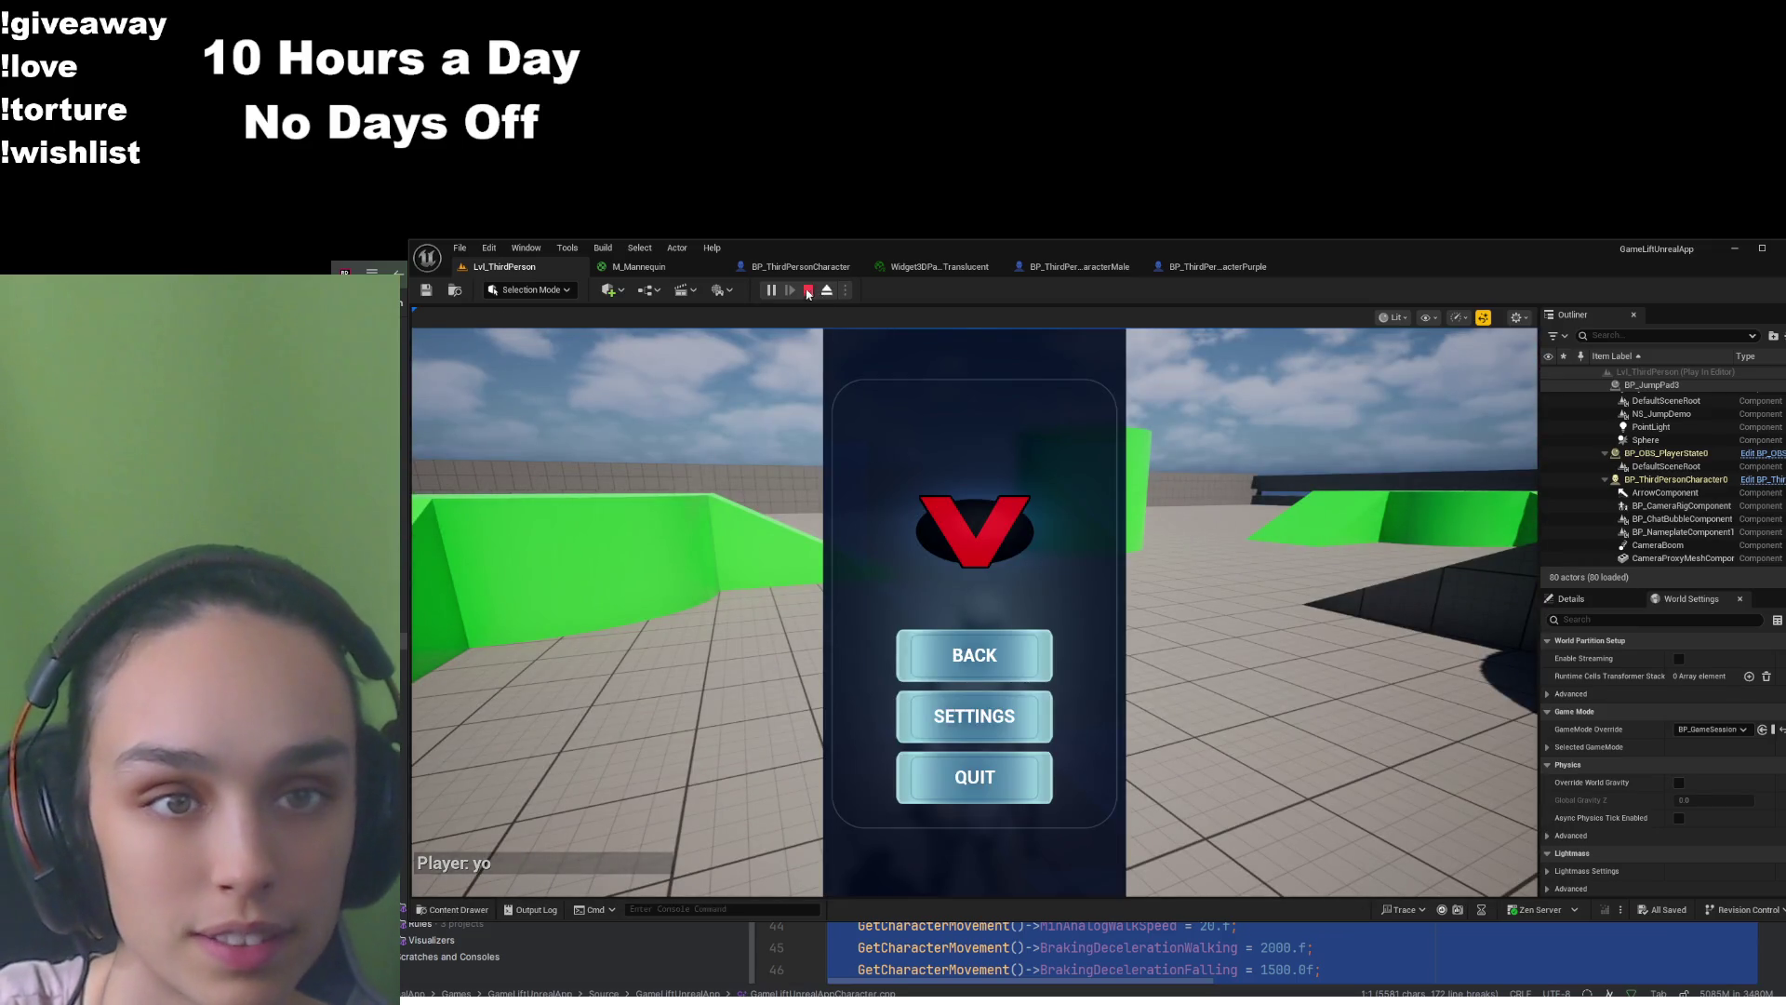
{"action": "left_click", "coordinate": [809, 289]}
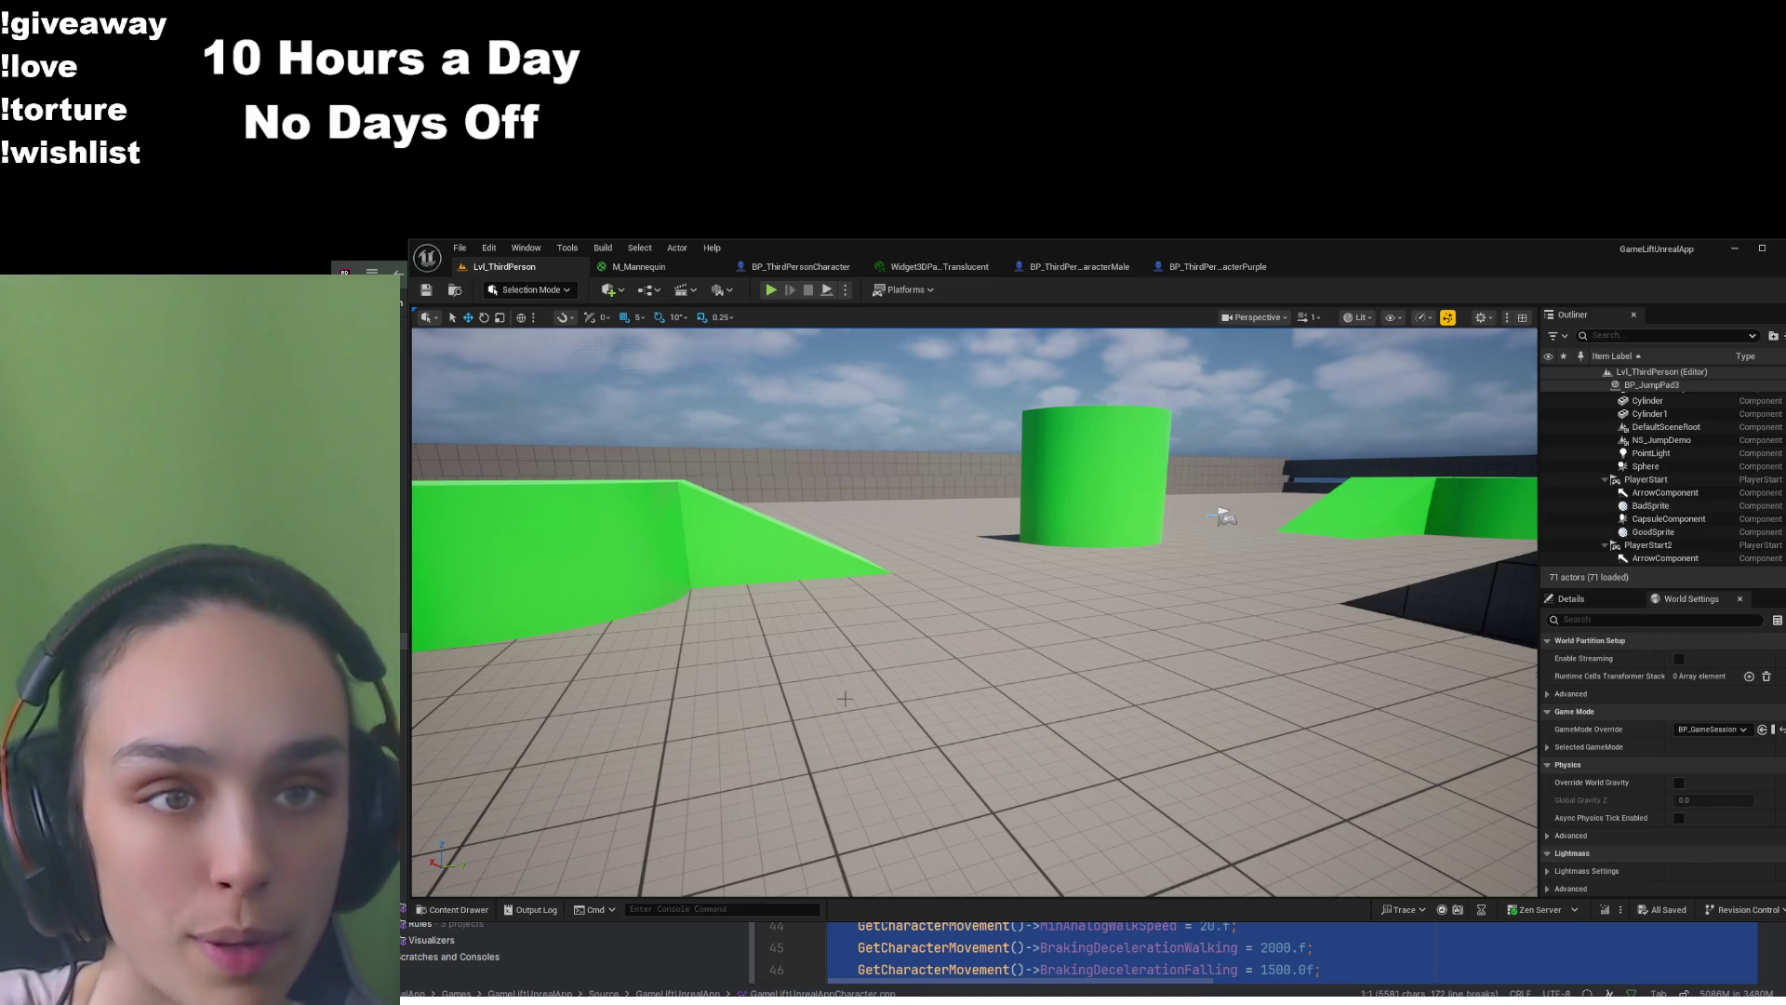
{"action": "left_click", "coordinate": [800, 267]}
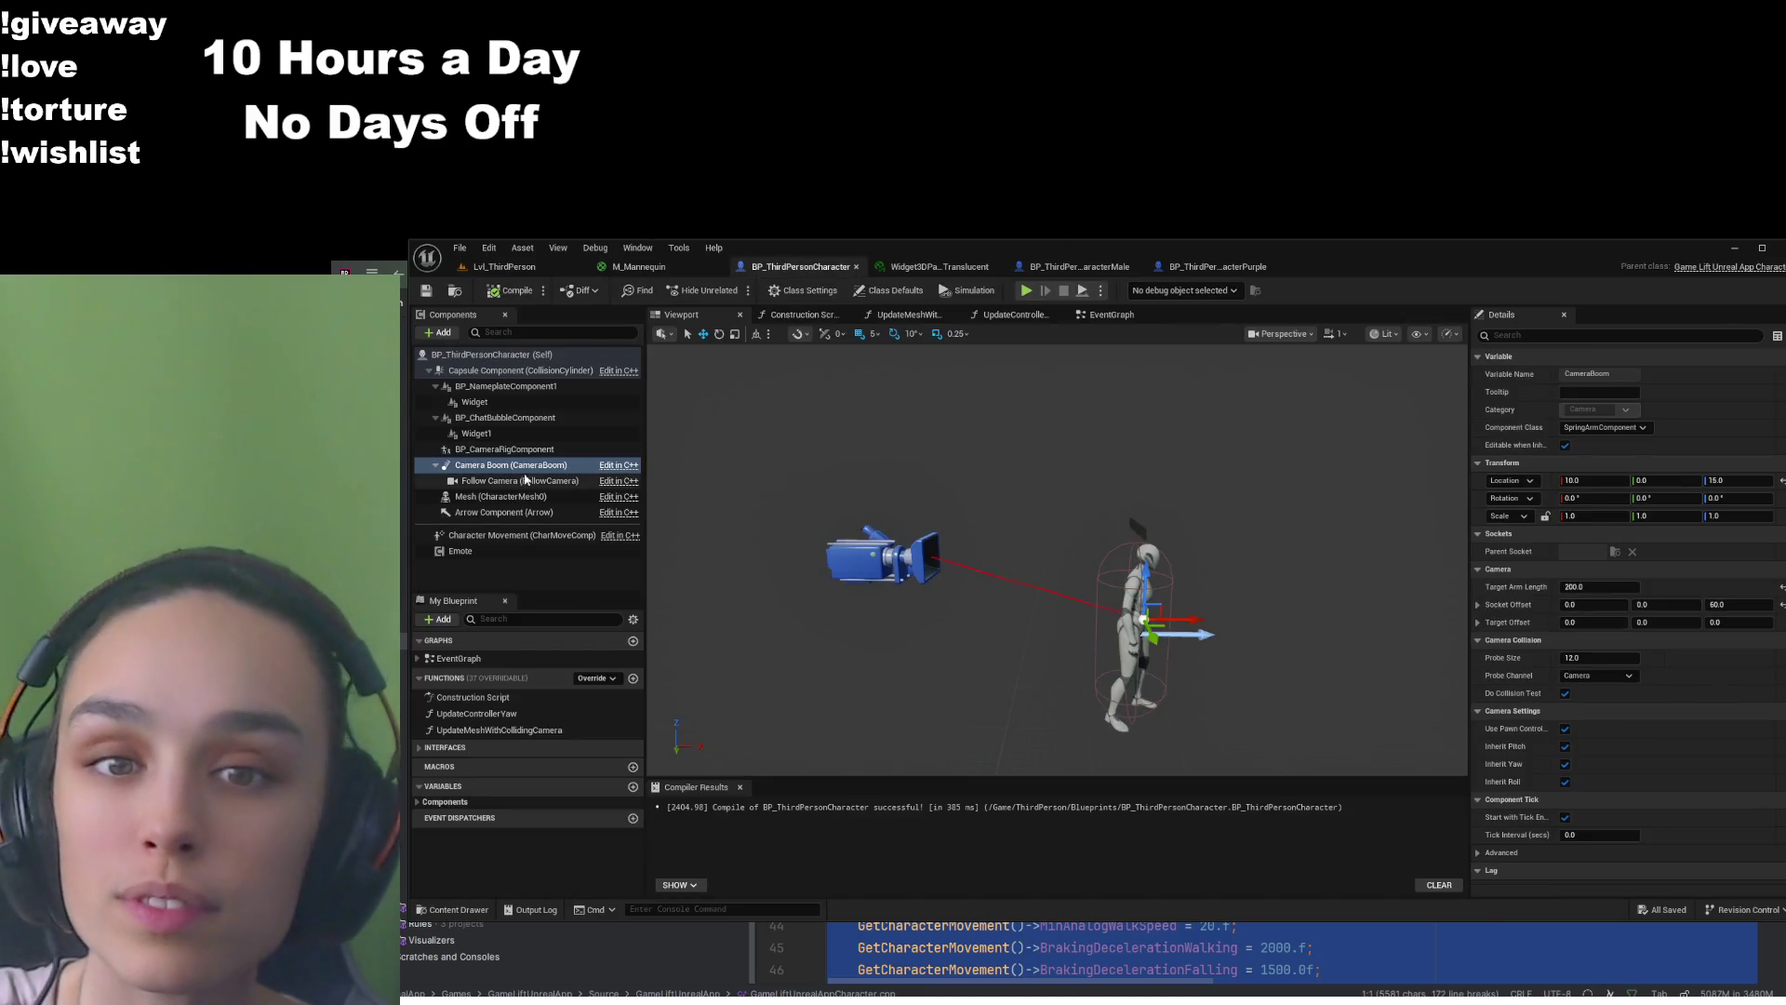
Locate BP_ChatBubbleComponent Widget1's Widget3DPassThrough_Translucent material in Engine/EngineMaterials
{"action": "left_click", "coordinate": [525, 434]}
{"action": "left_click", "coordinate": [526, 421]}
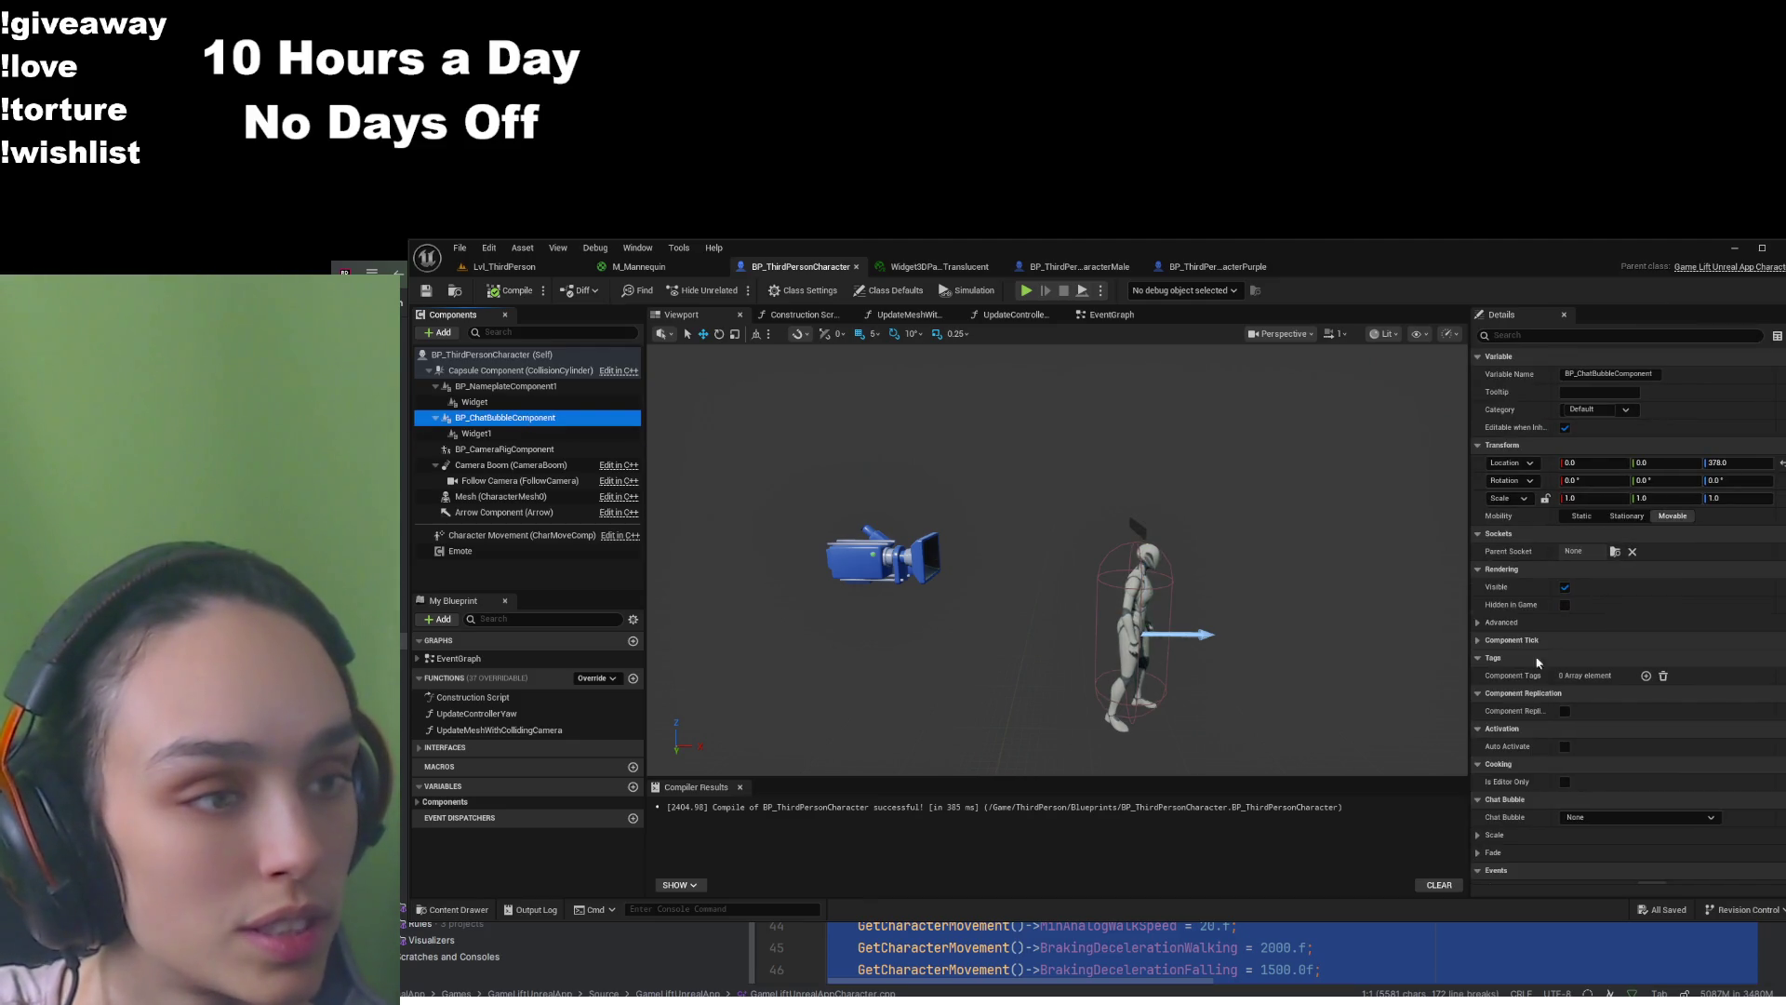
{"action": "scroll", "coordinate": [1534, 655], "scroll_direction": "down", "scroll_amount": 4}
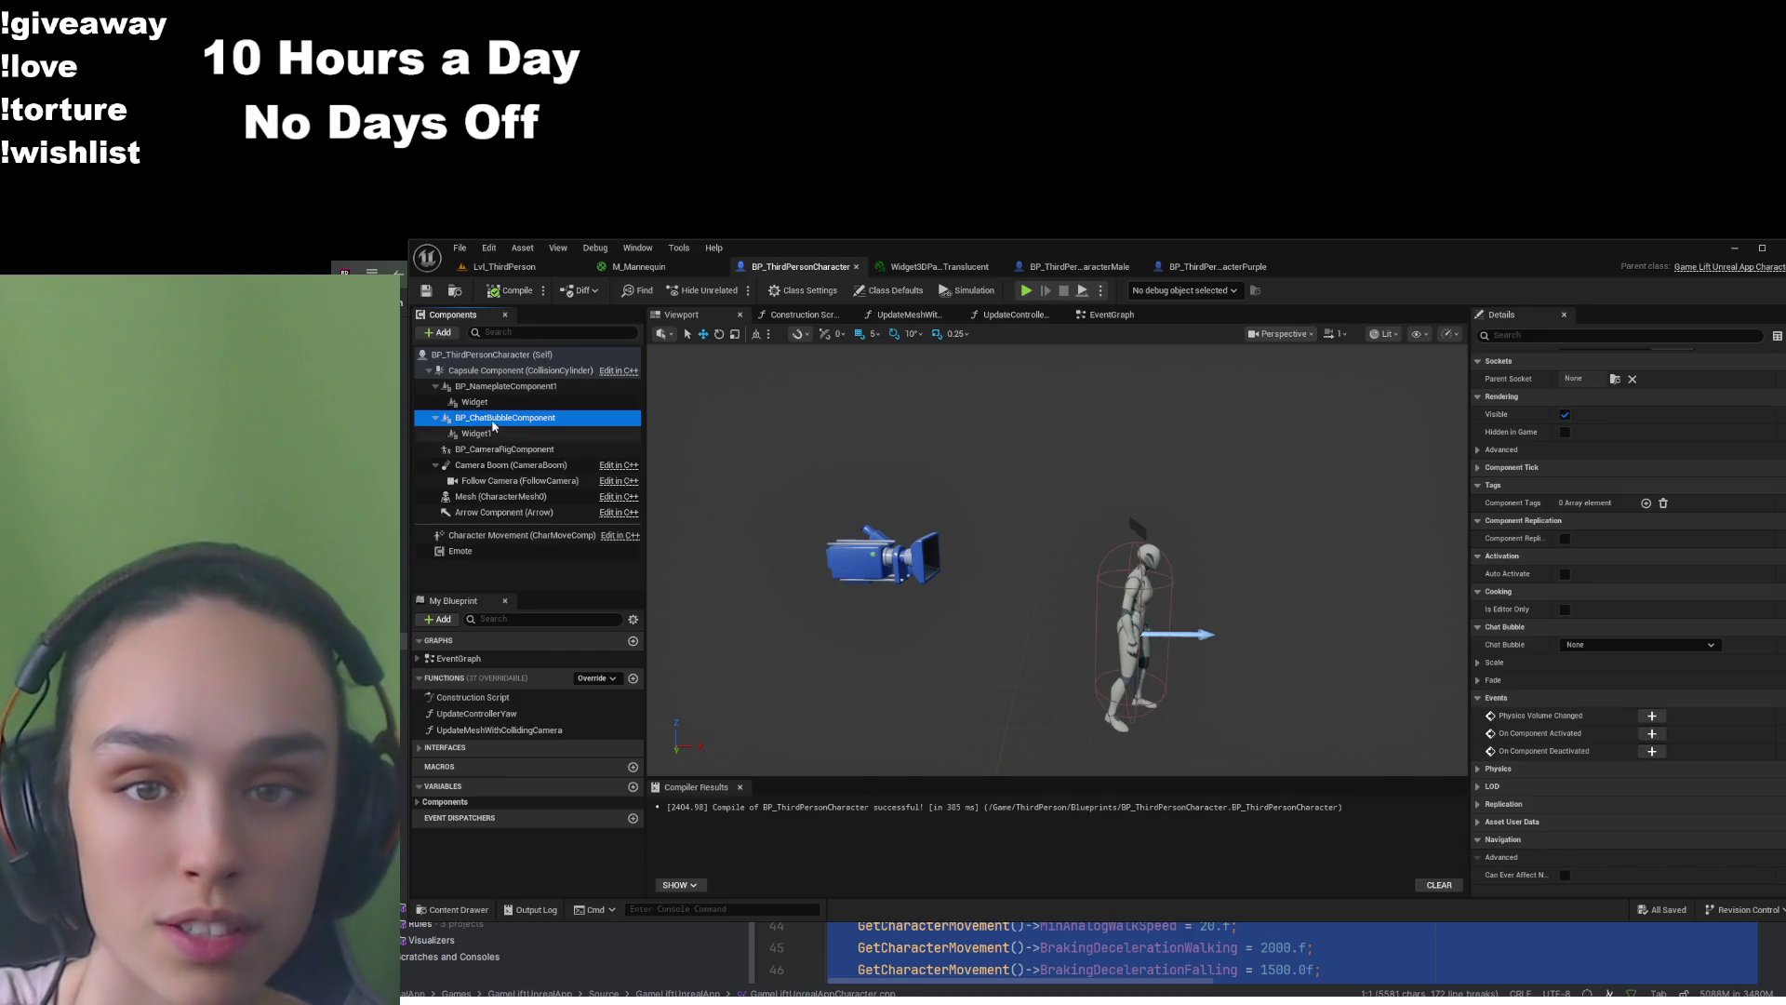
{"action": "scroll", "coordinate": [1582, 560], "scroll_direction": "up", "scroll_amount": 4}
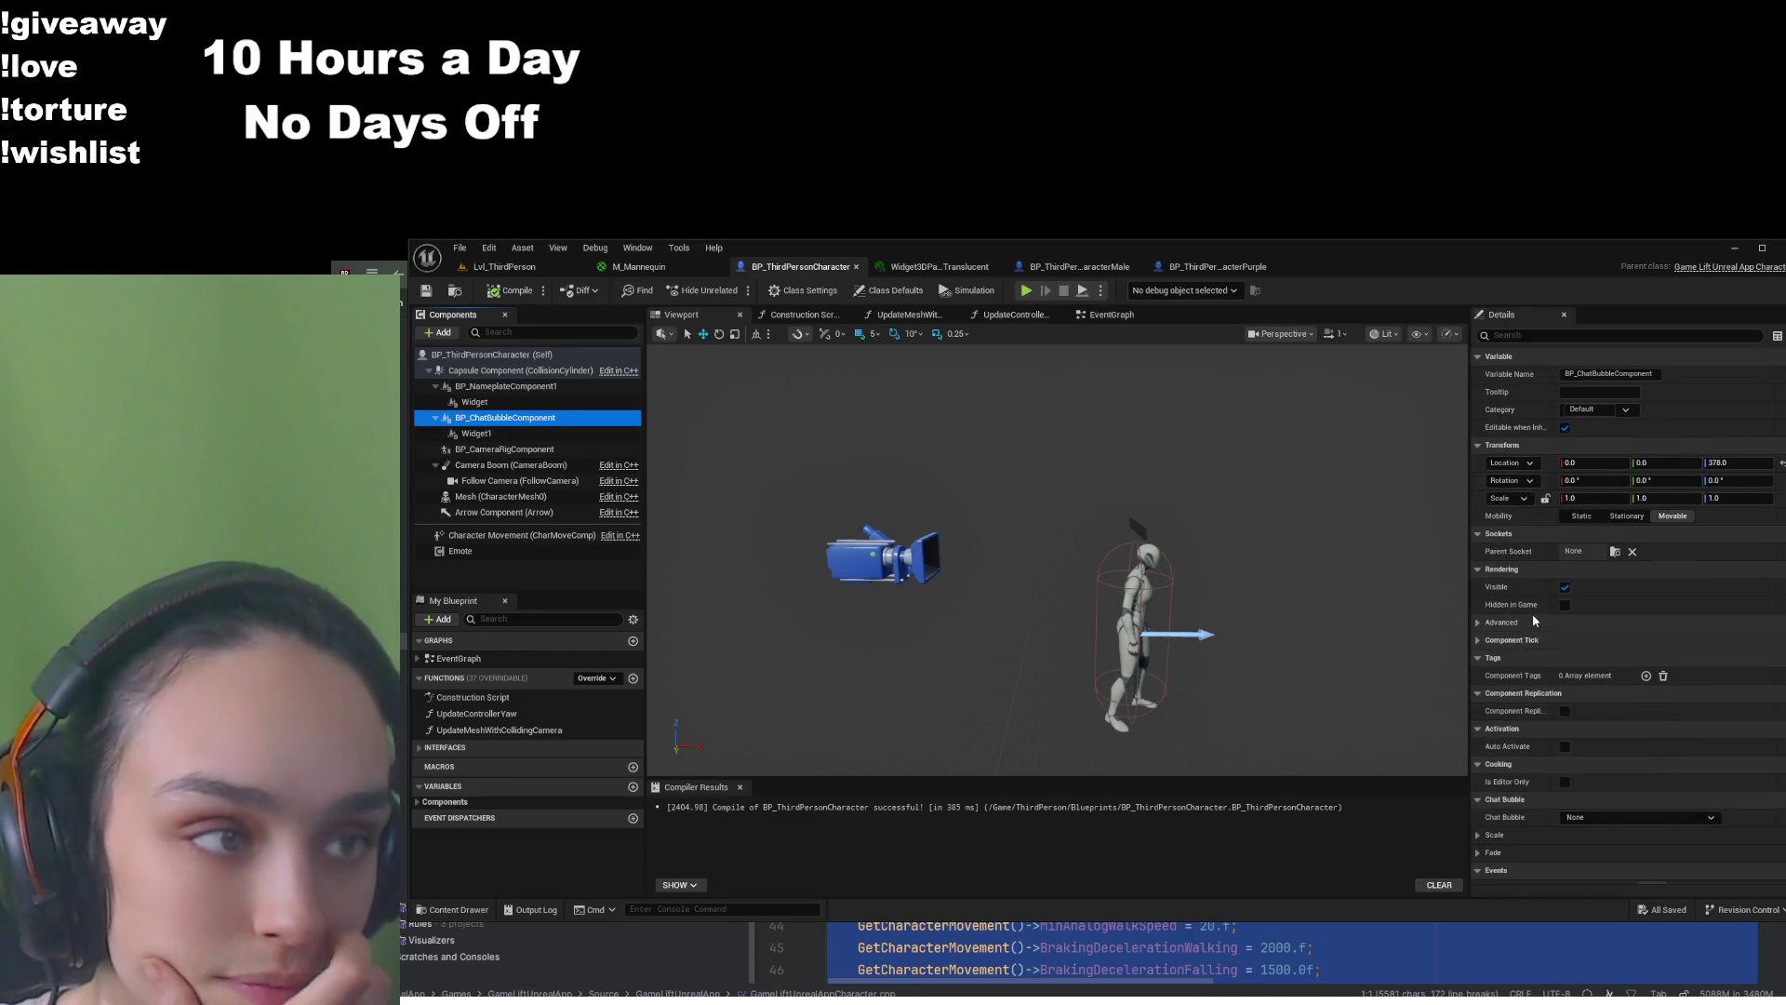
{"action": "scroll", "coordinate": [1532, 622], "scroll_direction": "down", "scroll_amount": 2}
{"action": "left_click", "coordinate": [479, 434]}
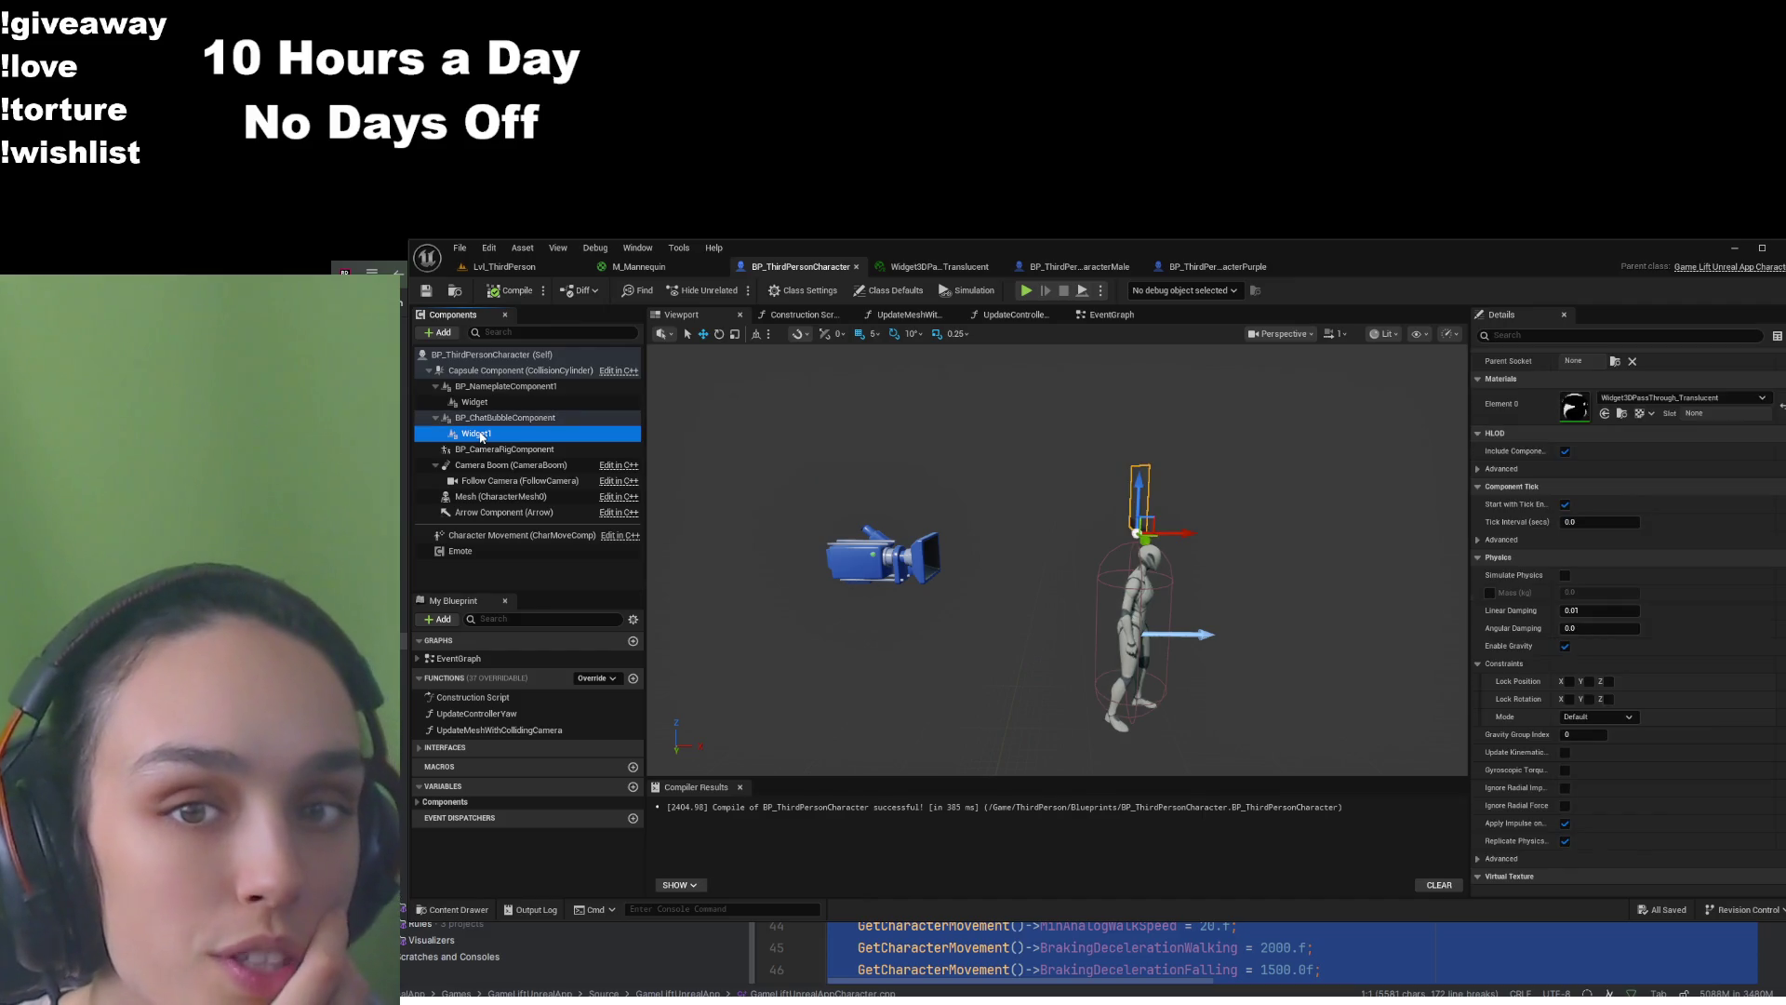
{"action": "scroll", "coordinate": [1637, 525], "scroll_direction": "up", "scroll_amount": 2}
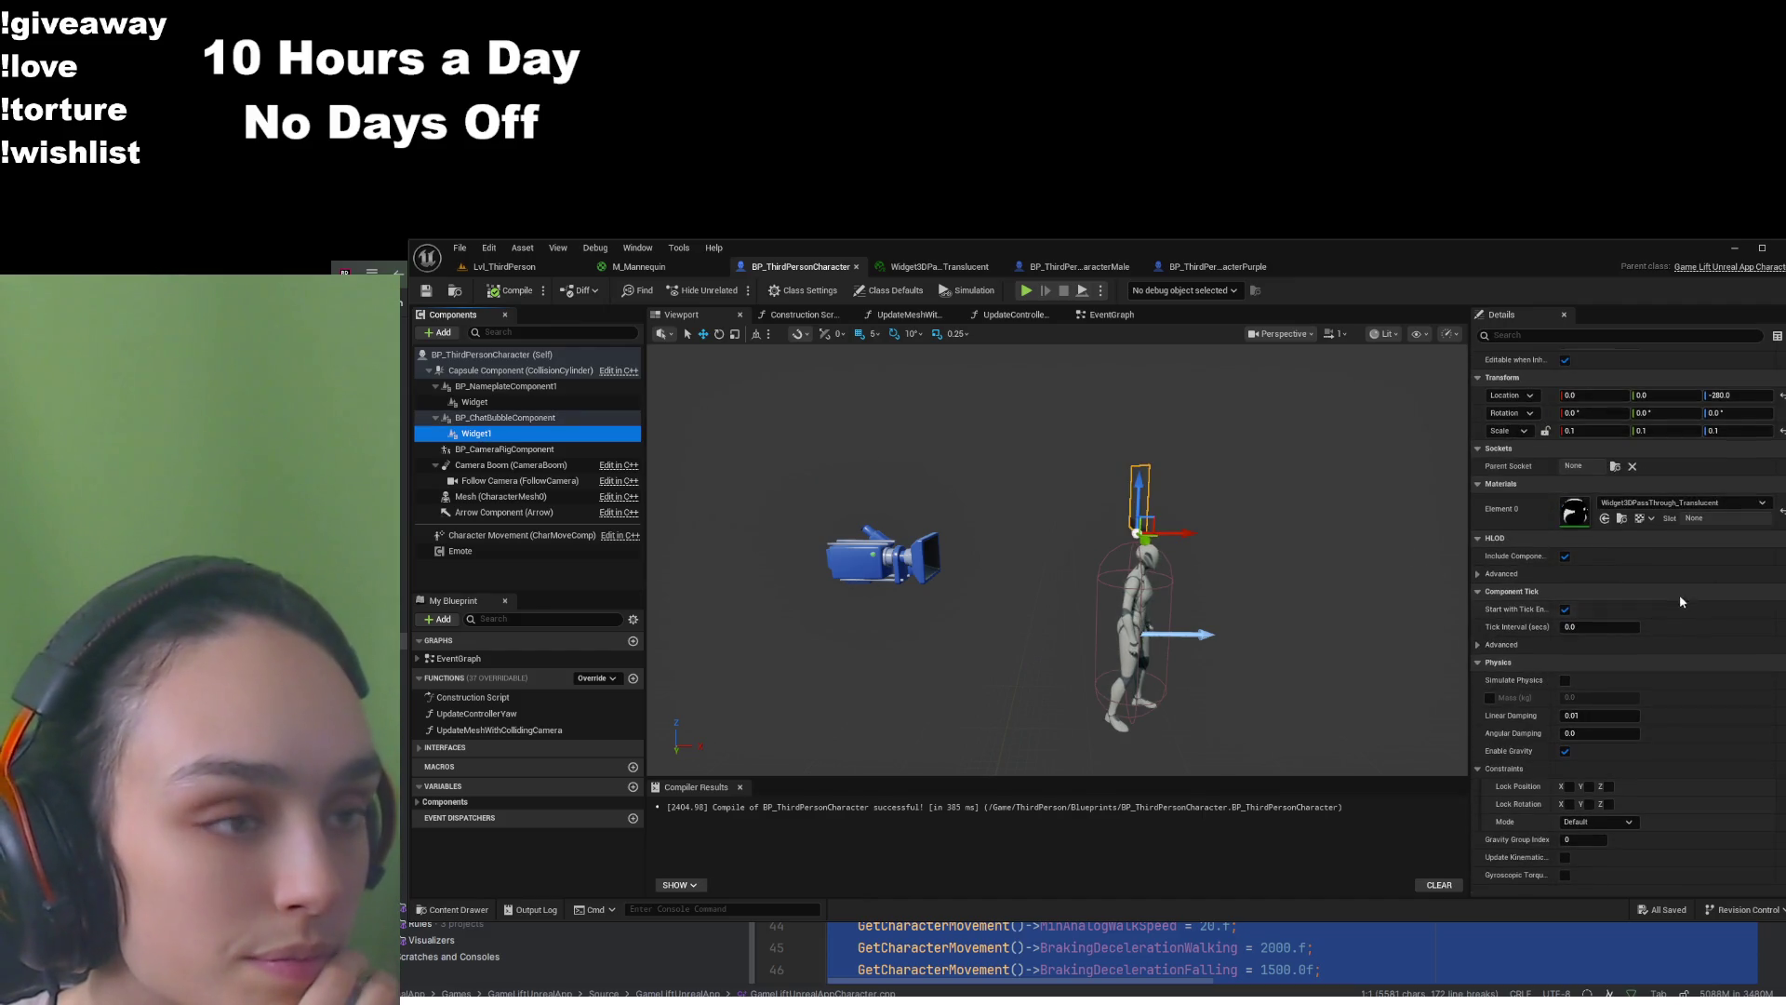
{"action": "left_click", "coordinate": [1621, 518]}
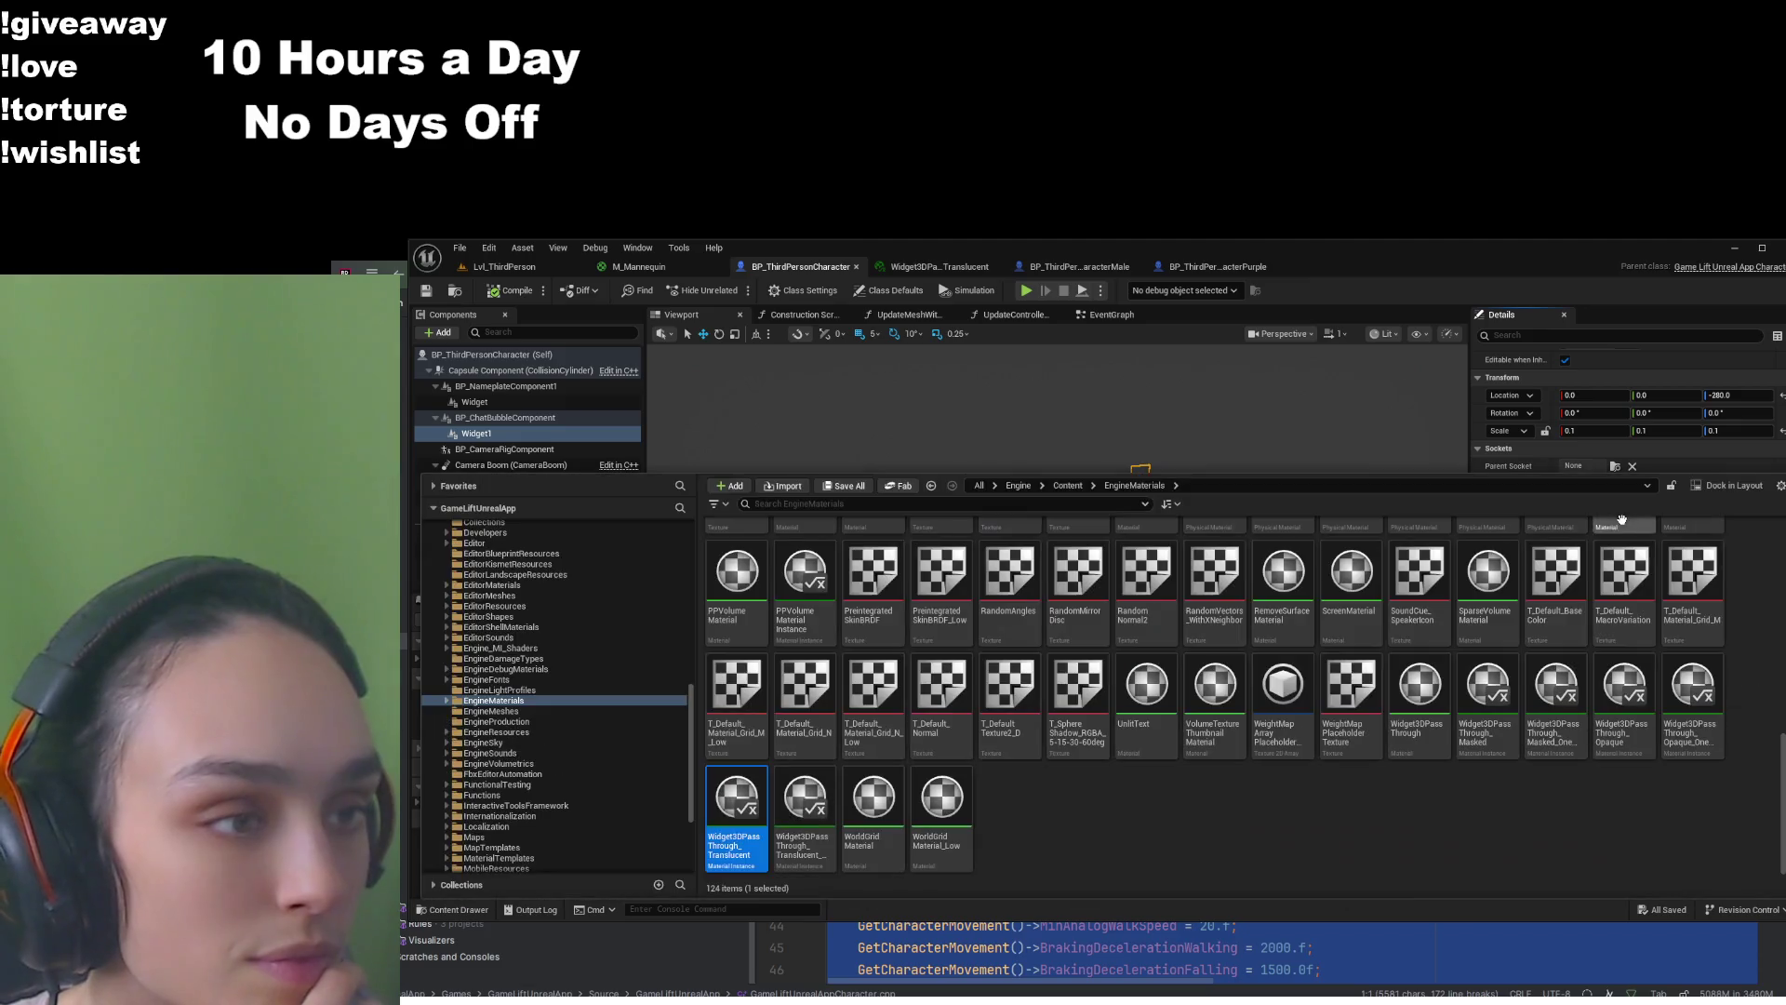
Open the translucent widget material instance, then return to the Lvl_ThirdPerson level to relaunch the game
{"action": "double_click", "coordinate": [756, 800]}
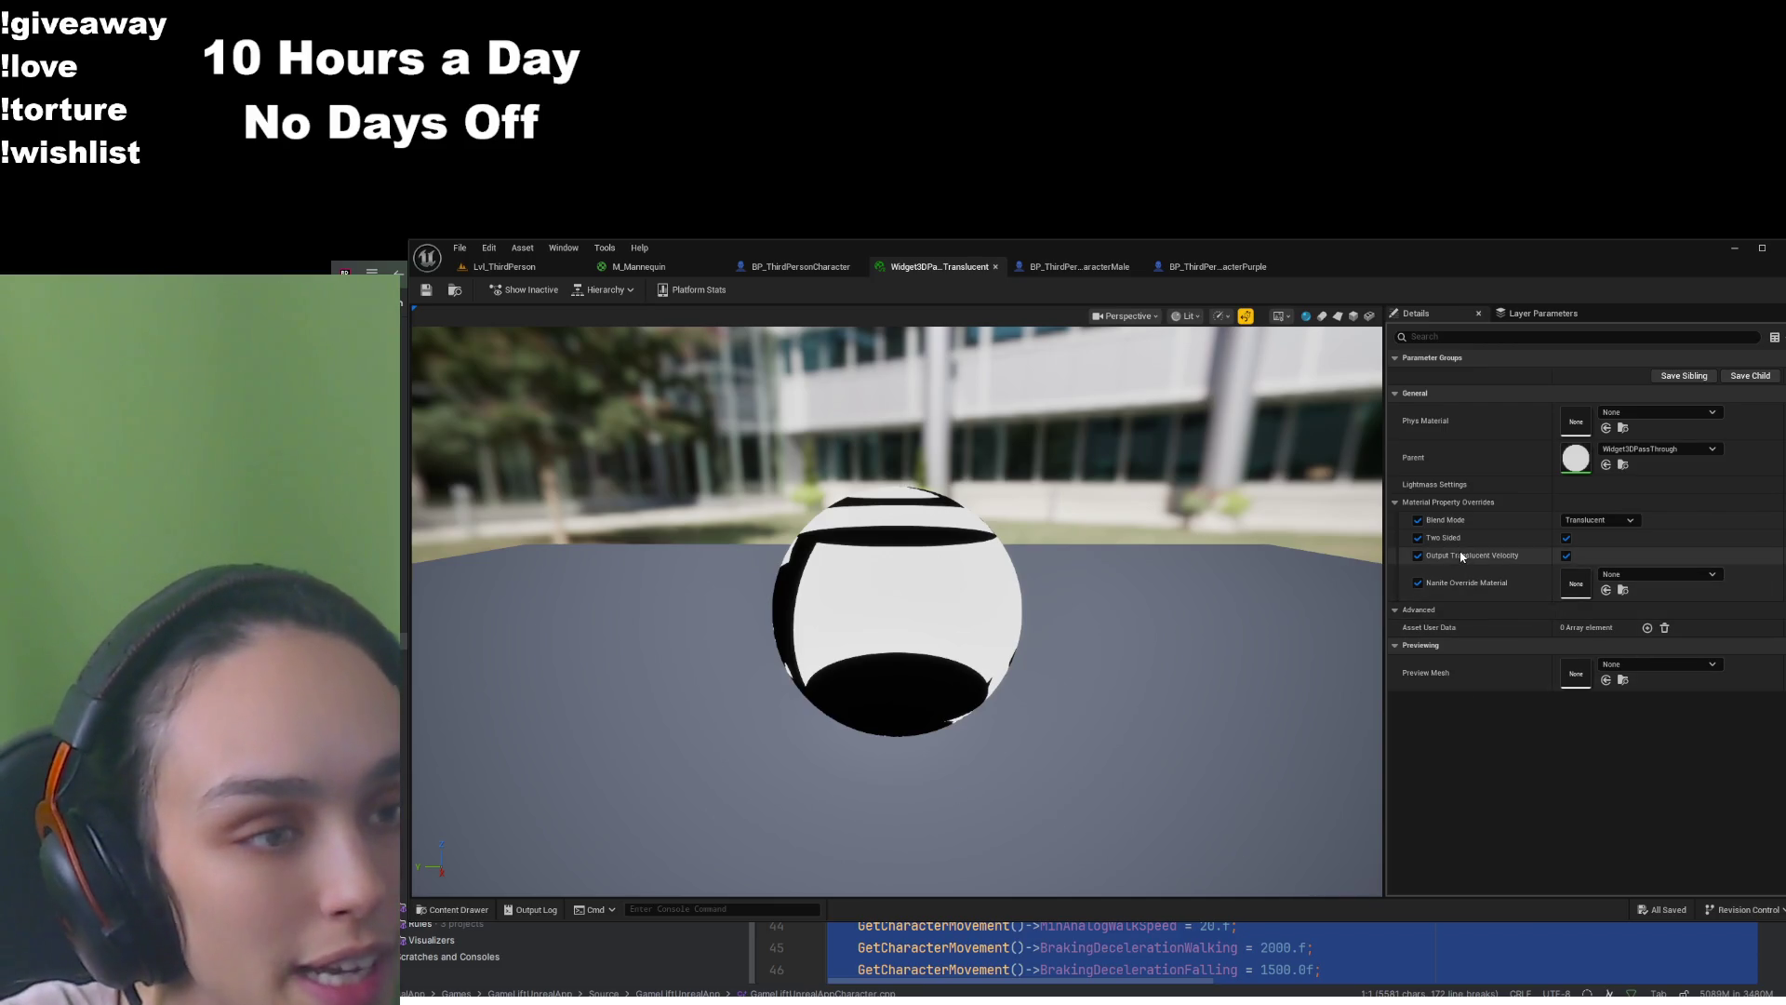
{"action": "left_click", "coordinate": [503, 266]}
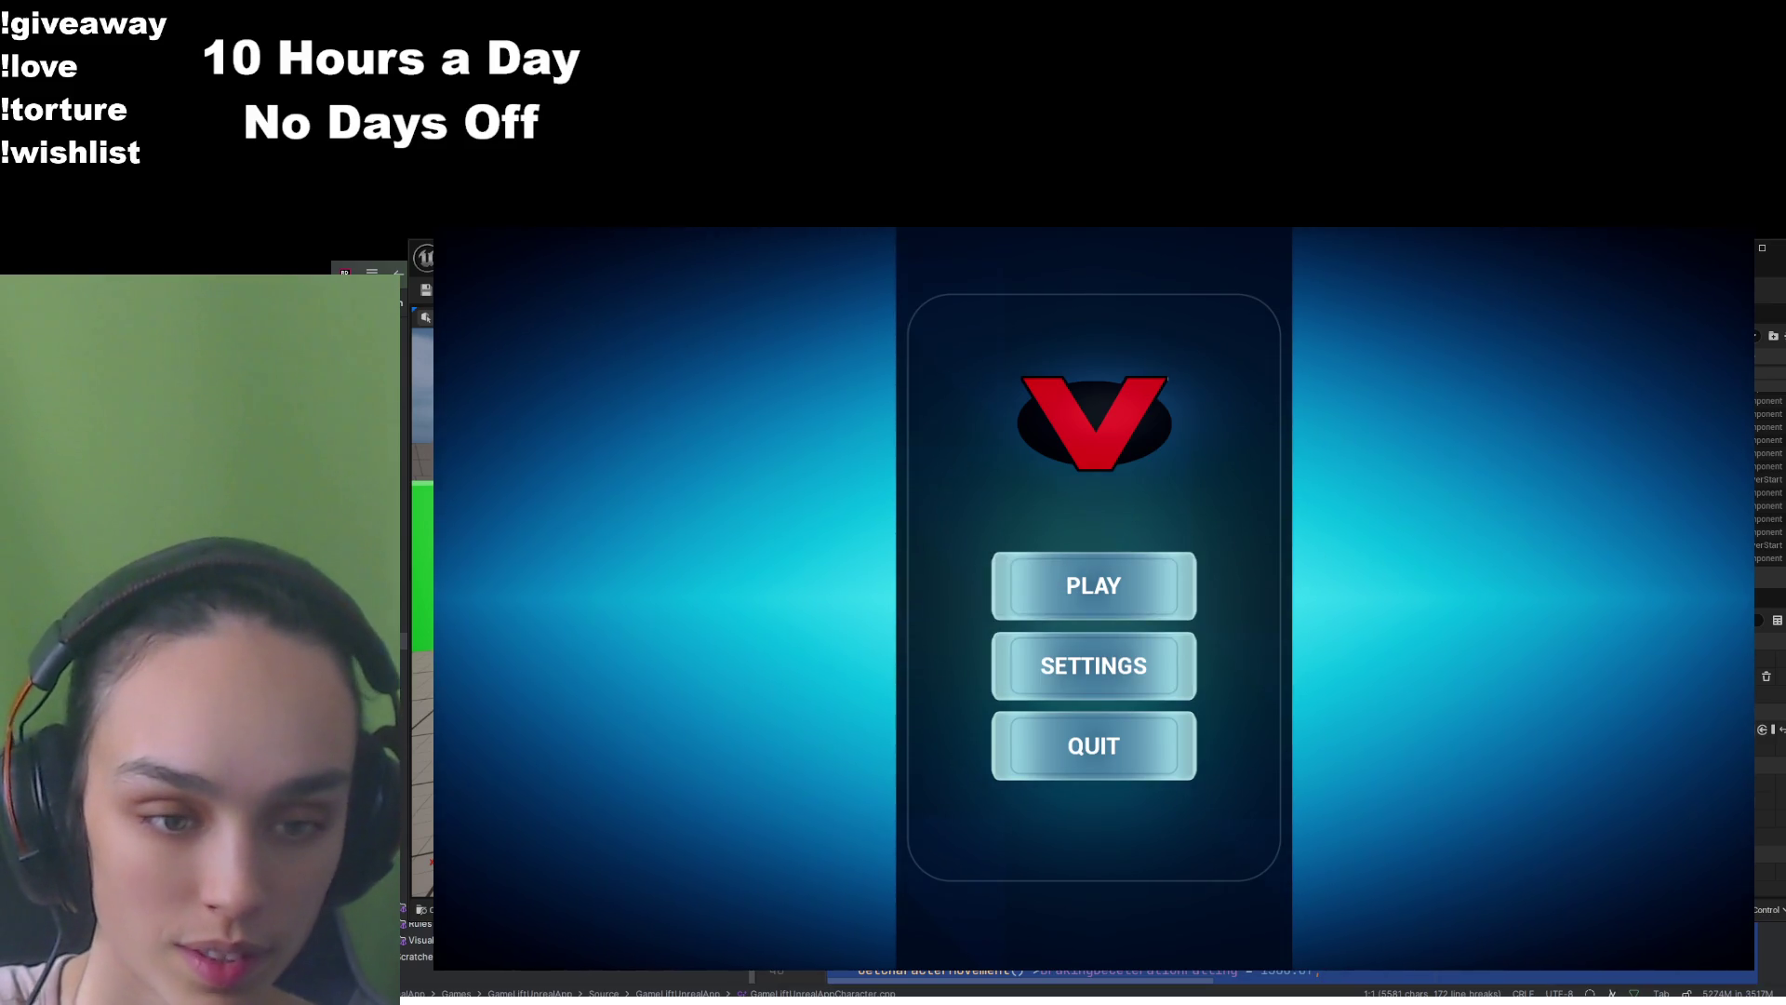
Choose PLAY in the game's main menu to queue into a match with the mannequin player
{"action": "left_click", "coordinate": [1140, 586]}
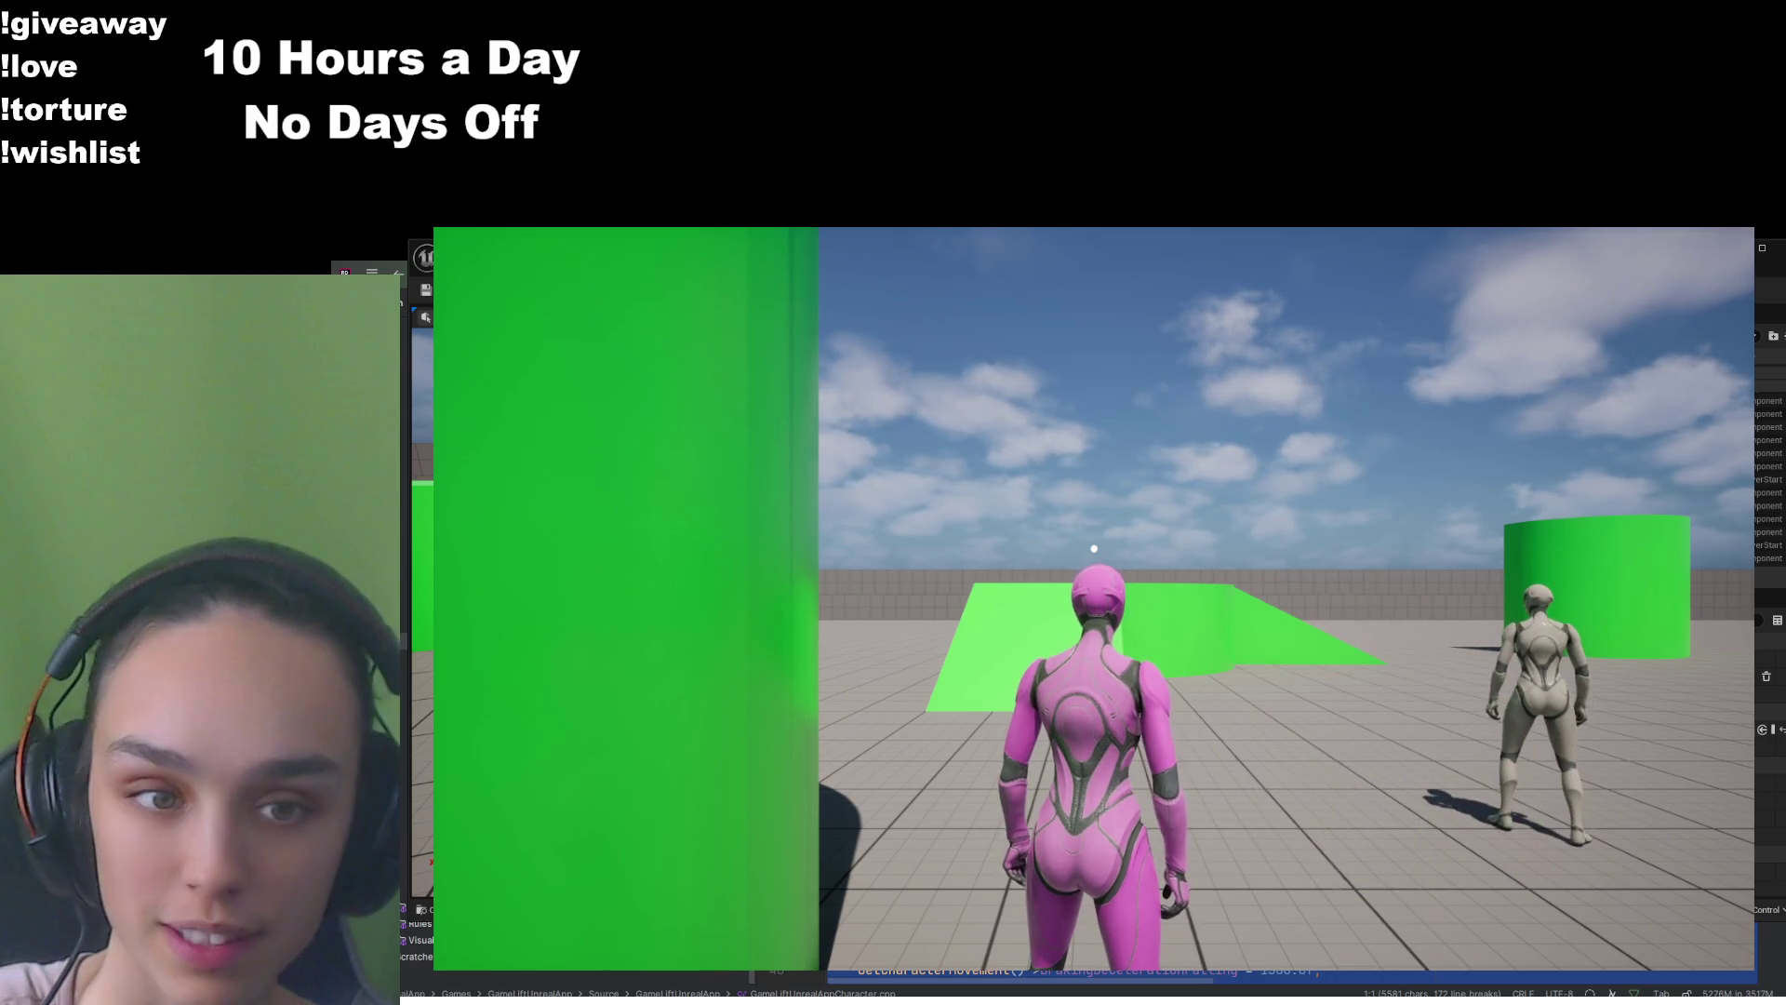
Run toward the ramp and send the chat message 'hi' to other players
{"action": "key", "text": "w"}
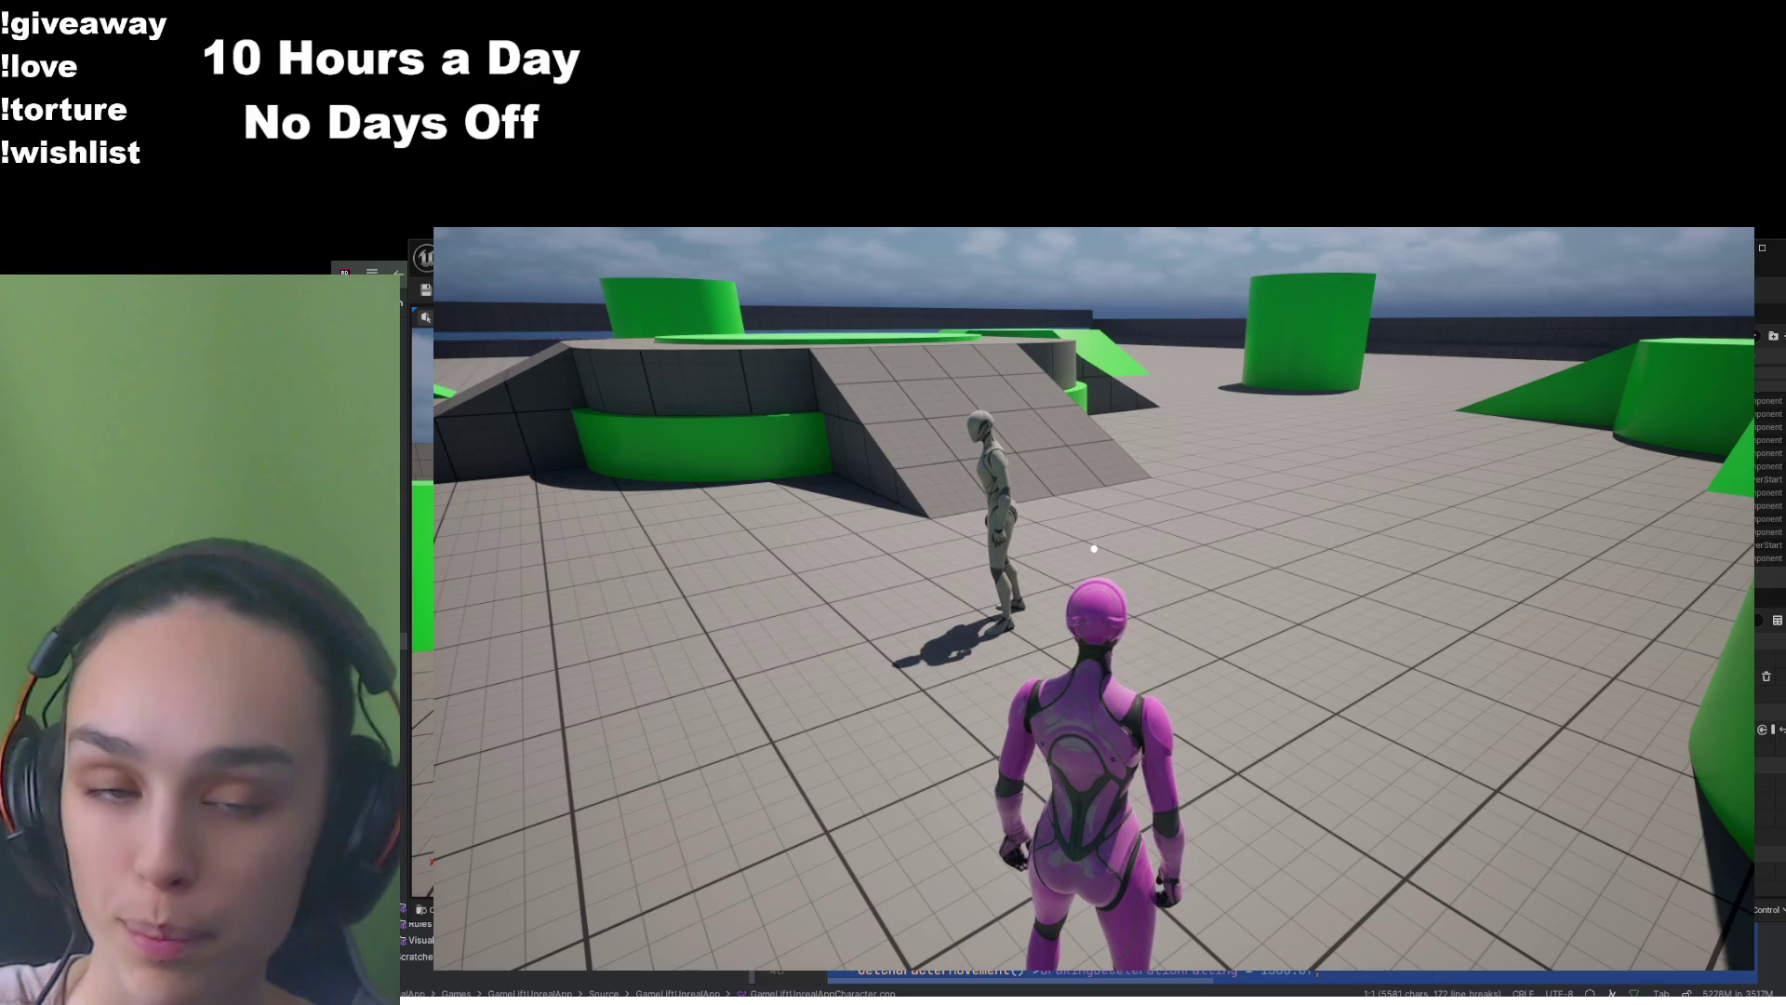
{"action": "type", "text": "hi"}
{"action": "key", "text": "Return"}
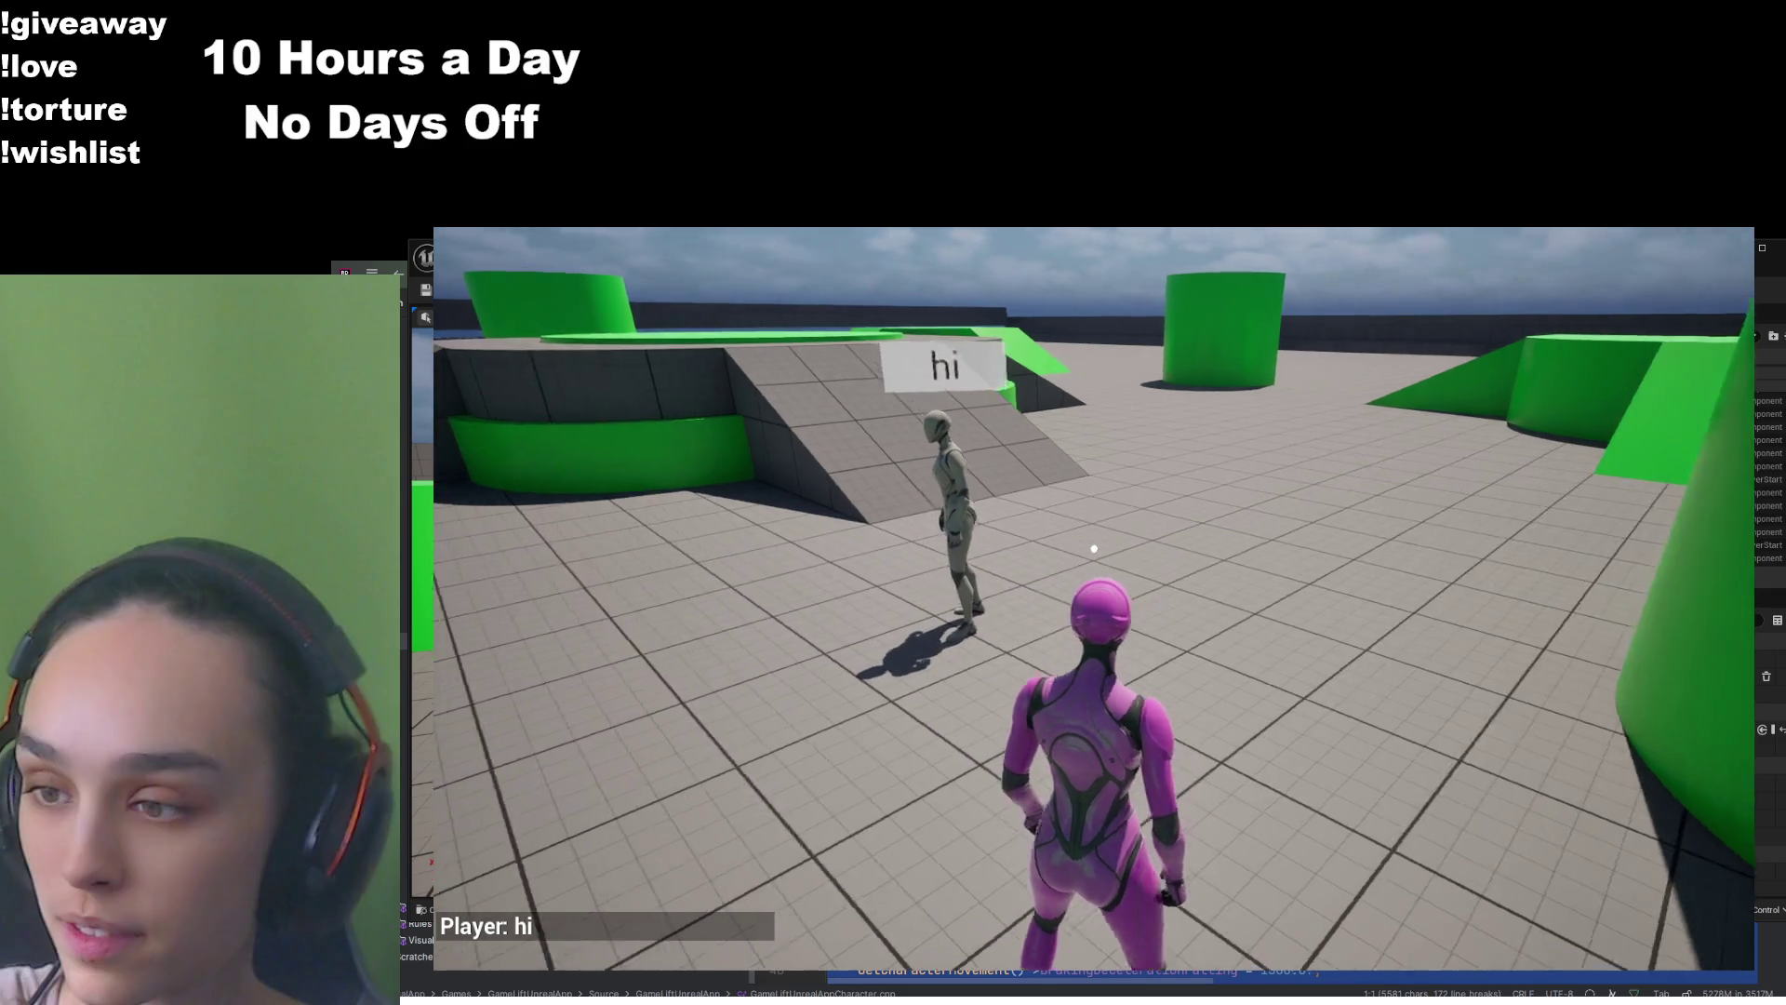
Walk up beside the grey mannequin, then quit the play session from the pause menu
{"action": "key", "text": "w"}
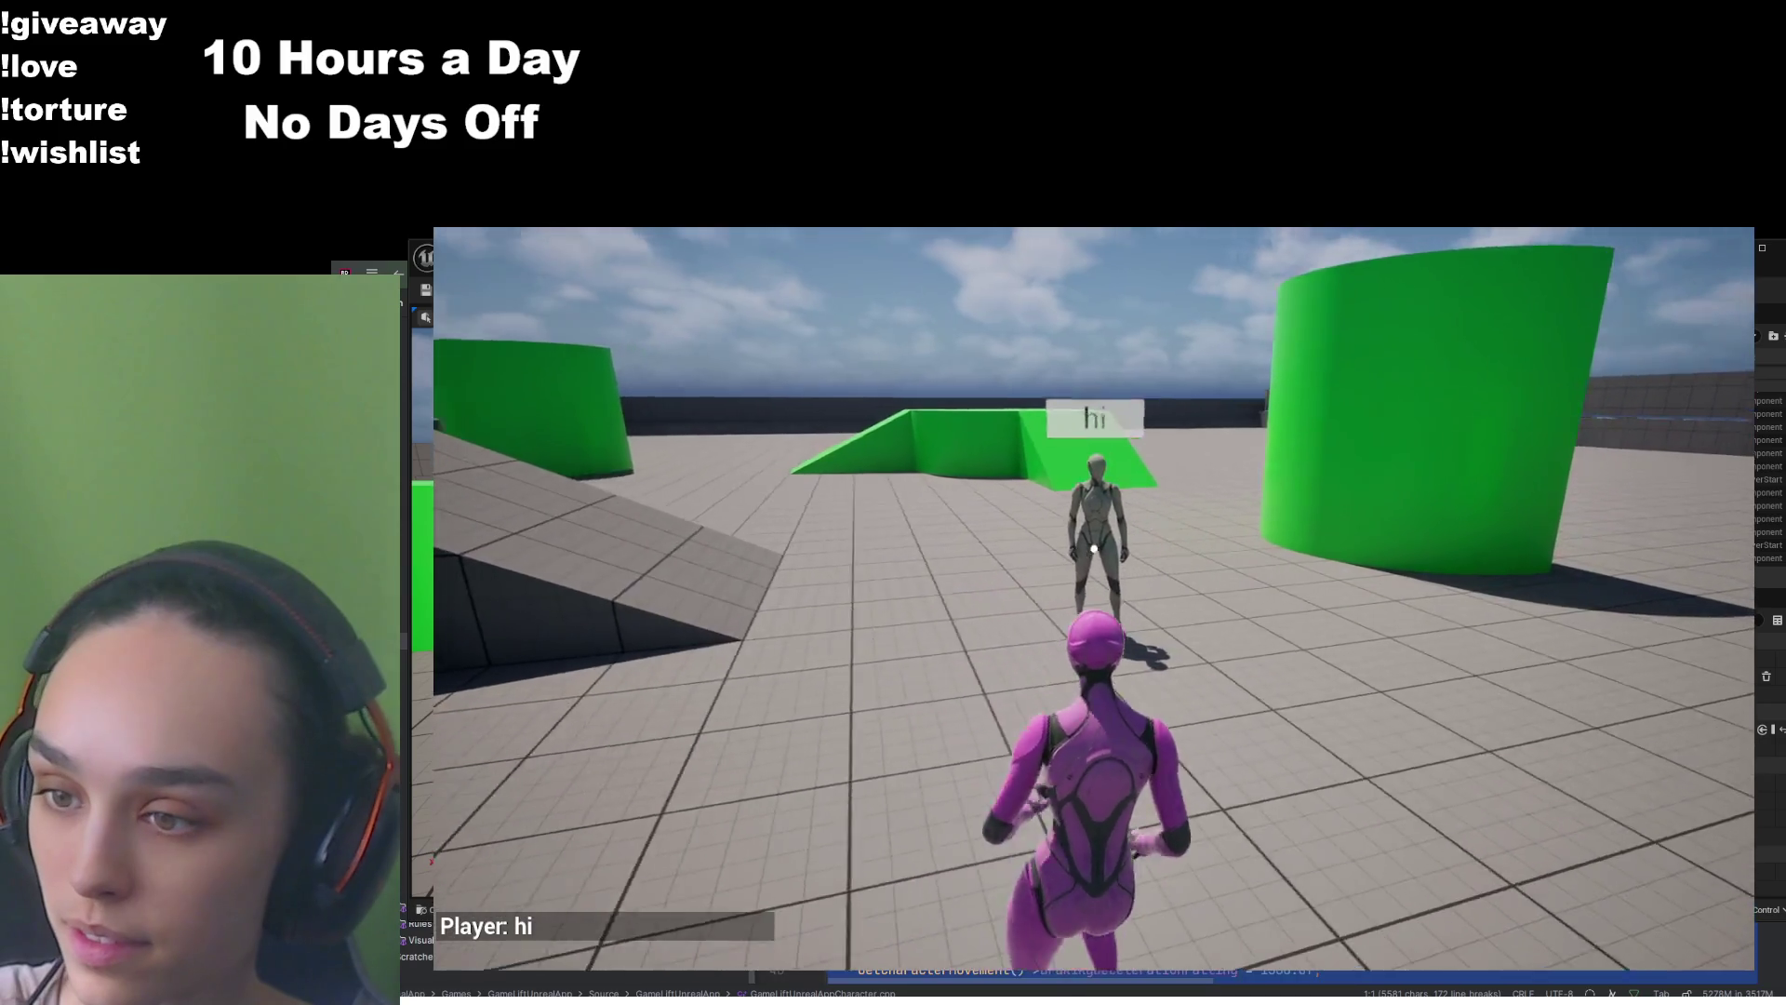
{"action": "key", "text": "w"}
{"action": "key", "text": "w"}
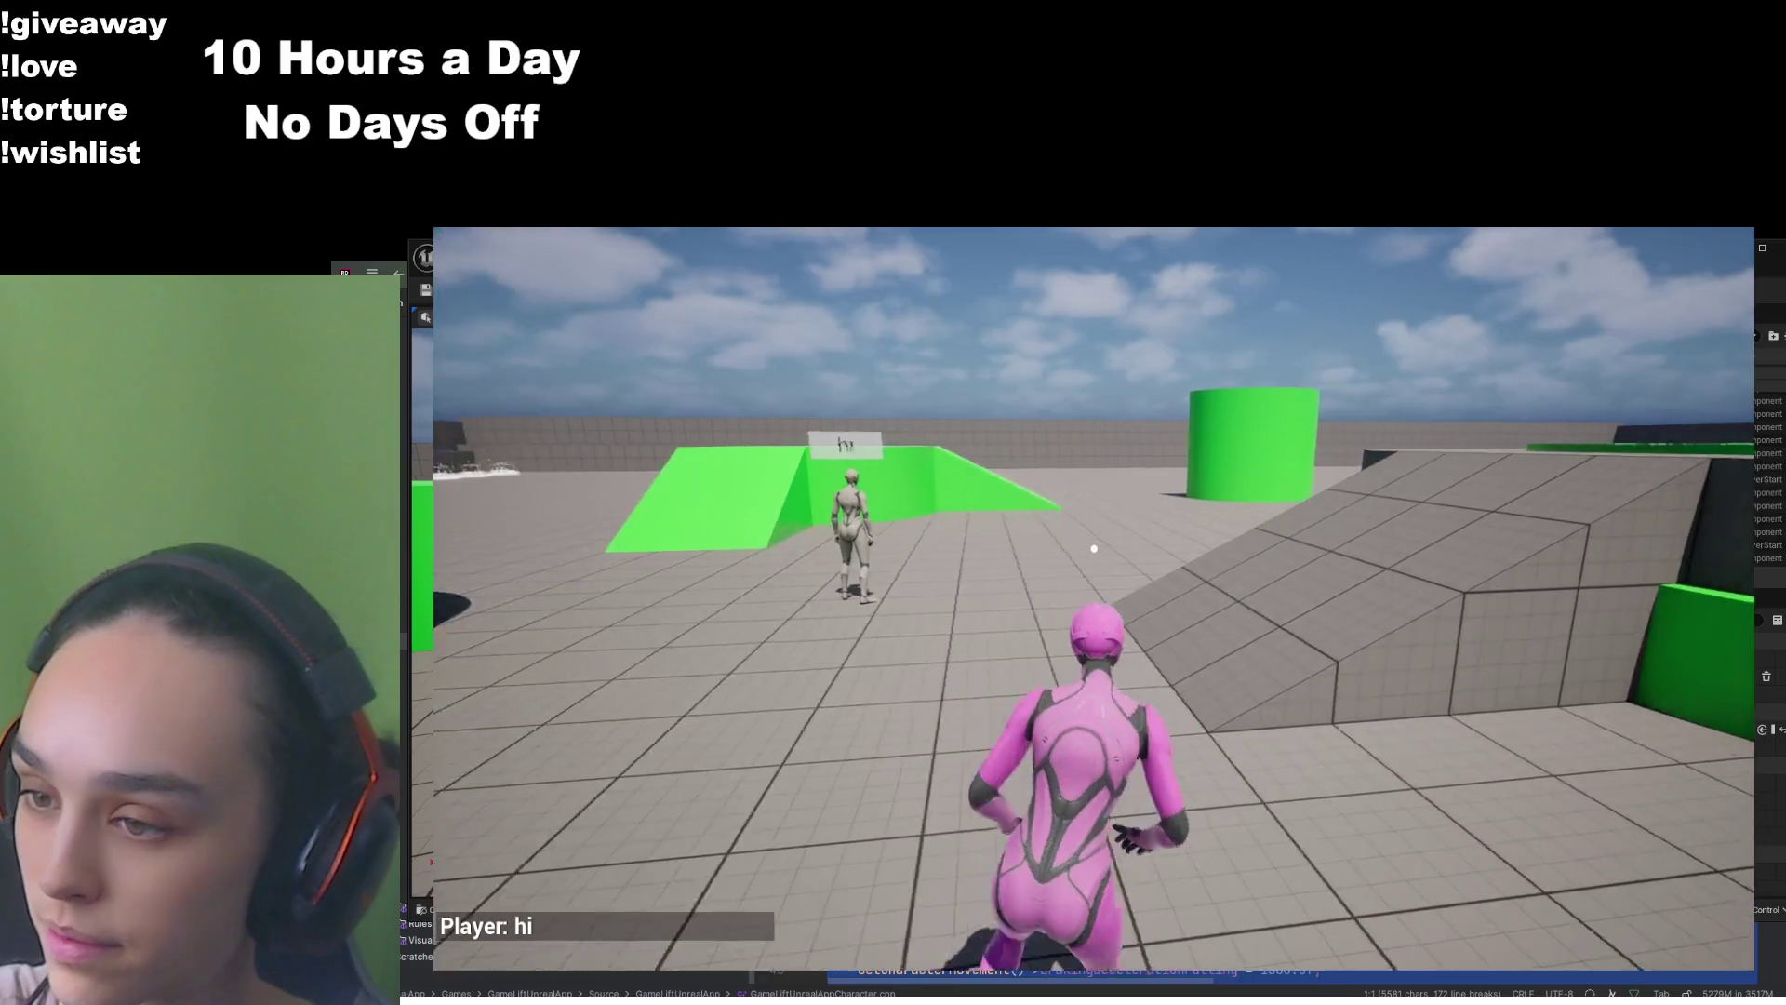
{"action": "key", "text": "w"}
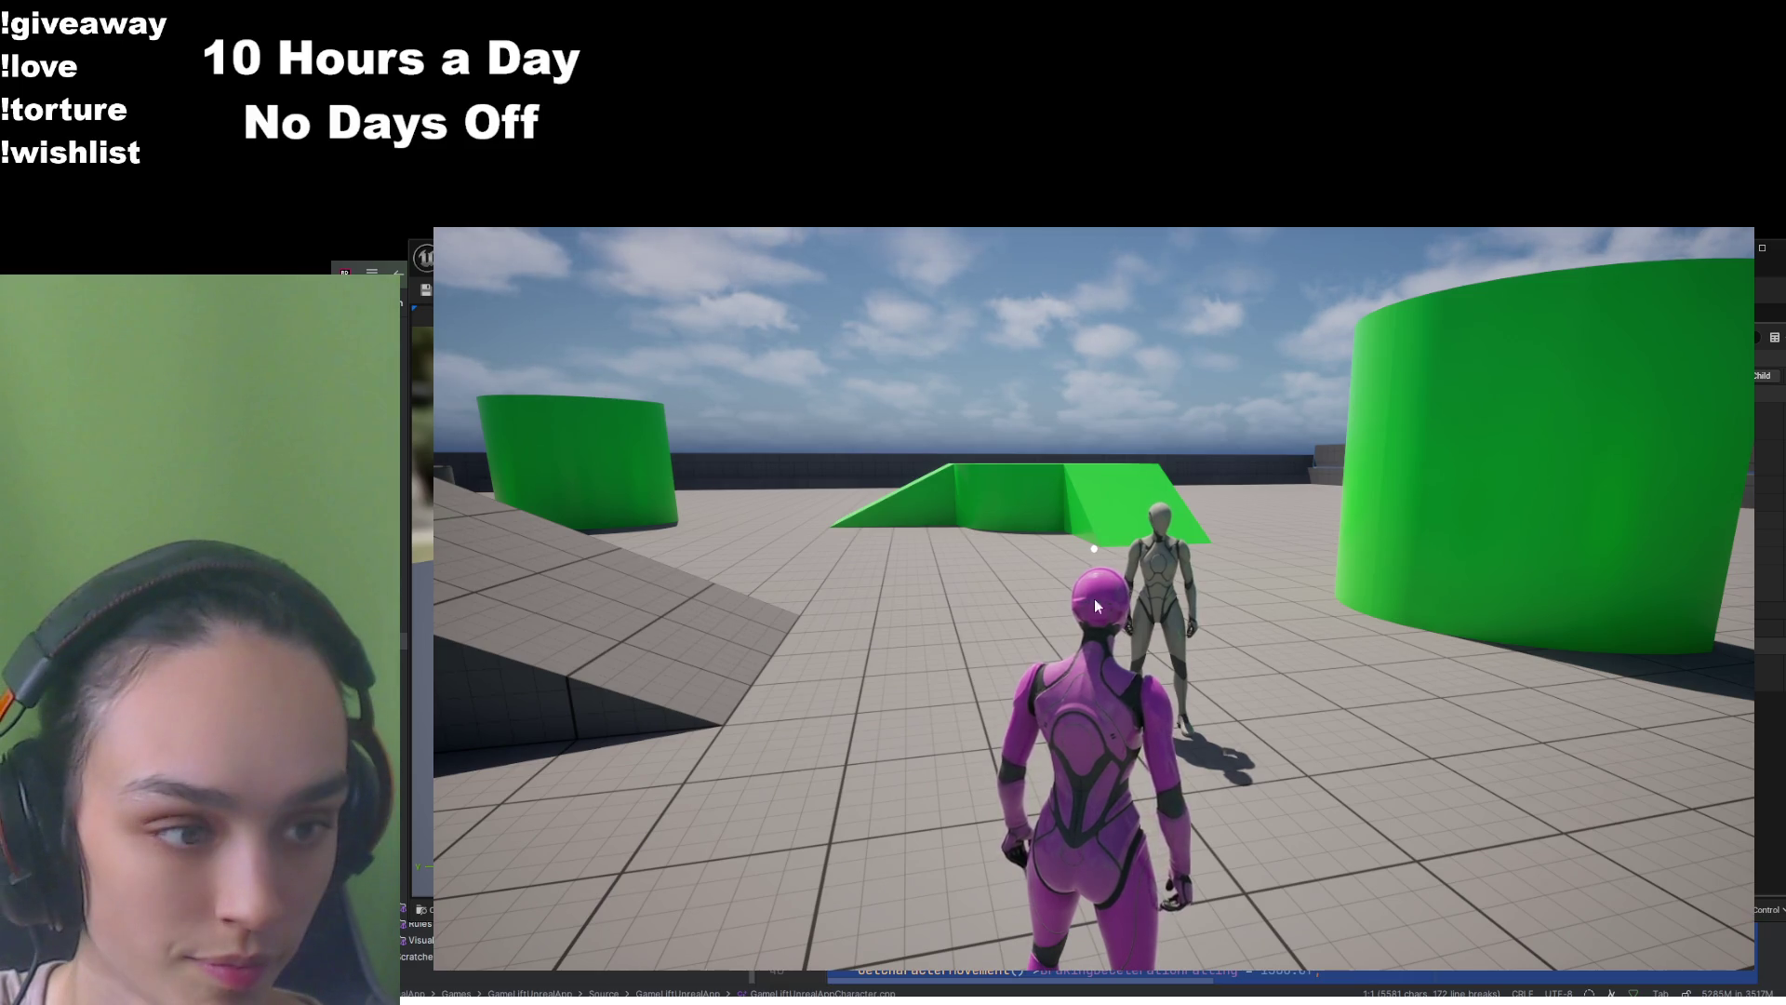
{"action": "key", "text": "Escape"}
{"action": "left_click", "coordinate": [1029, 830]}
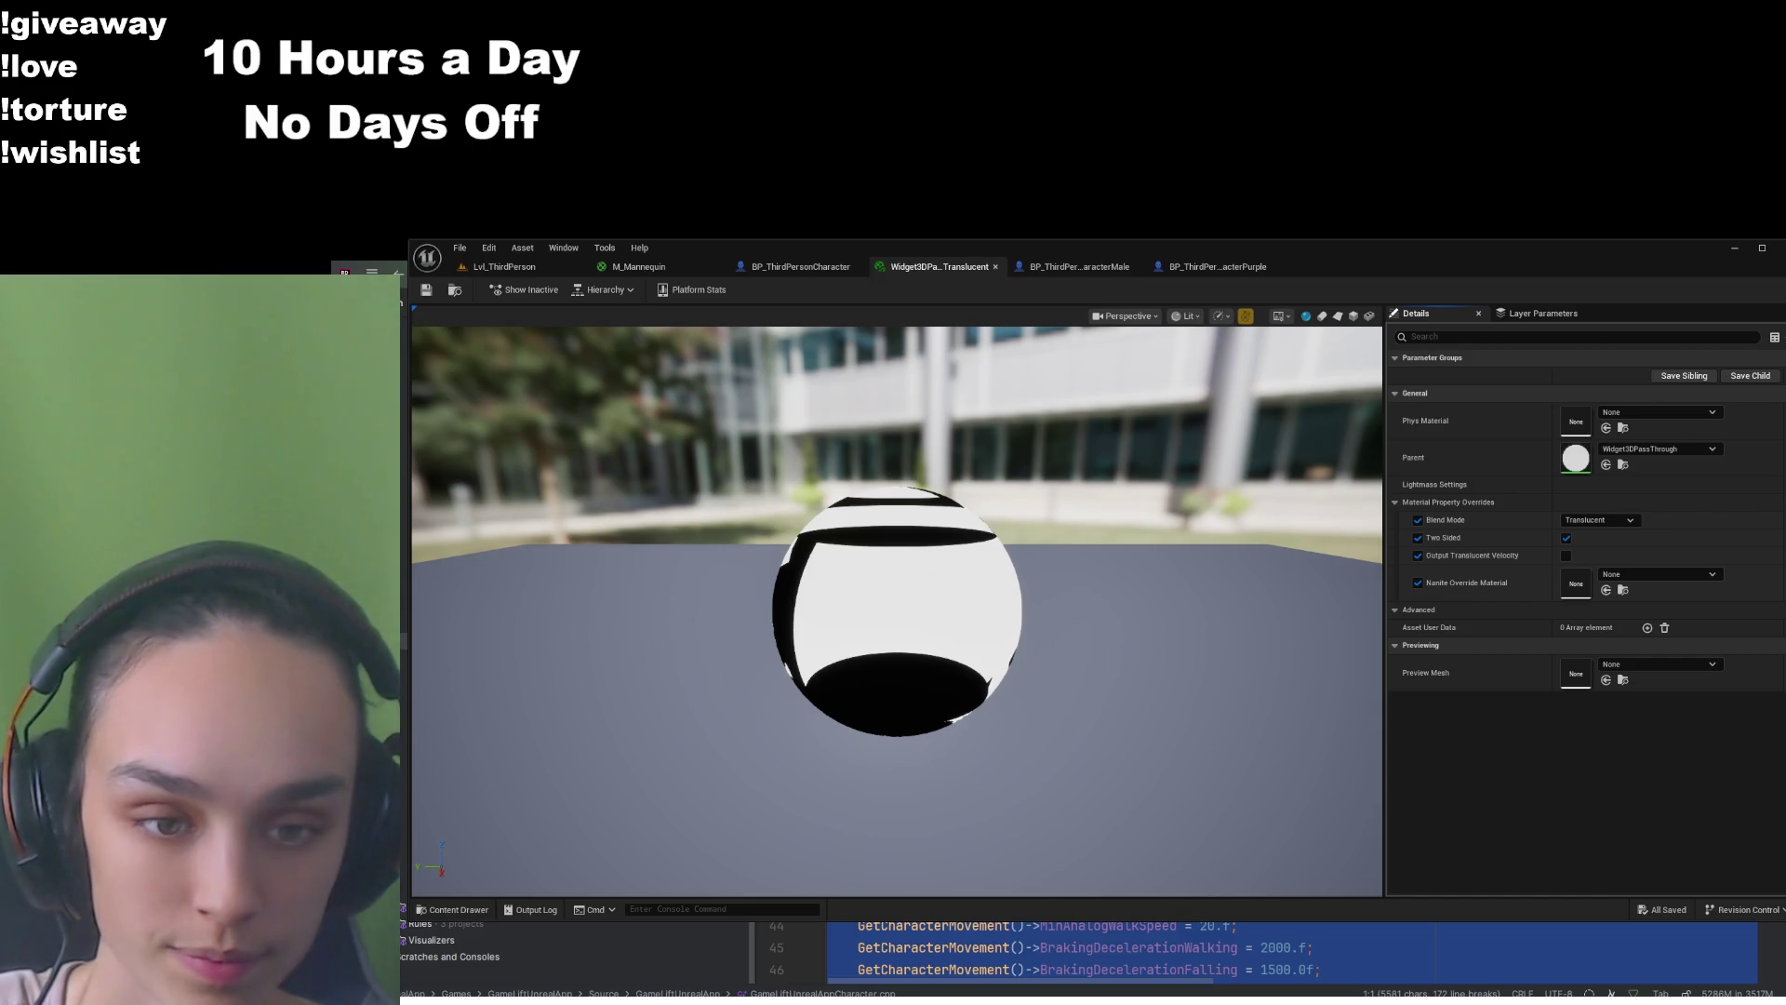
Enable Output Translucent Velocity on Widget3DPassThrough_Translucent, save it, and return to Lvl_ThirdPerson
{"action": "left_click", "coordinate": [1567, 557]}
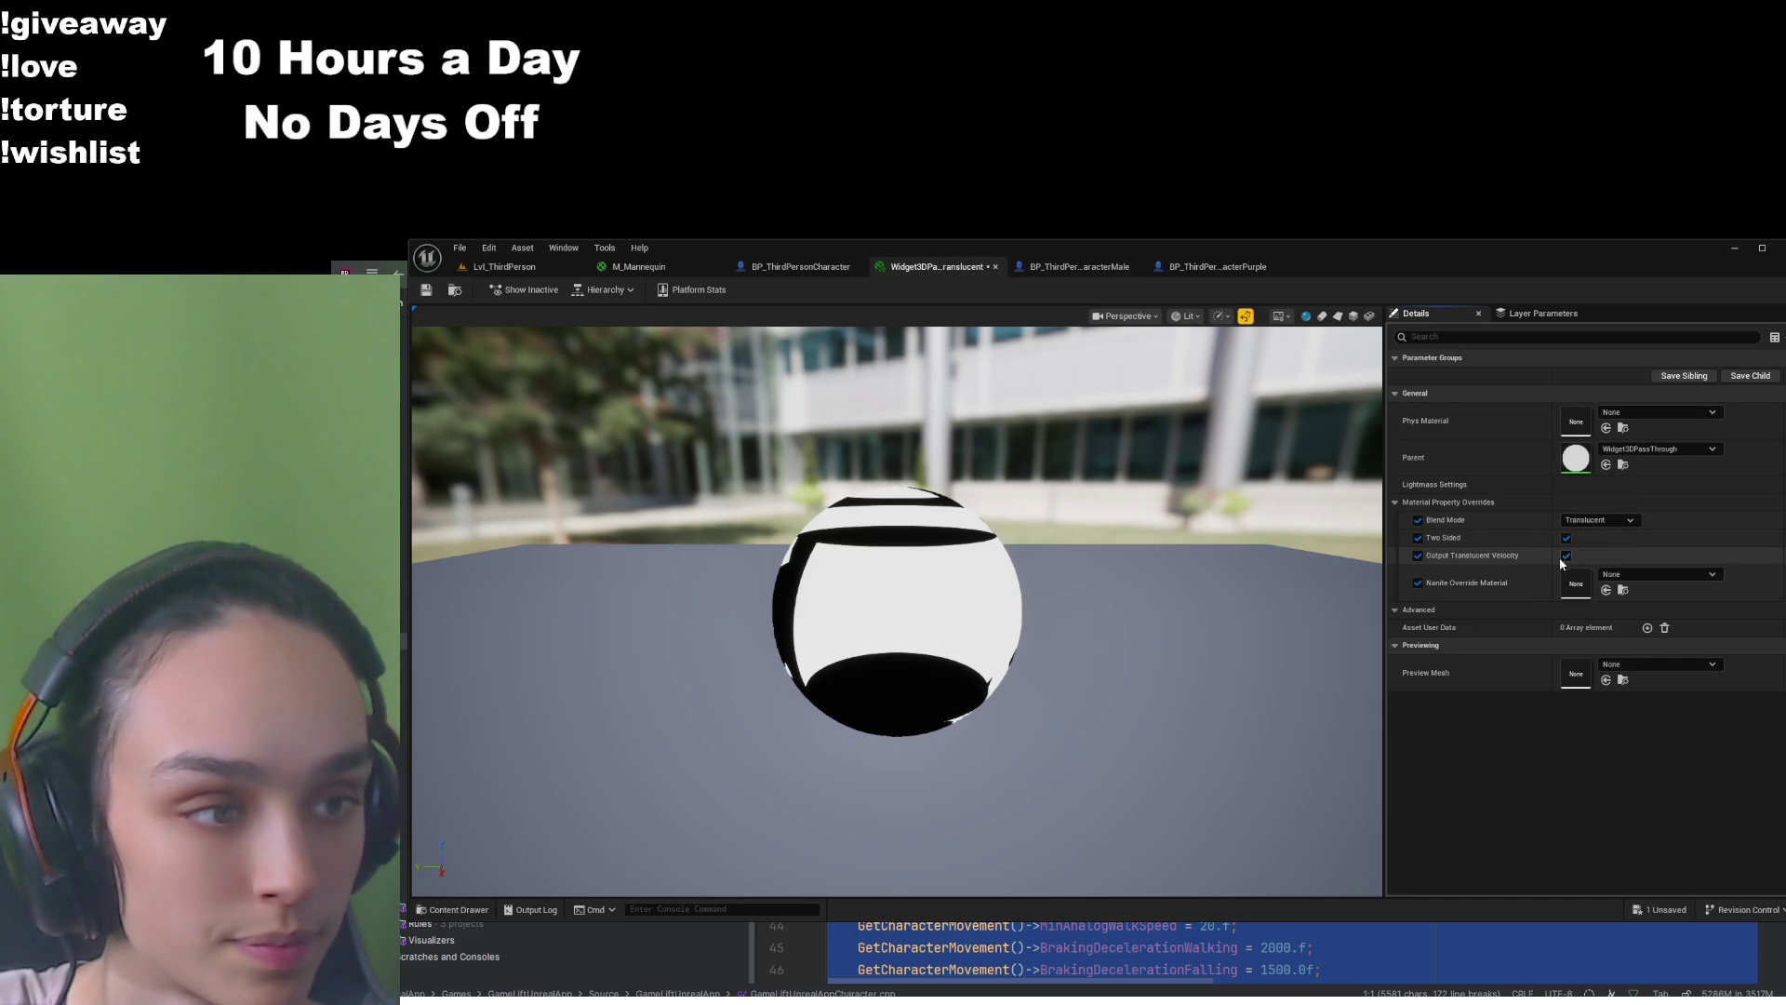
{"action": "left_click", "coordinate": [426, 290]}
{"action": "left_click", "coordinate": [514, 270]}
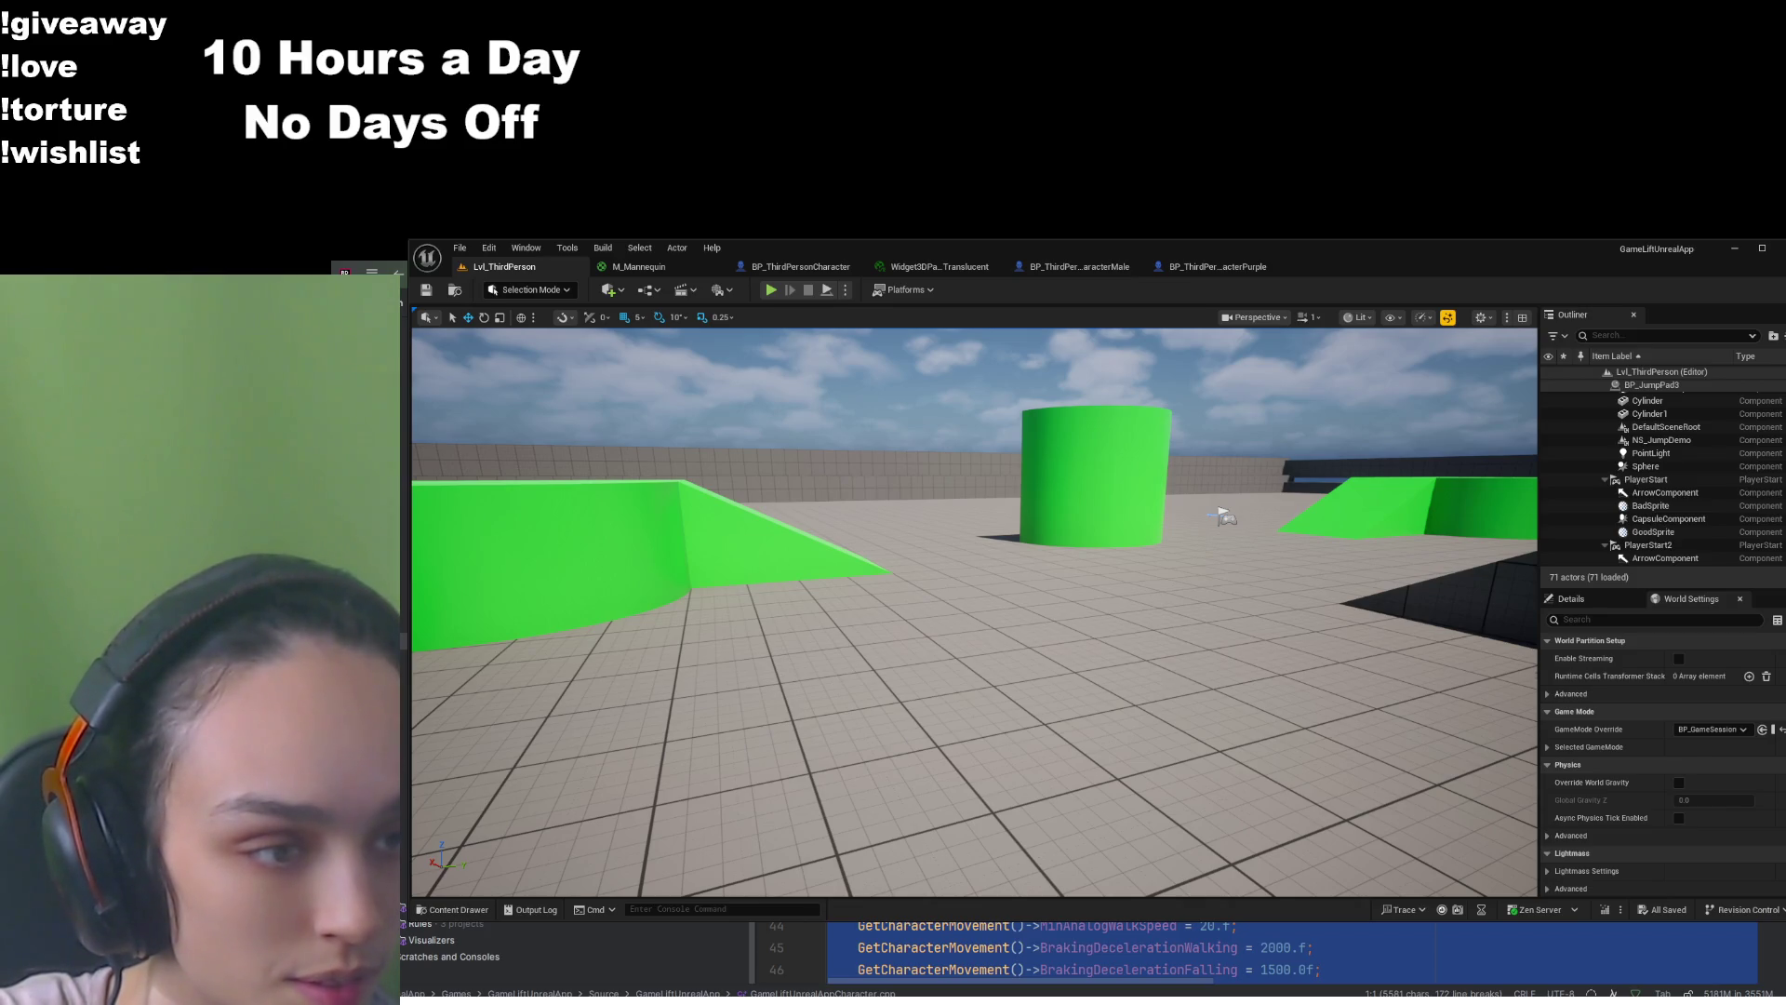
Look over the M_Mannequin material and Widget3DPassThrough_Translucent instance before relaunching the game
{"action": "left_click", "coordinate": [639, 266]}
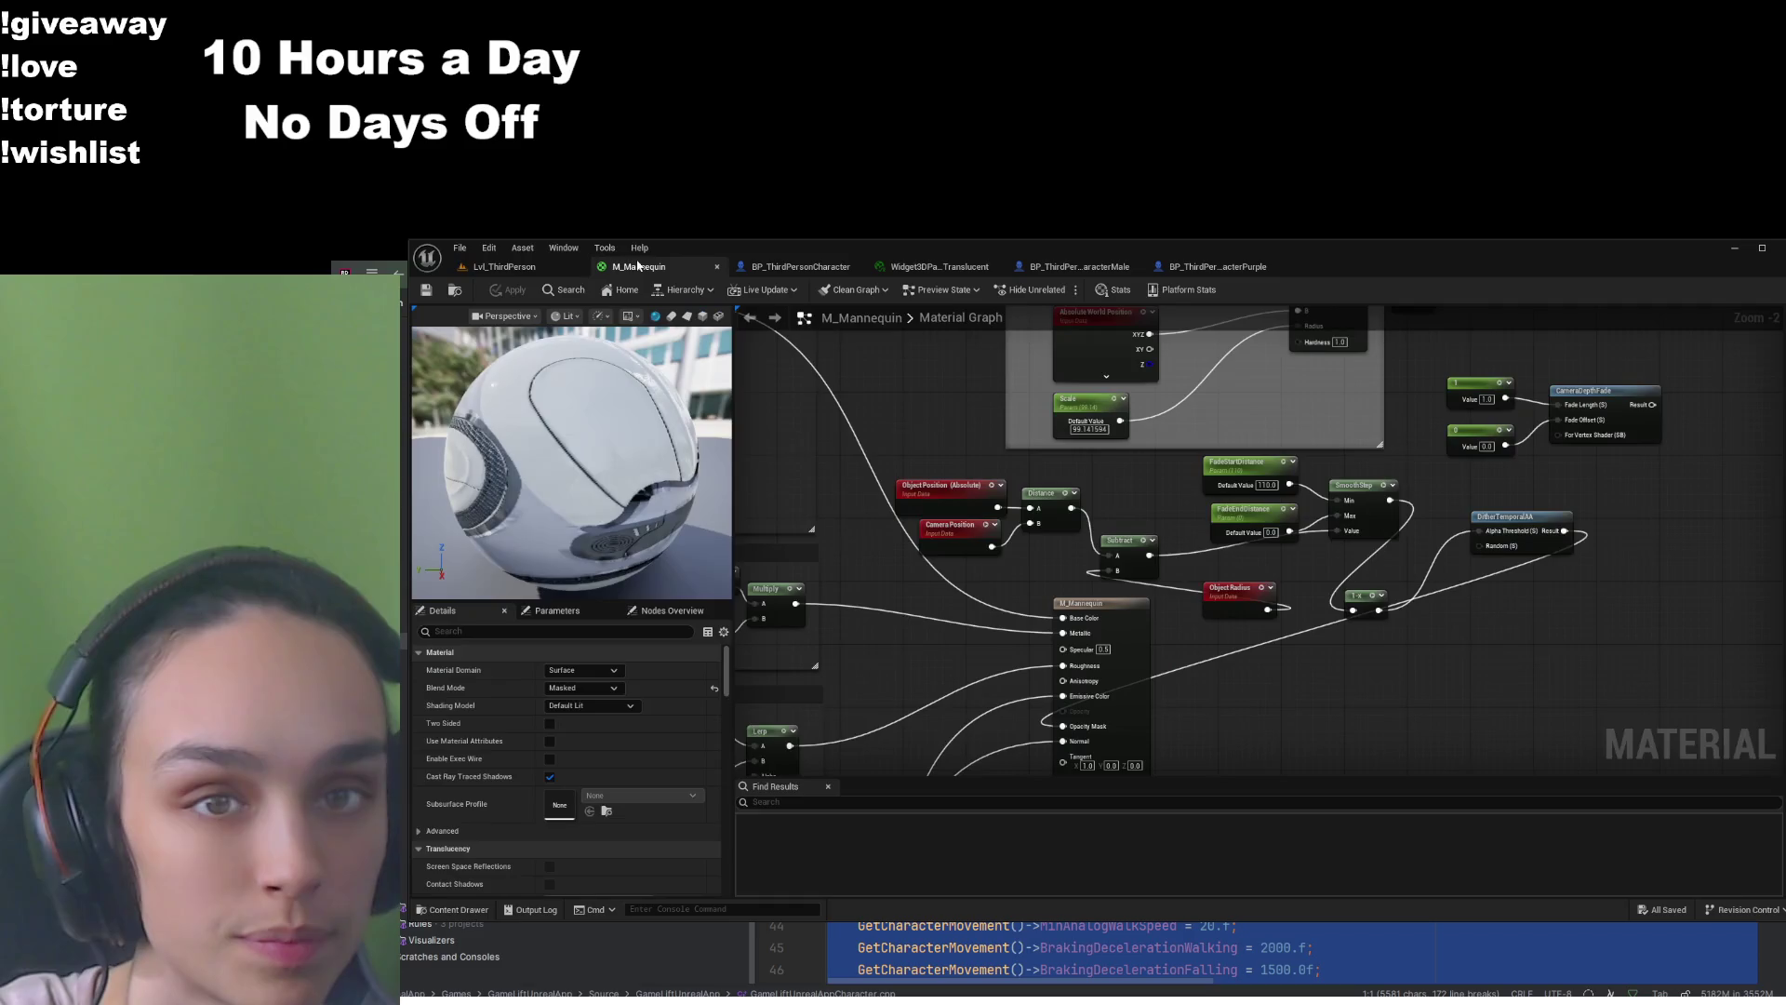
{"action": "left_click", "coordinate": [800, 266]}
{"action": "left_click", "coordinate": [935, 266]}
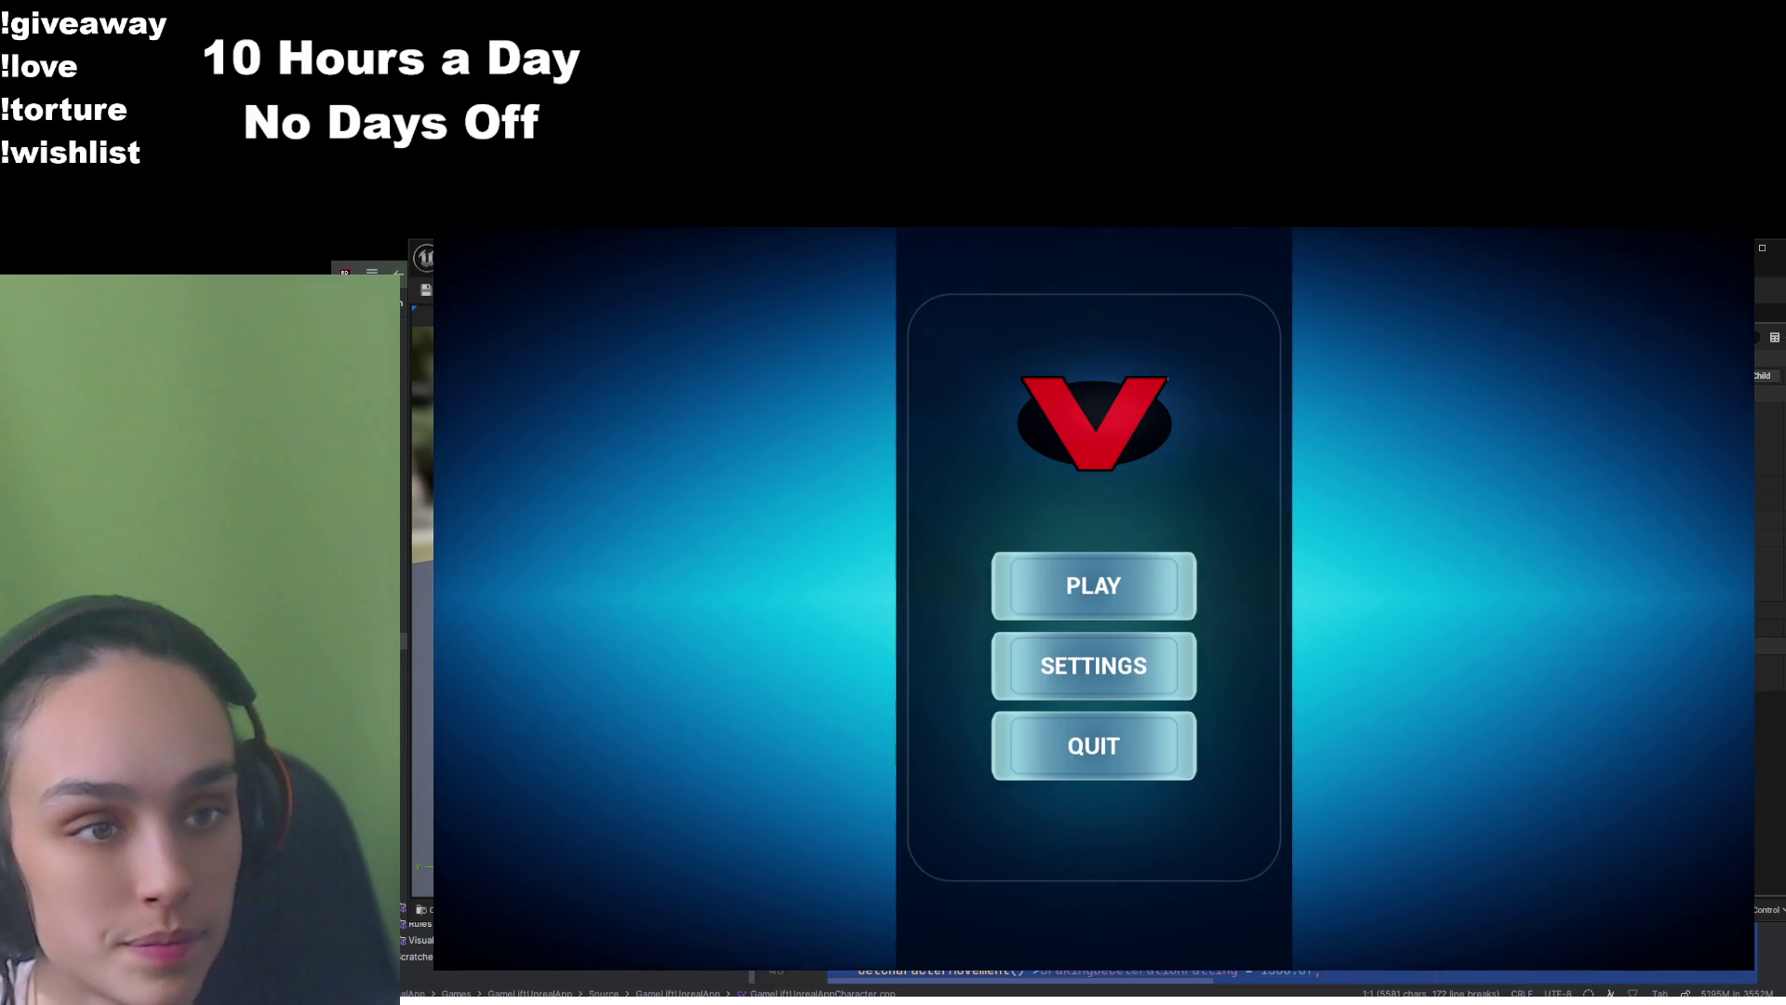
Start a match, walk toward the green cylinder until the 'hi' bubble appears, then stop playing
{"action": "left_click", "coordinate": [1045, 574]}
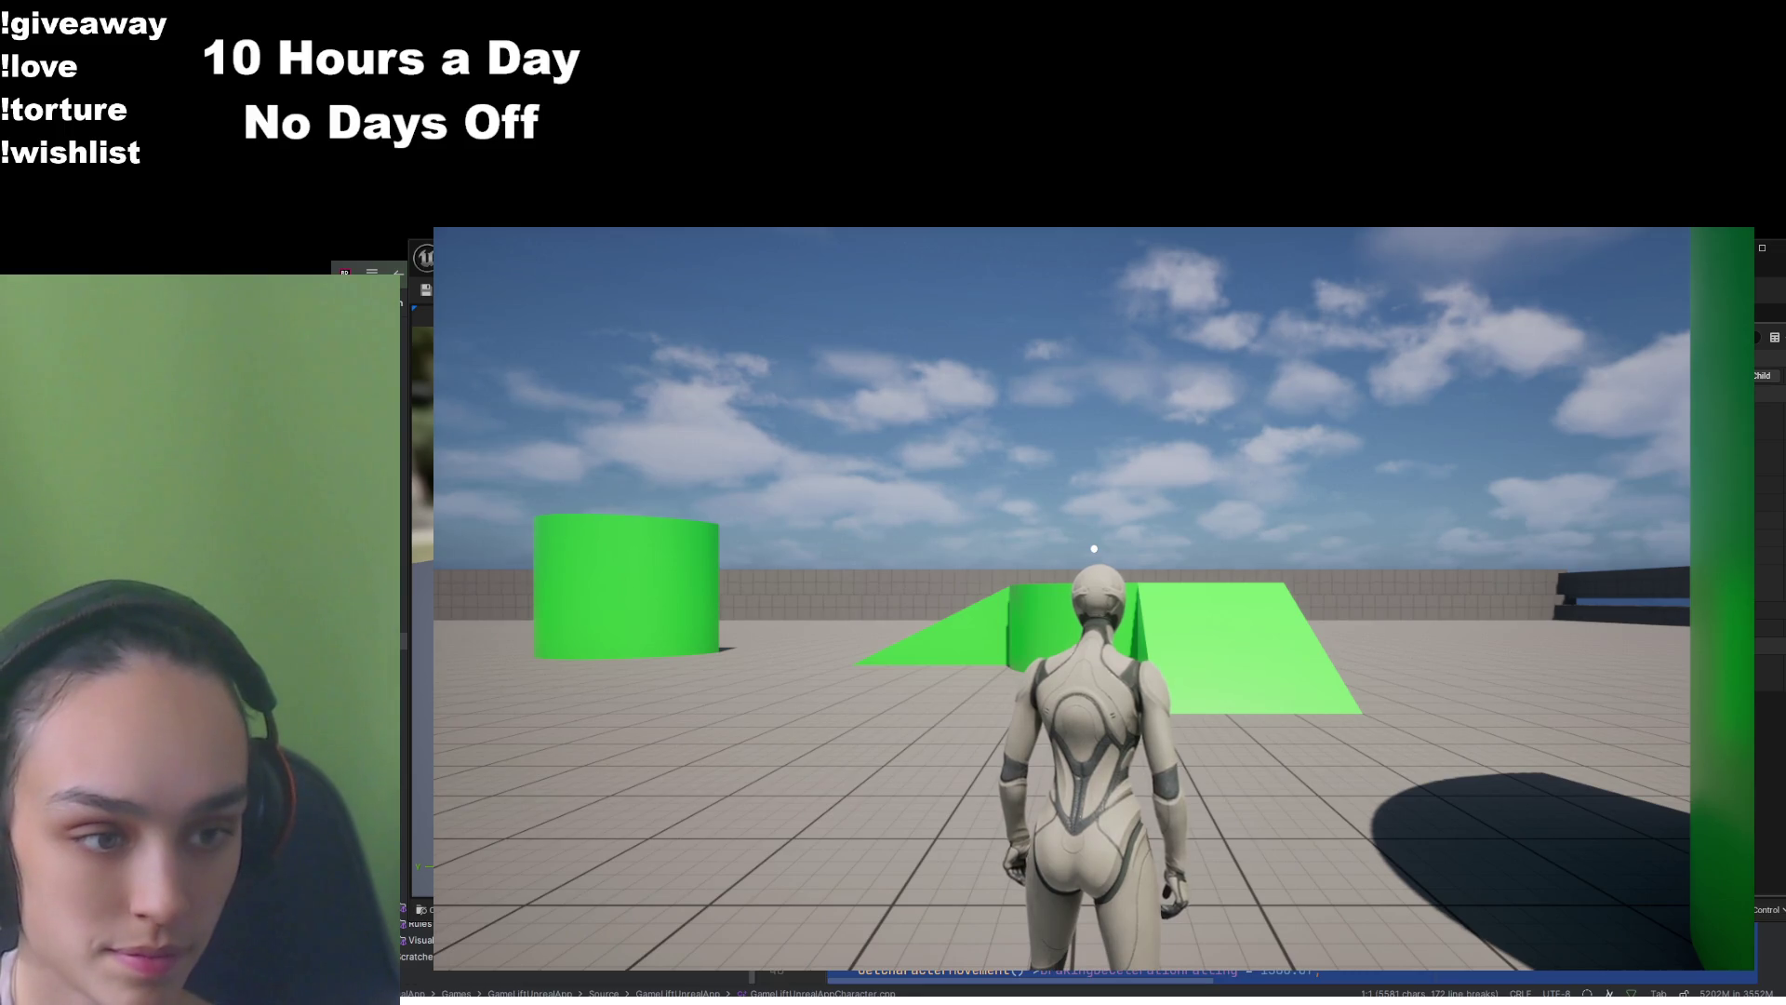
{"action": "mouse_move", "coordinate": [1094, 548]}
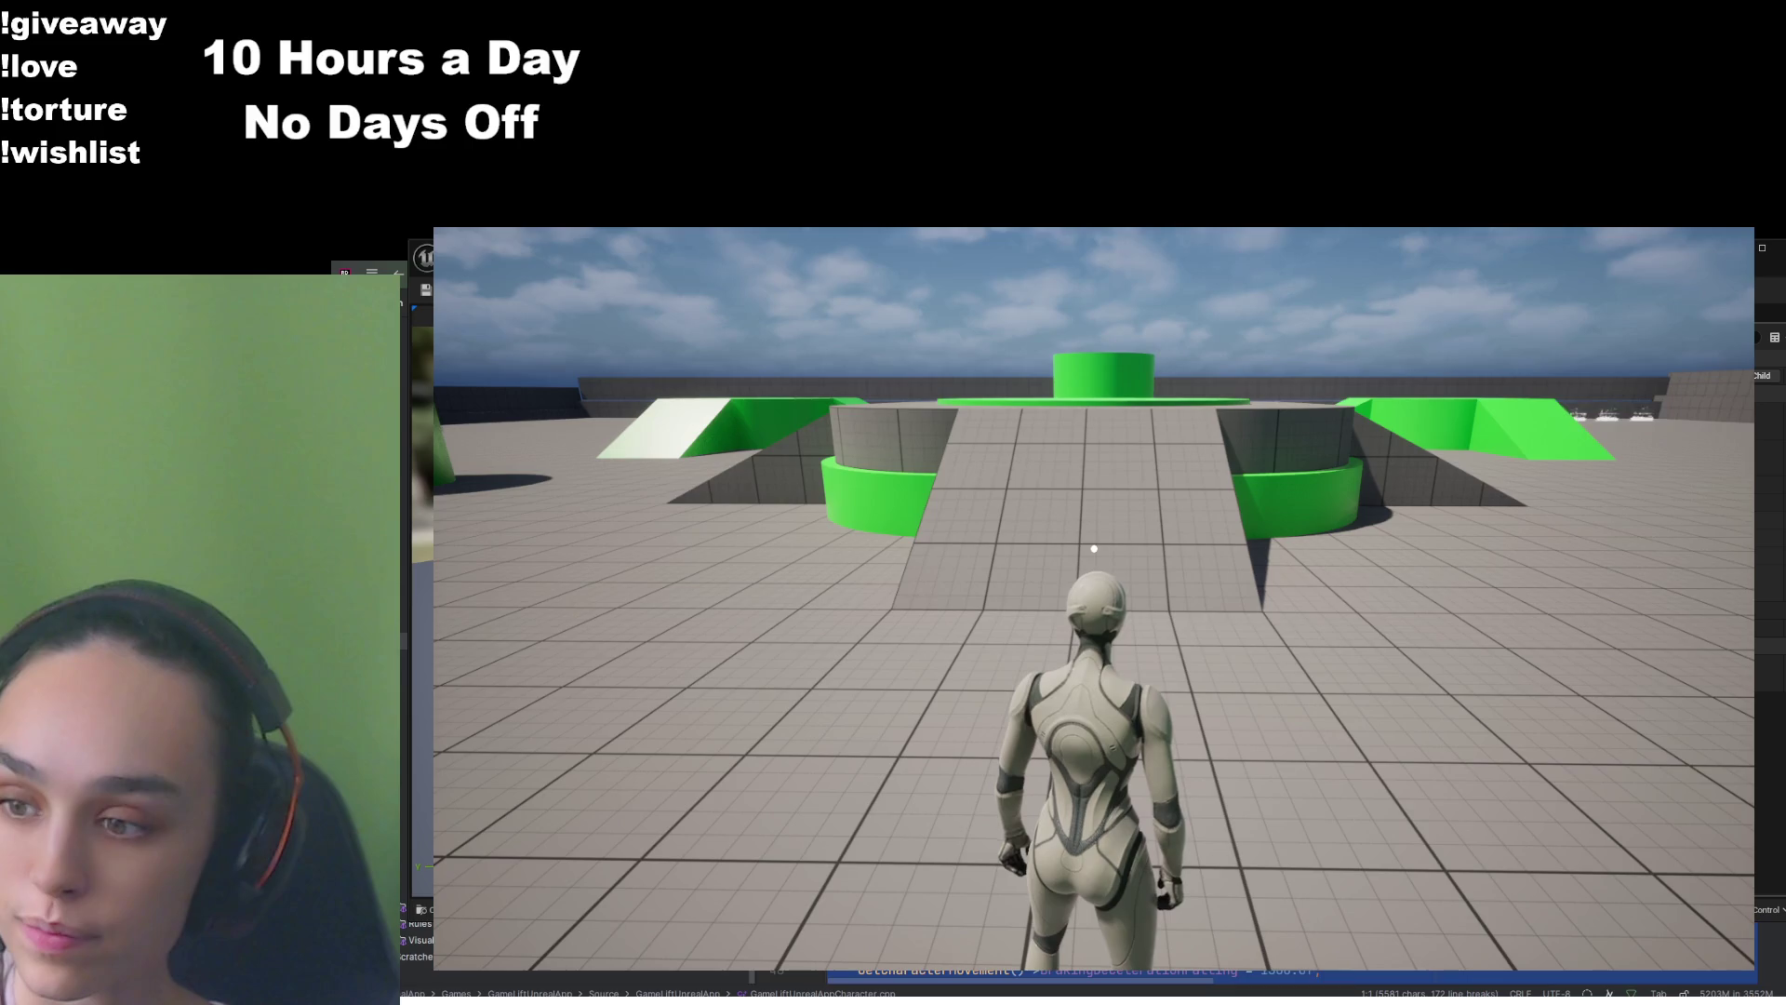
{"action": "key", "text": "w"}
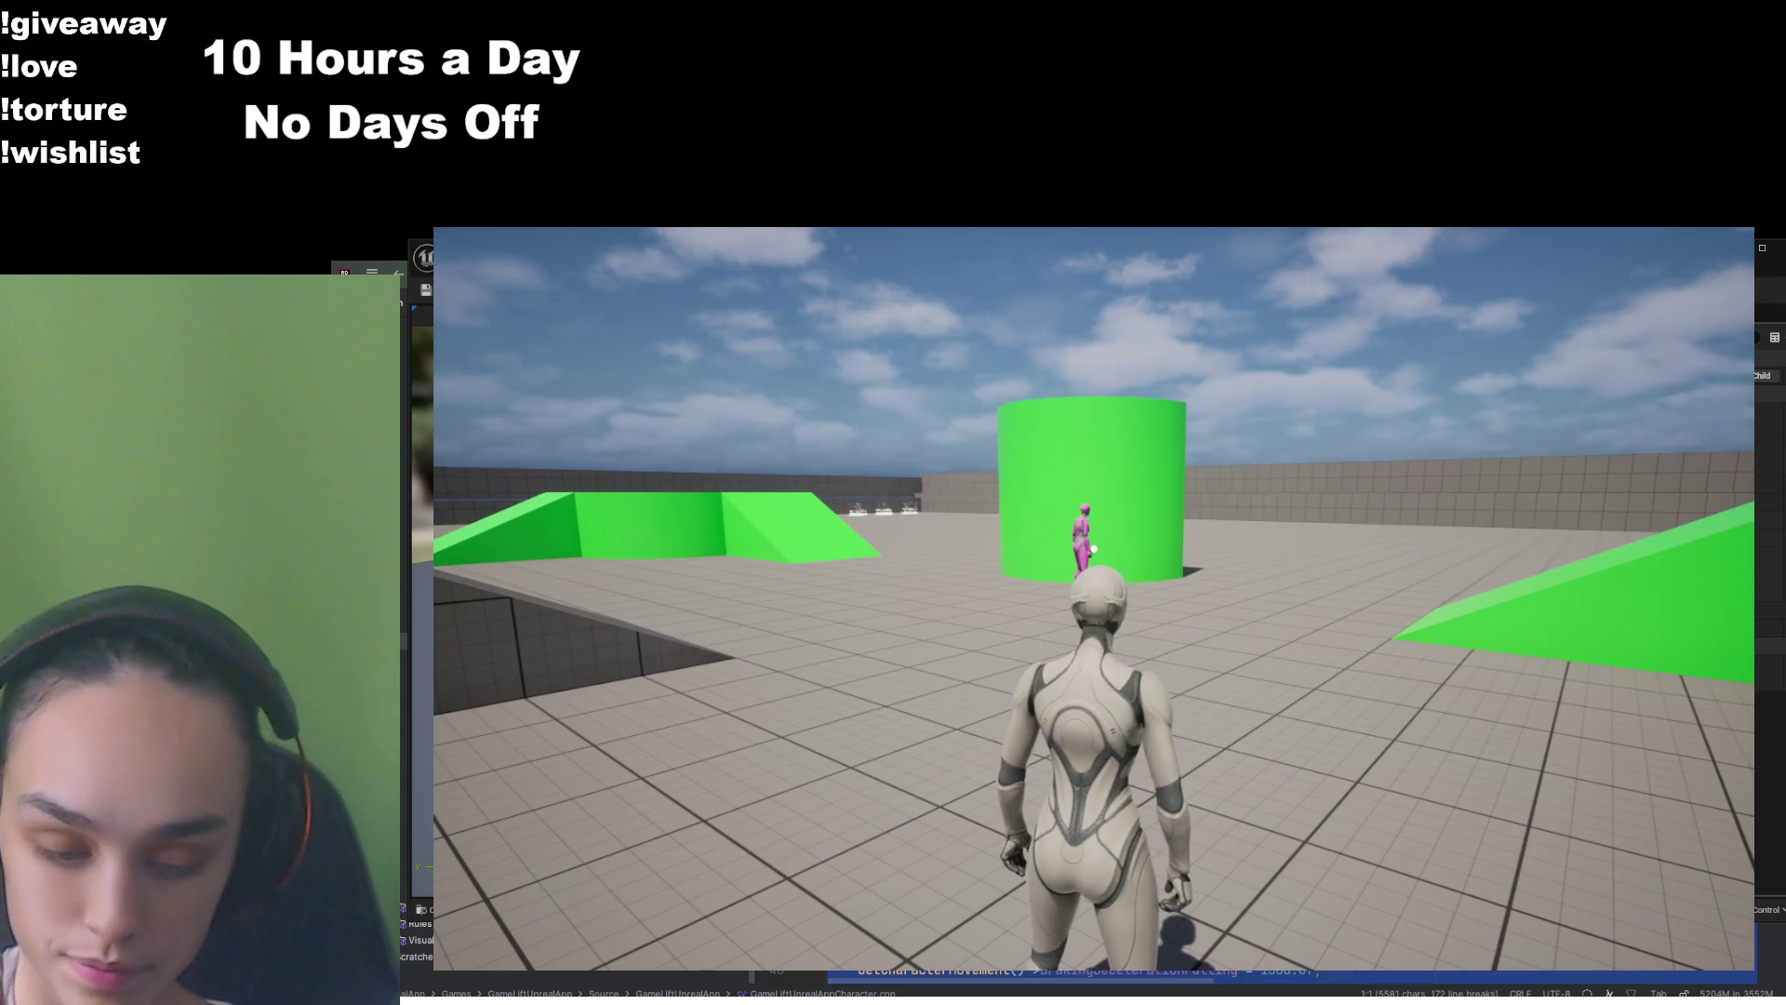
{"action": "key", "text": "w"}
{"action": "key", "text": "w"}
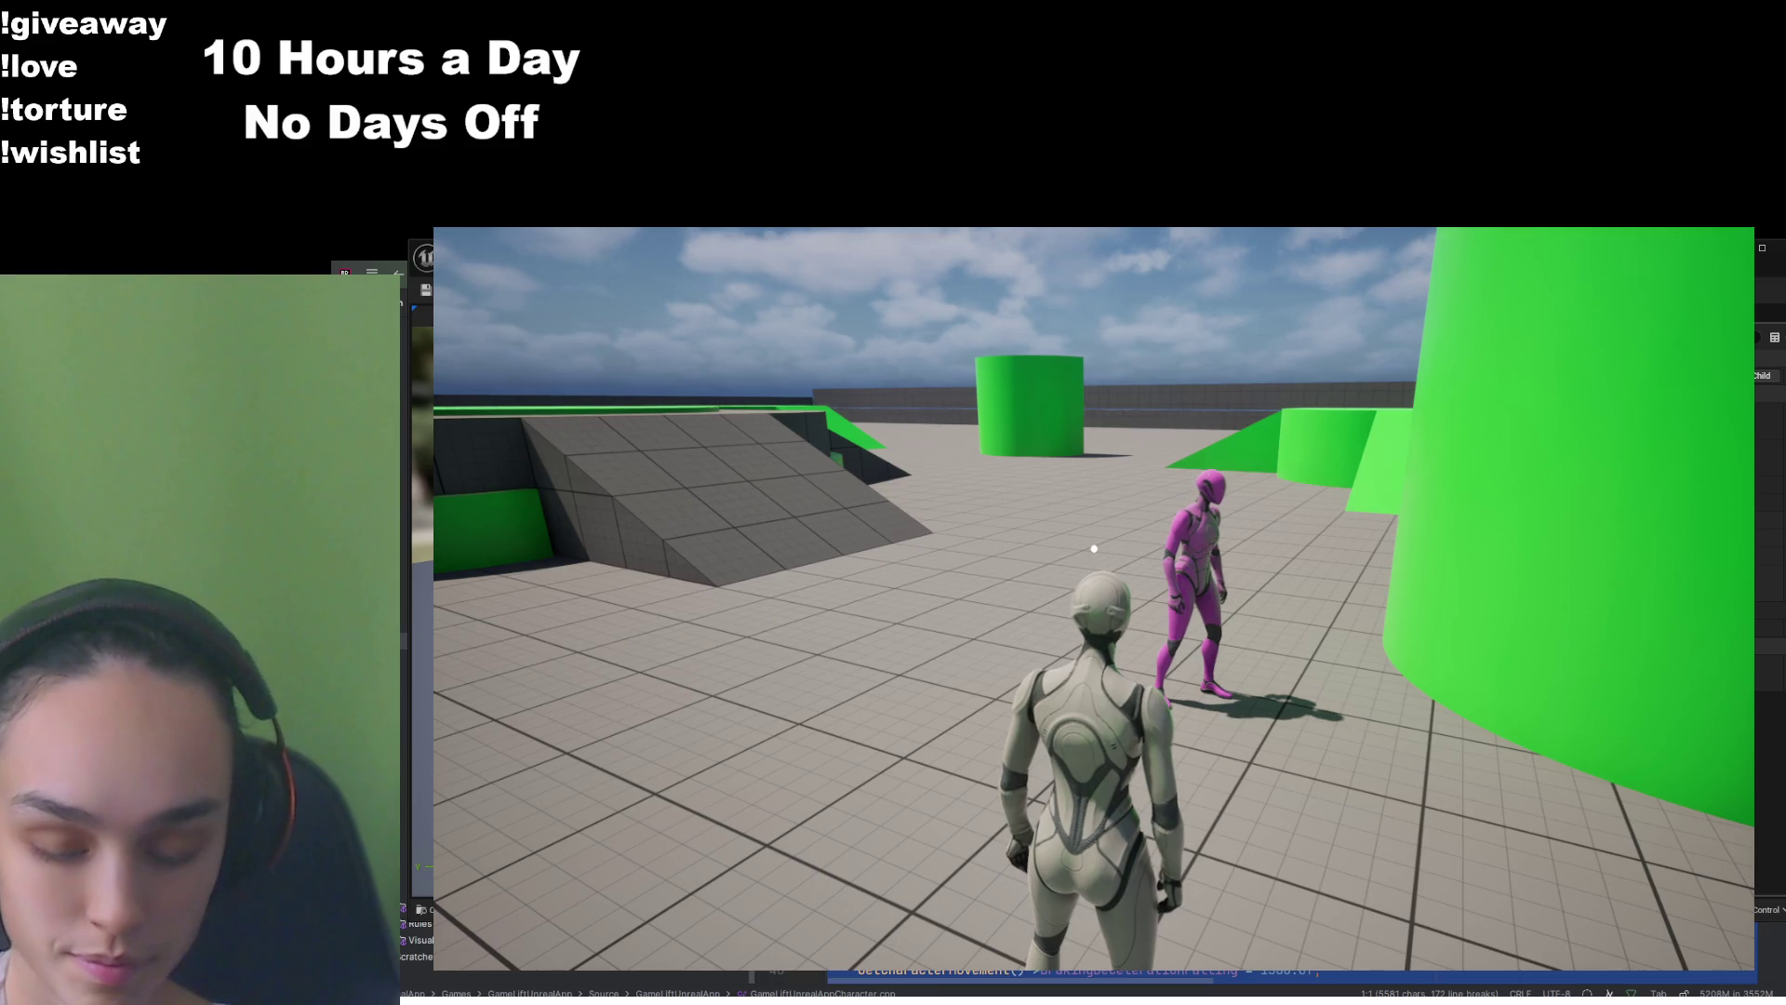
{"action": "key", "text": "Escape"}
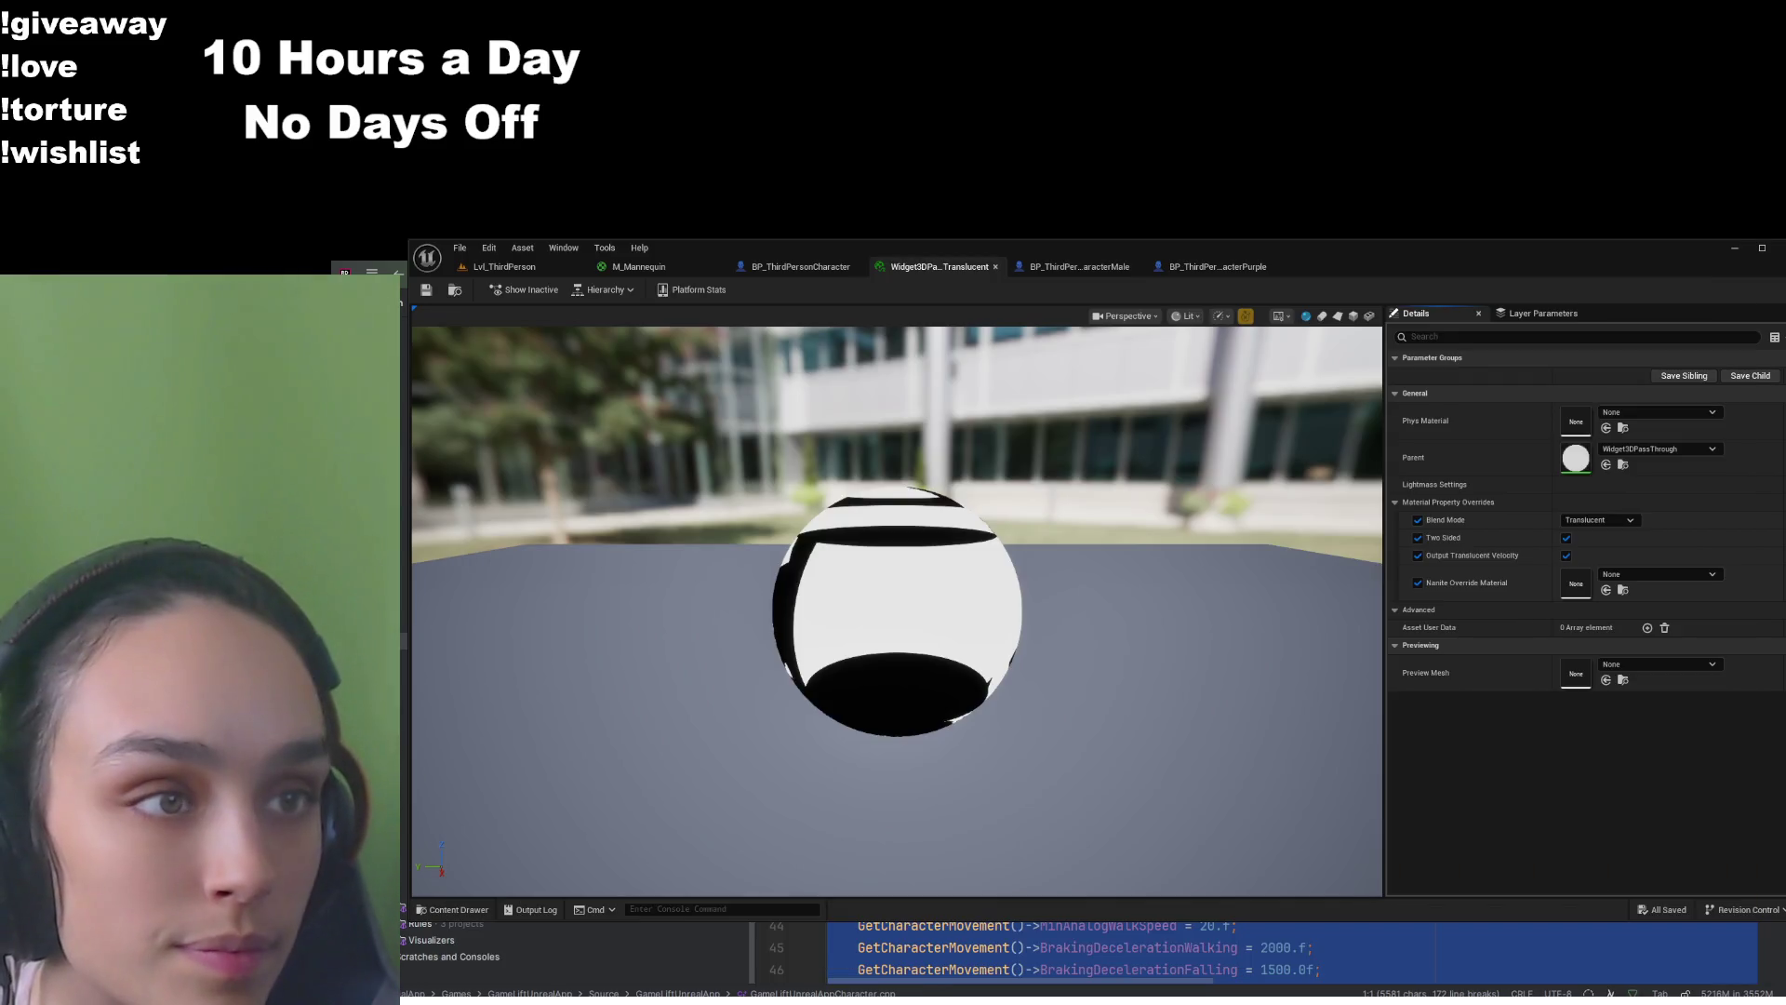